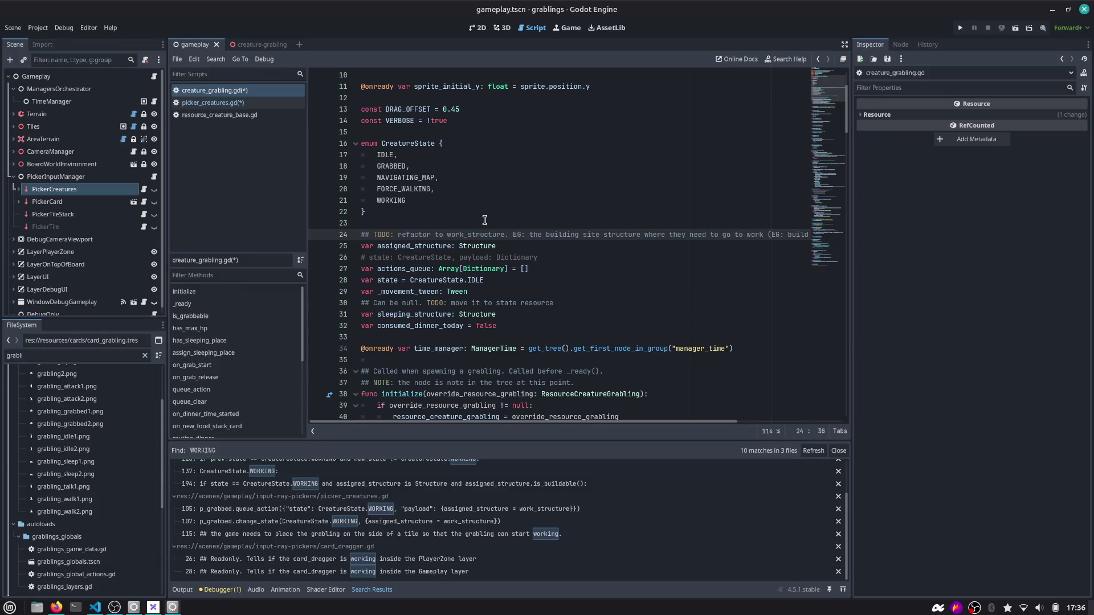
Move the sleeping_structure declaration and its 'Can be null' comment up beneath assigned_structure
double_click(420, 247)
key("ctrl+s")
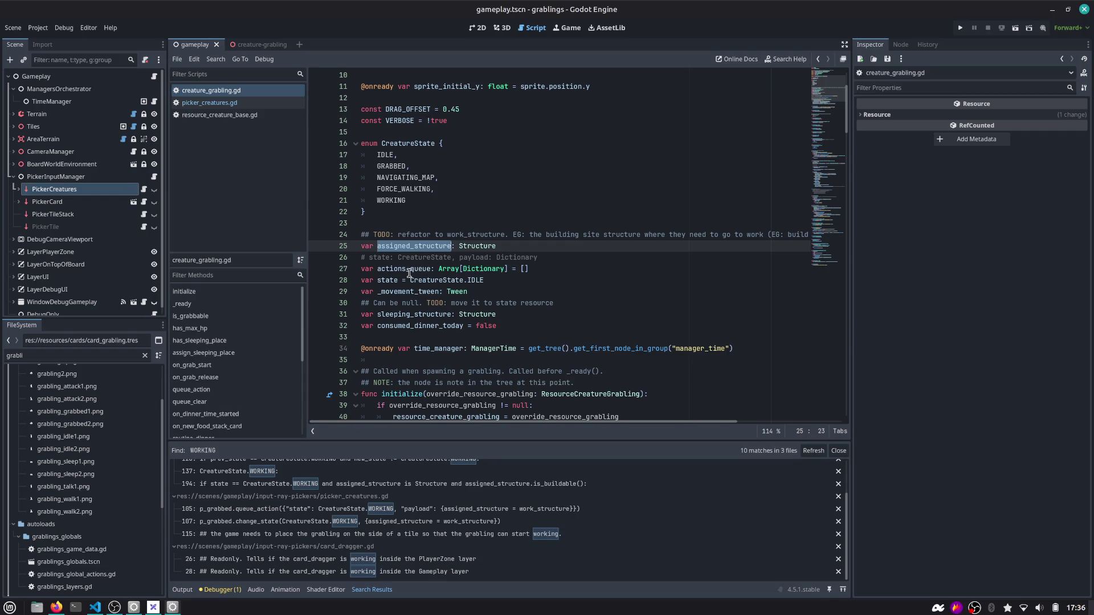
double_click(417, 315)
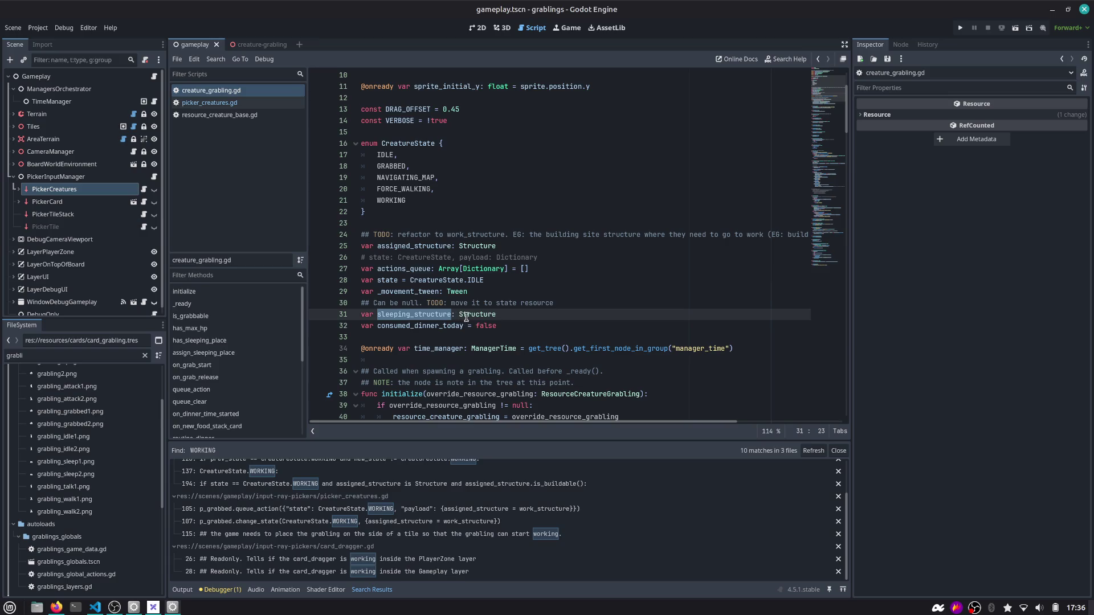
left_click(506, 314)
key("shift+Up")
key("shift+Home")
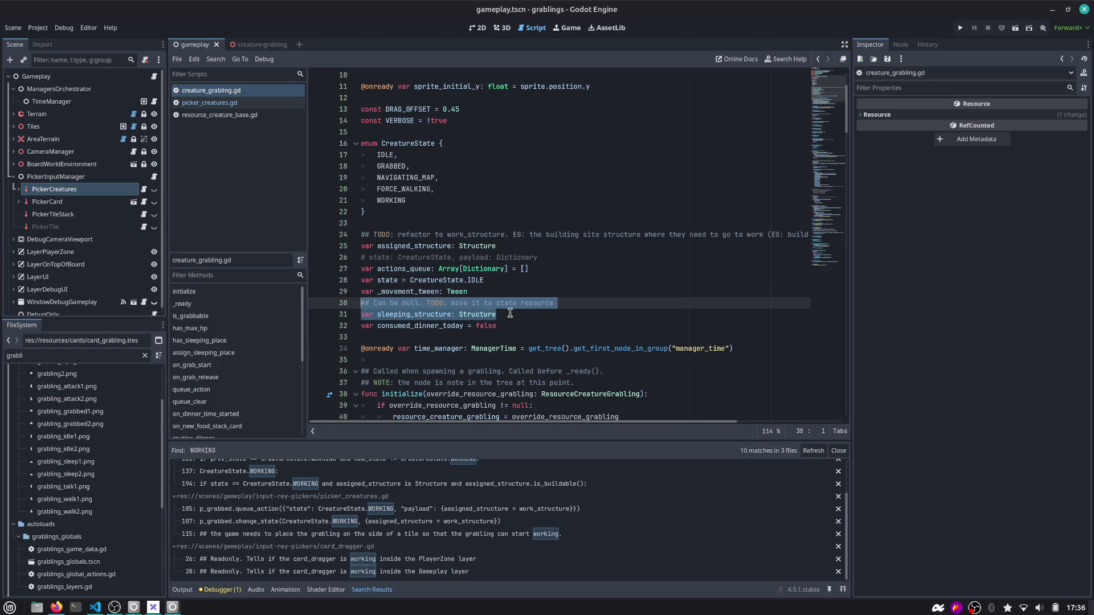
key("alt+Up")
key("alt+Up")
key("alt+Up")
Add a blank line after sleeping_structure and return to the previous edit spot
key("Left")
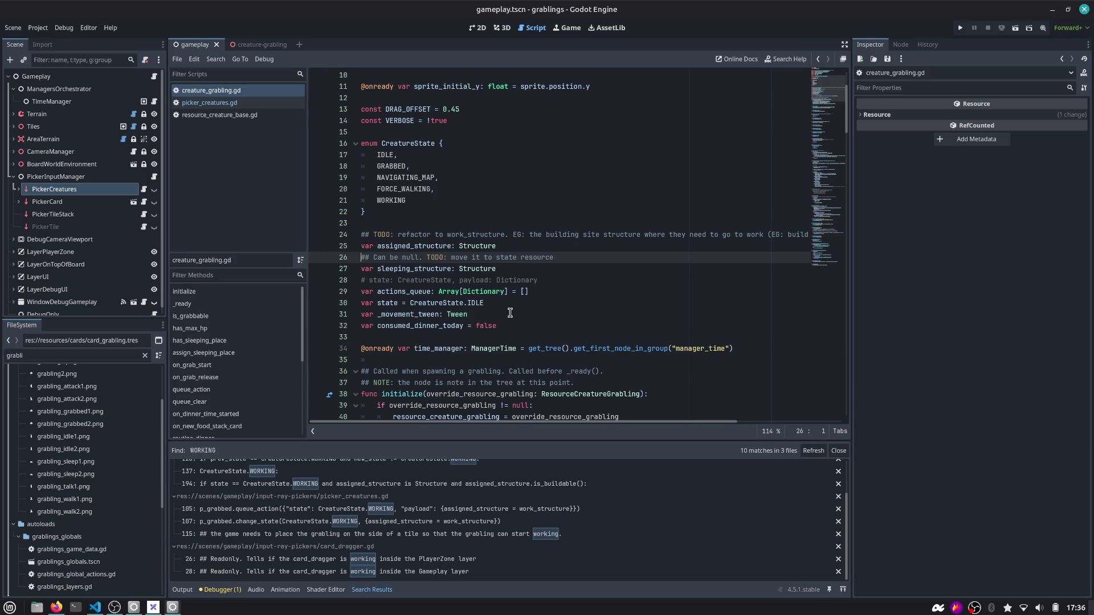
key("Down")
key("End")
key("Return")
double_click(428, 247)
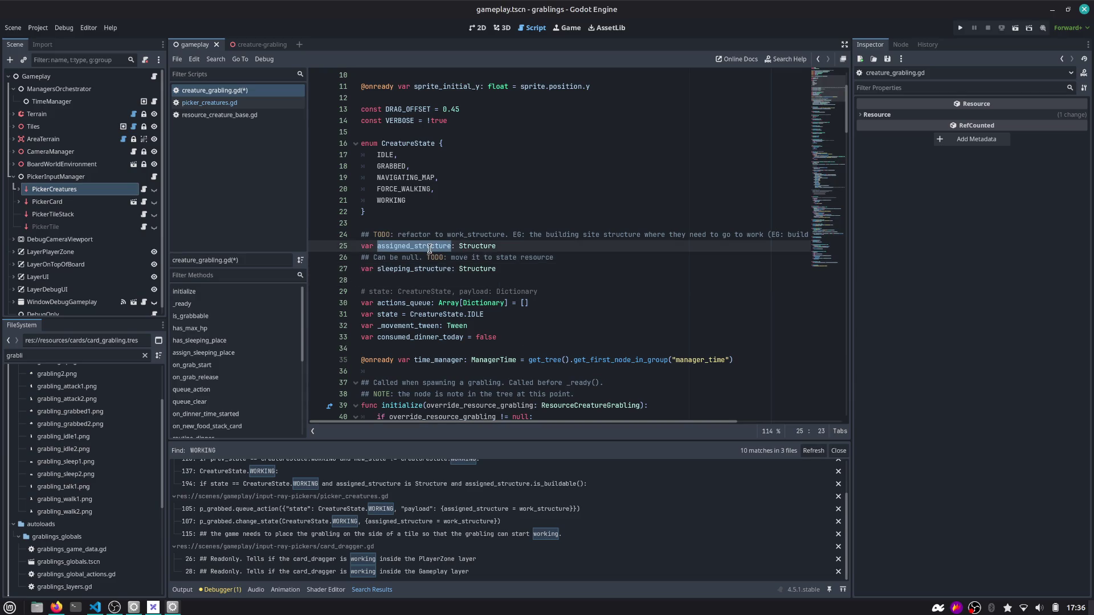
left_click(816, 59)
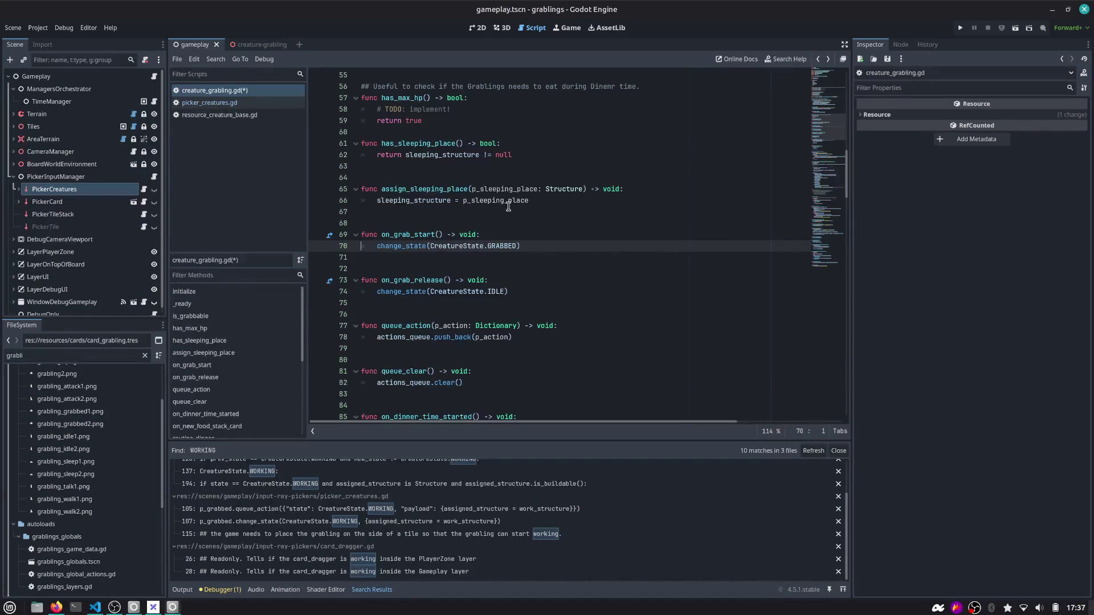
Complete line 112 as 'p_grabbed.assigned_structure = work_structure' and save both scripts
left_click(817, 60)
left_click(817, 60)
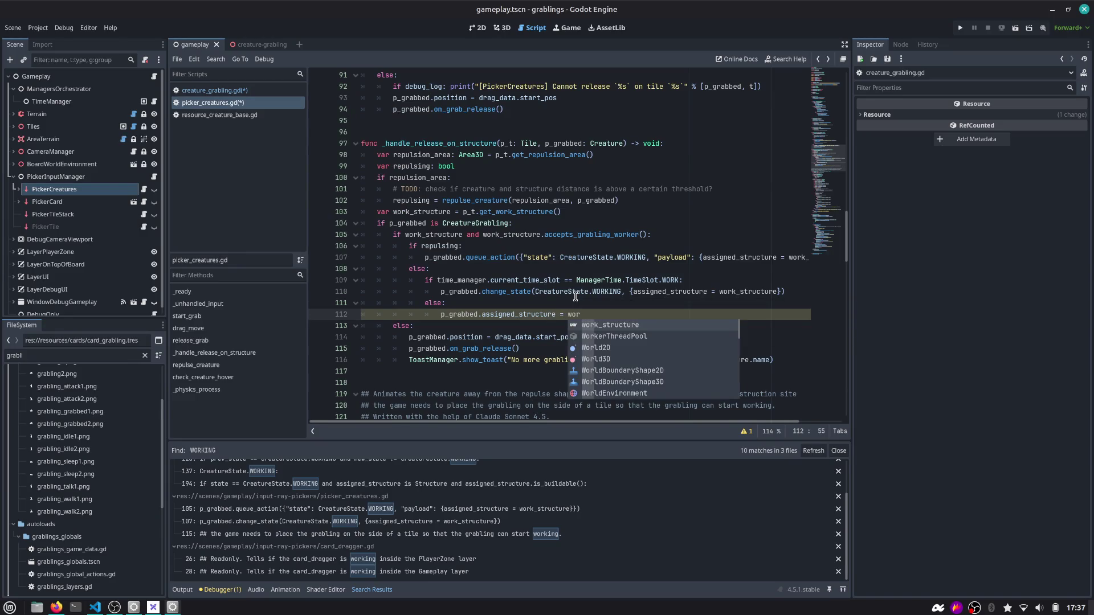
type("#")
type("_structure")
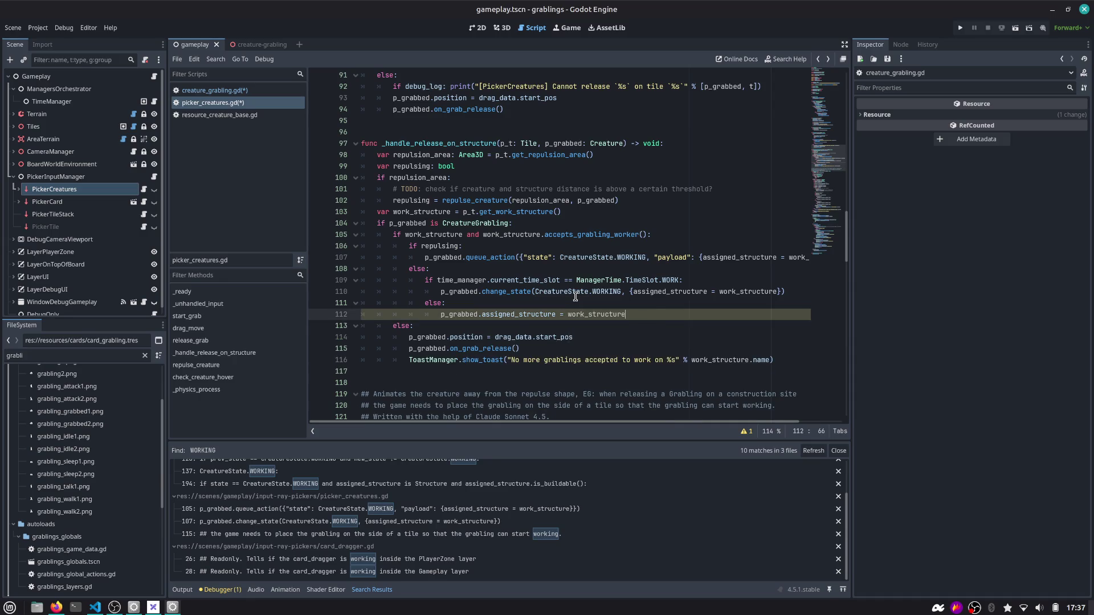
key("ctrl+s")
double_click(598, 315)
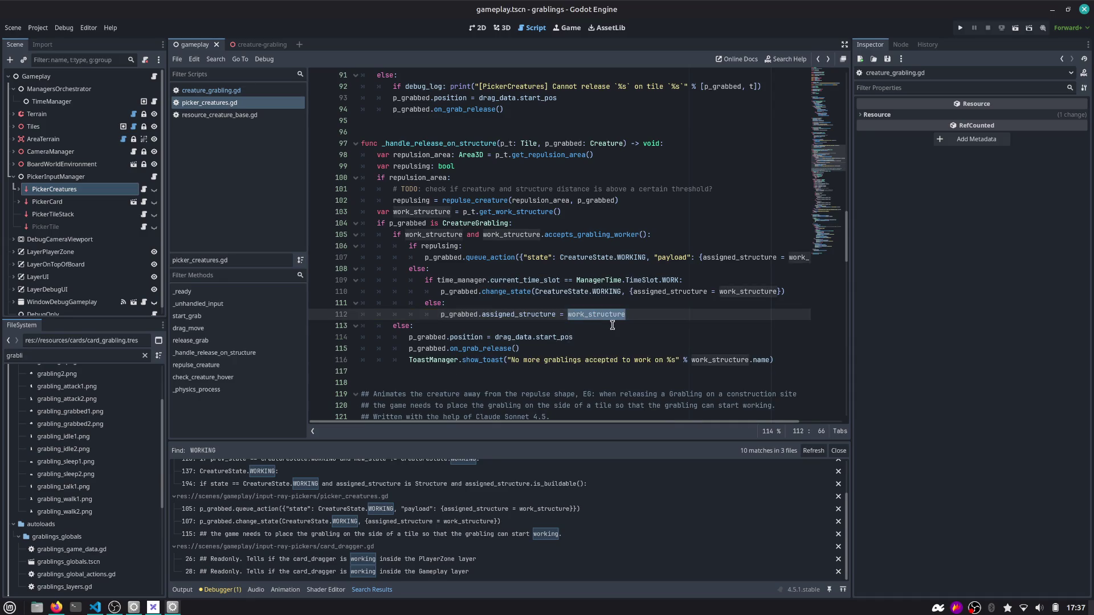
left_click(504, 316)
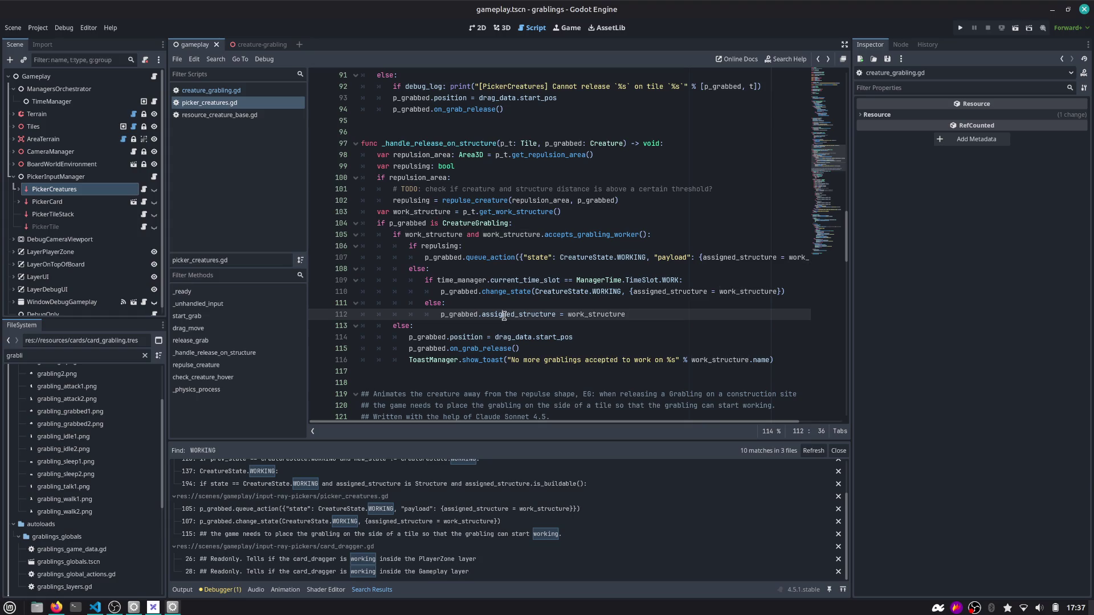
left_click(611, 305)
mouse_move(617, 318)
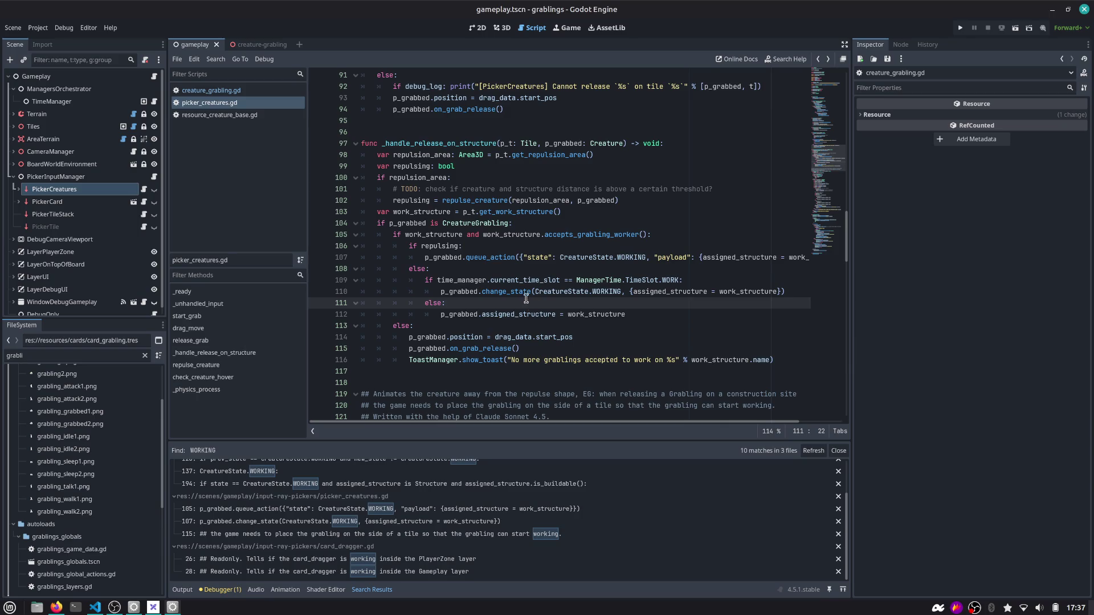
Run the game, place a berry bush, drop a grabling onto it and off again, then return to the script
left_click(960, 28)
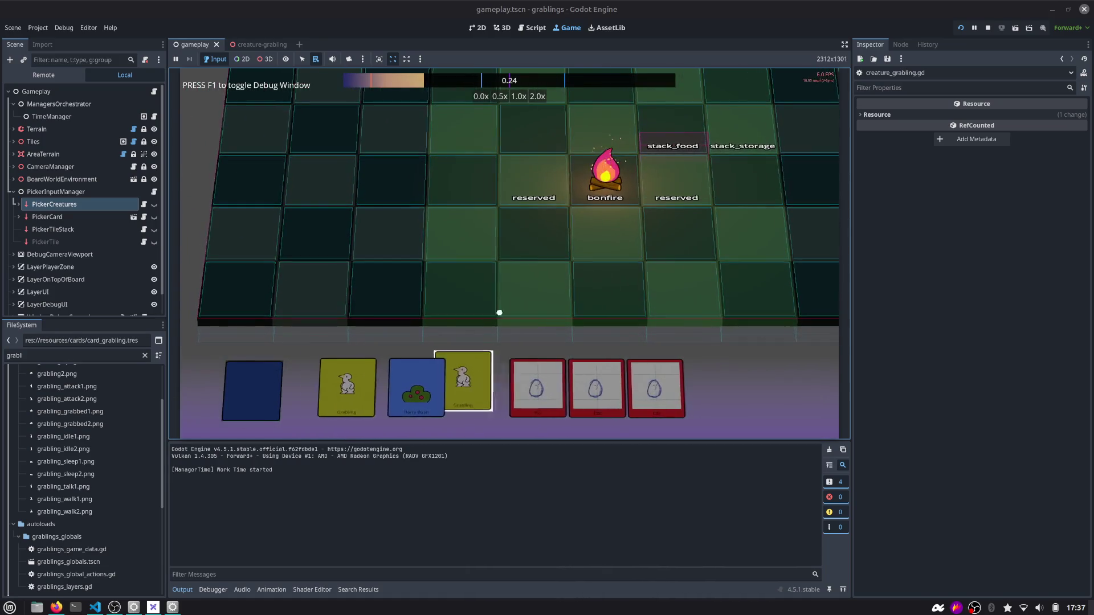
left_click_drag(453, 329, 463, 234)
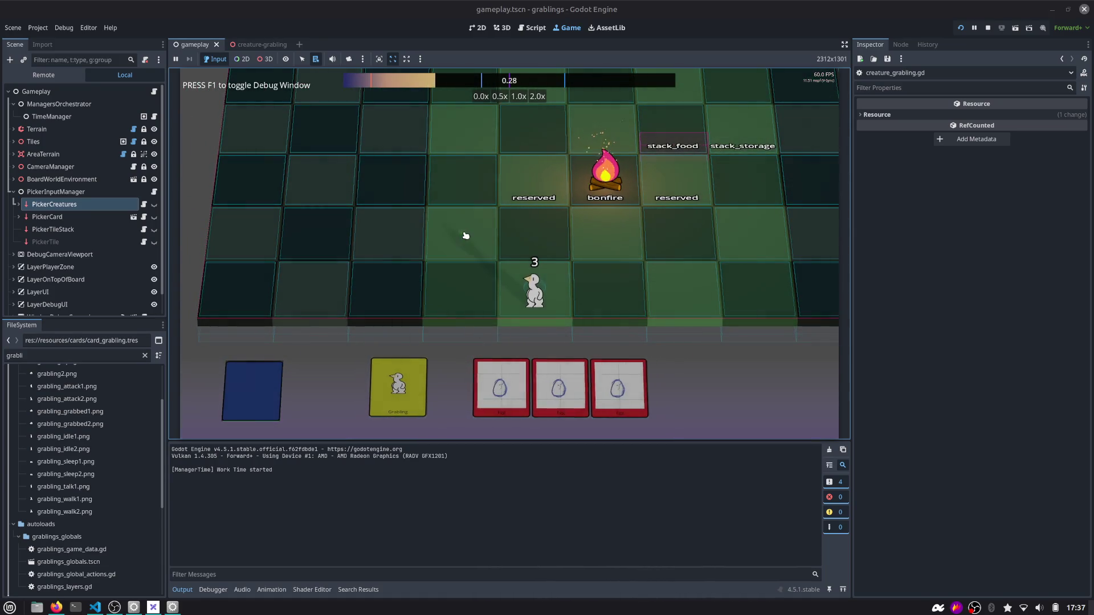
mouse_move(537, 297)
left_mouse_down()
mouse_move(504, 245)
mouse_move(480, 233)
left_mouse_up()
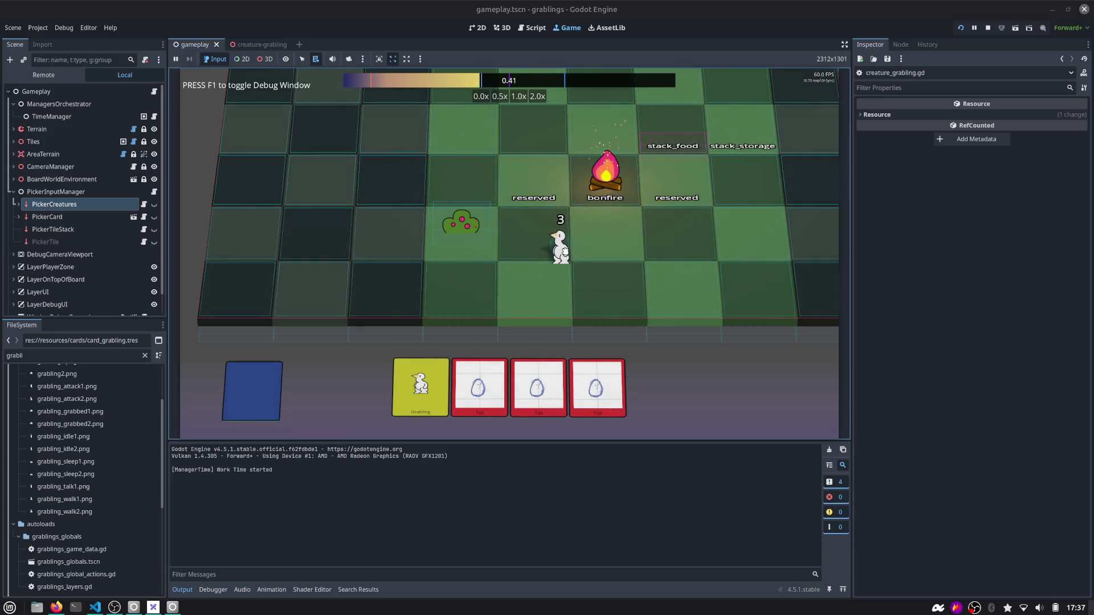
mouse_move(558, 211)
left_mouse_down()
mouse_move(558, 254)
mouse_move(524, 246)
left_mouse_up()
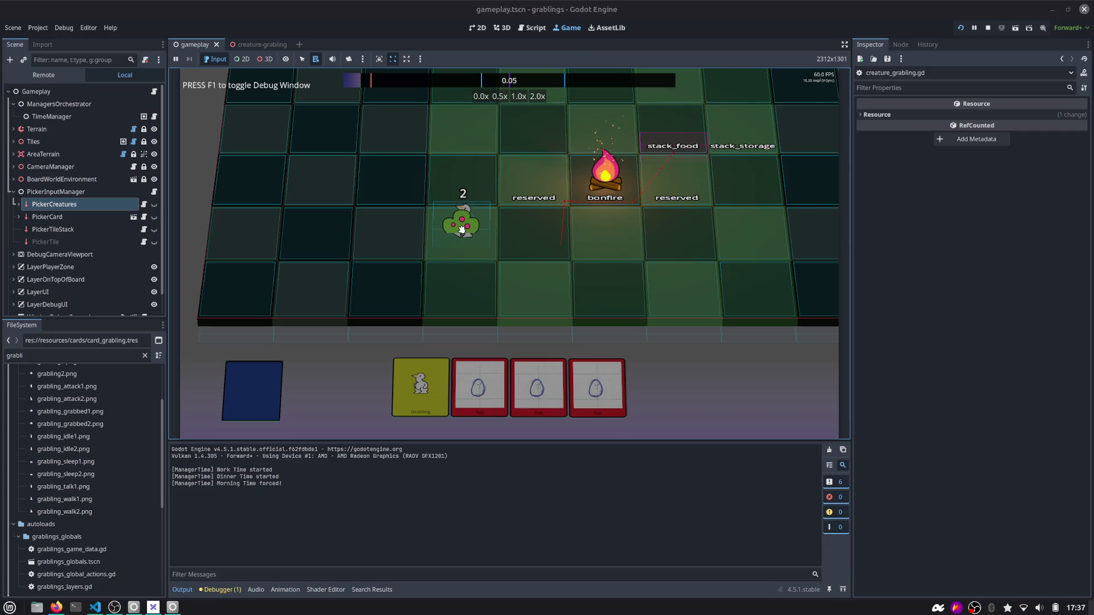
left_click_drag(460, 228, 481, 241)
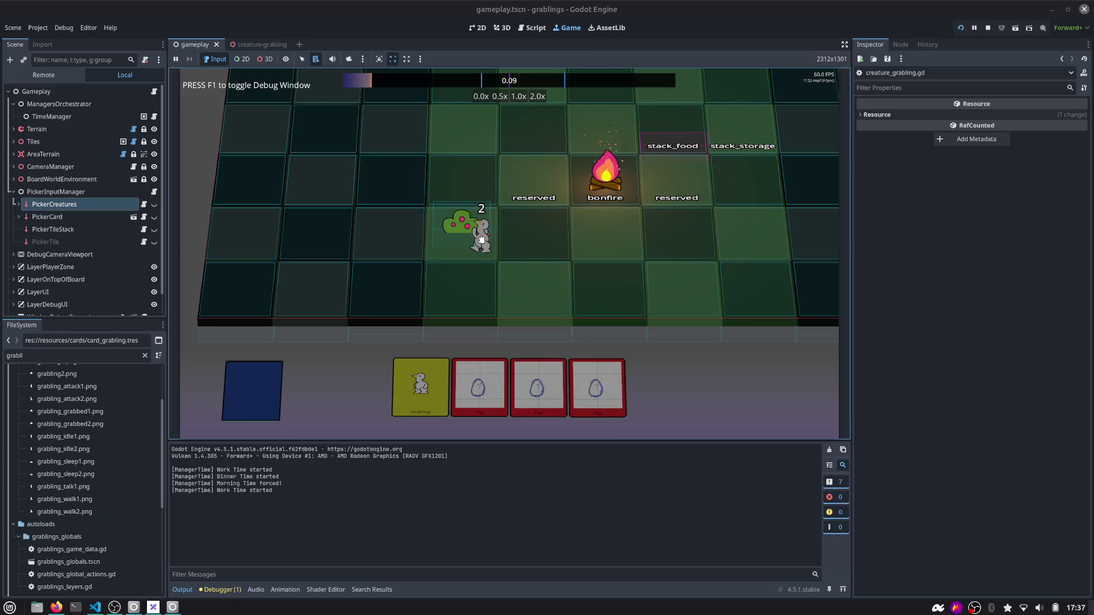
left_click(536, 28)
Add an empty print() line in the else branch of the time-slot check
left_click(450, 291)
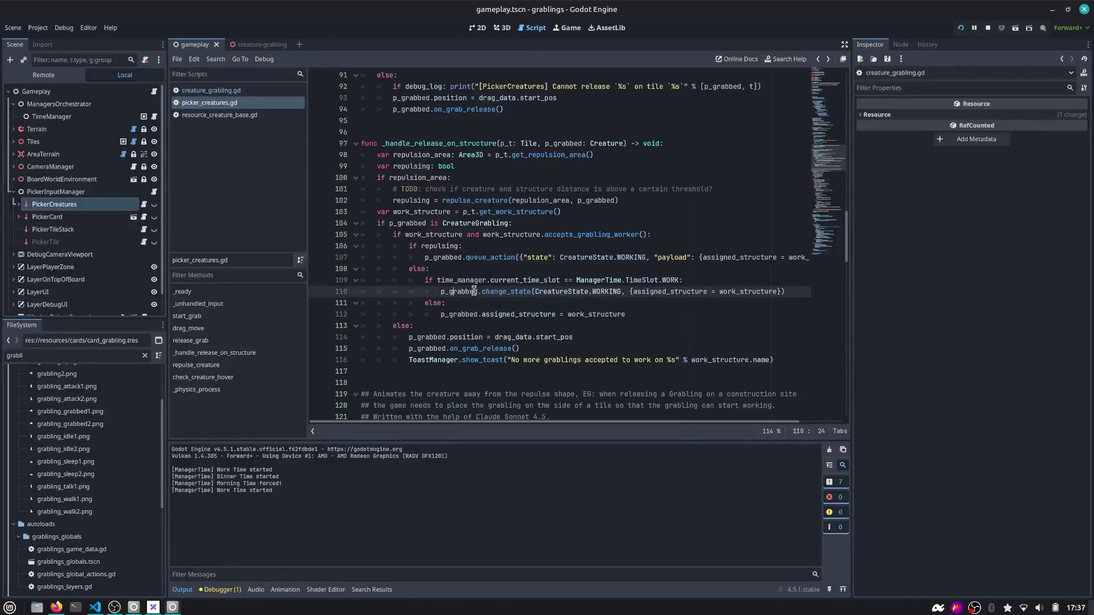
key("Up")
key("Down")
key("Down")
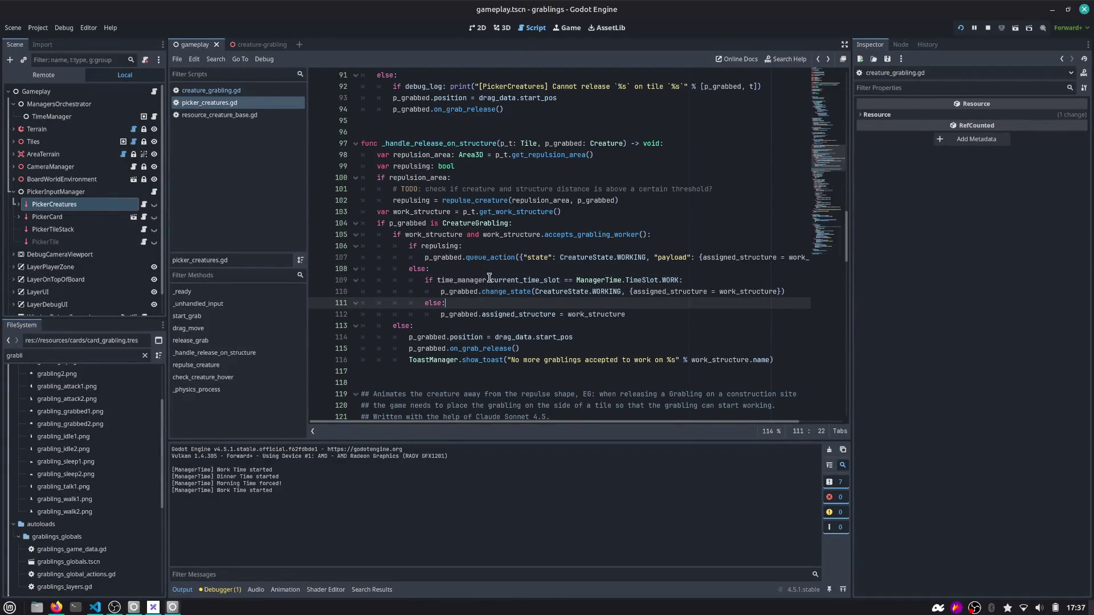
key("Return")
type("print(")
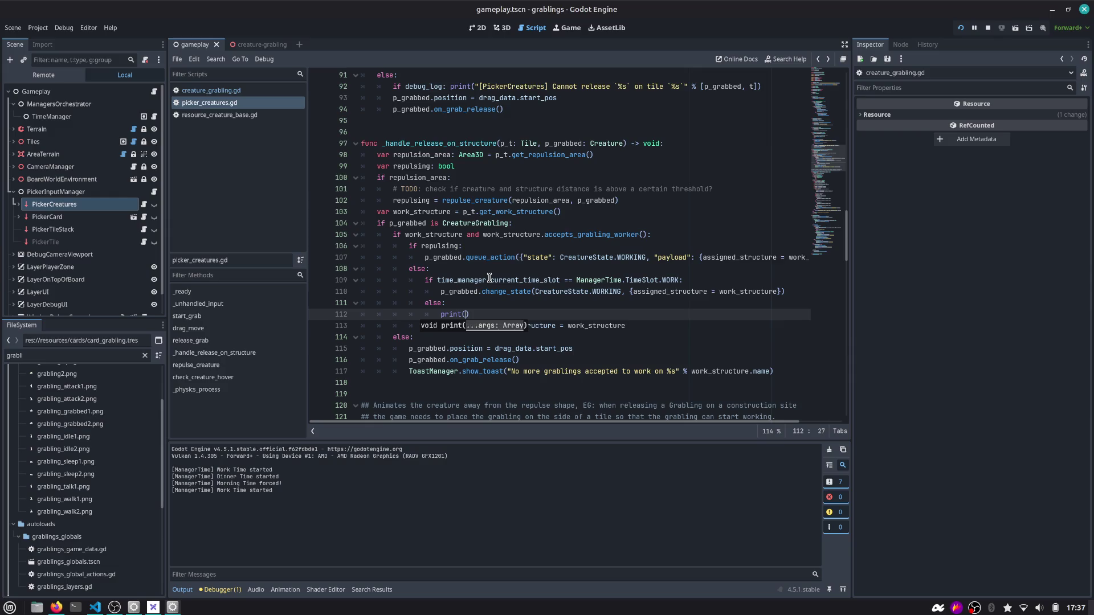
Copy the work-time condition and paste it as an if check under 'if repulsing'
key("Up")
key("Up")
key("Up")
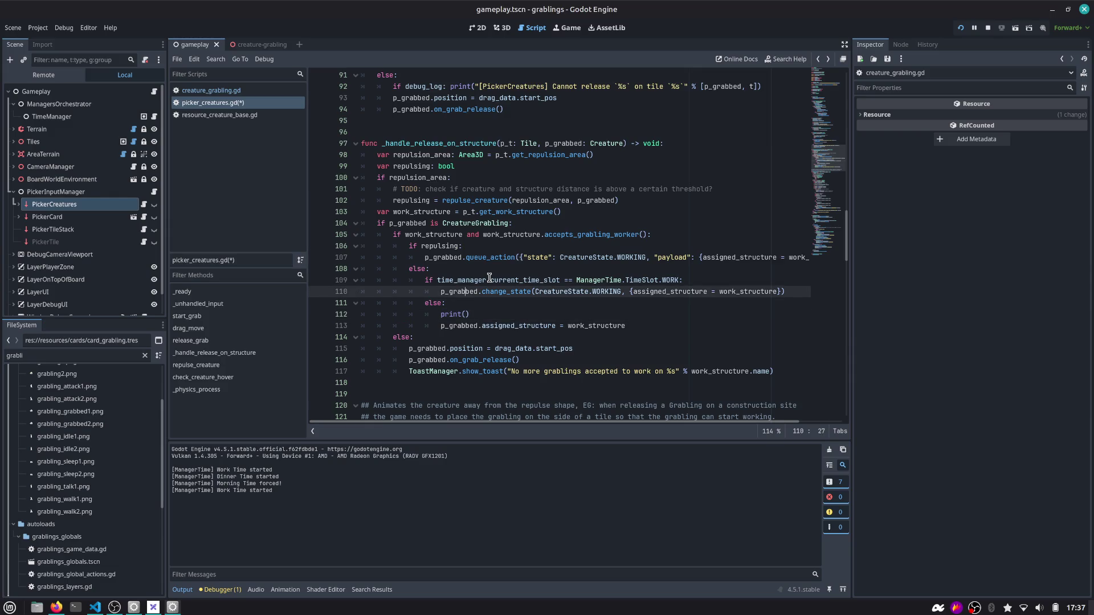
key("ctrl+Right")
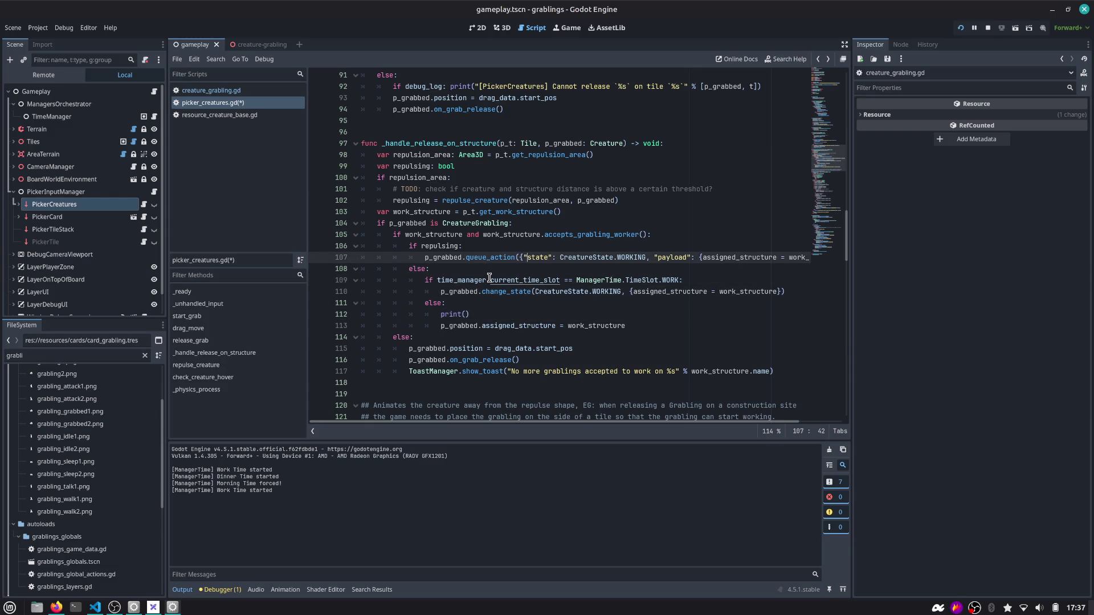
key("ctrl+shift+Right")
key("ctrl+shift+Right")
key("ctrl+shift+Right")
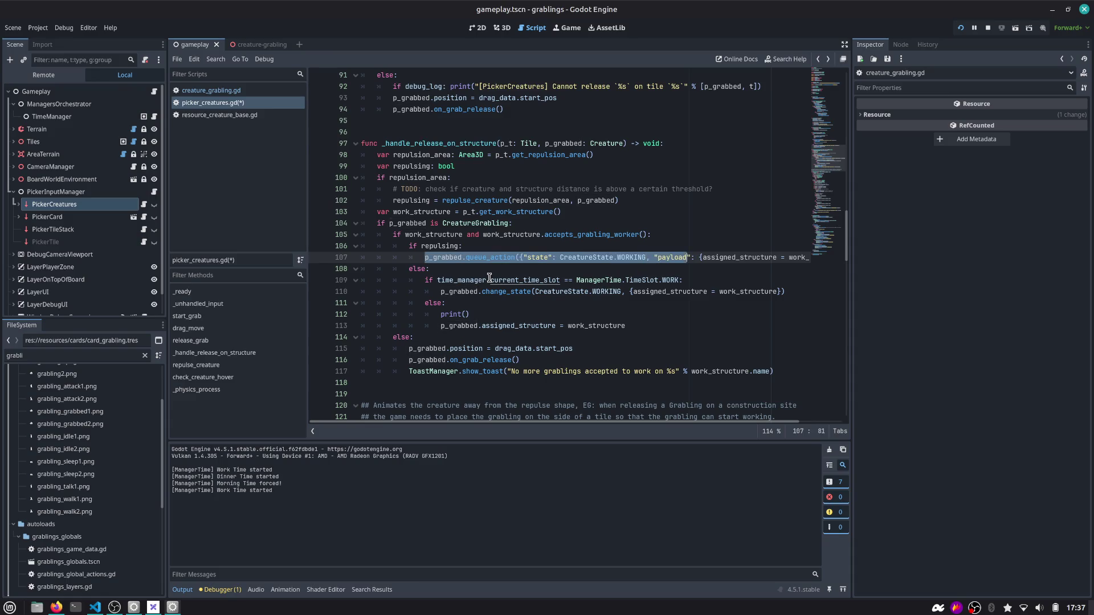
key("Down")
key("Down")
key("End")
key("Left")
key("ctrl+shift+Left")
key("ctrl+shift+Left")
key("ctrl+shift+Left")
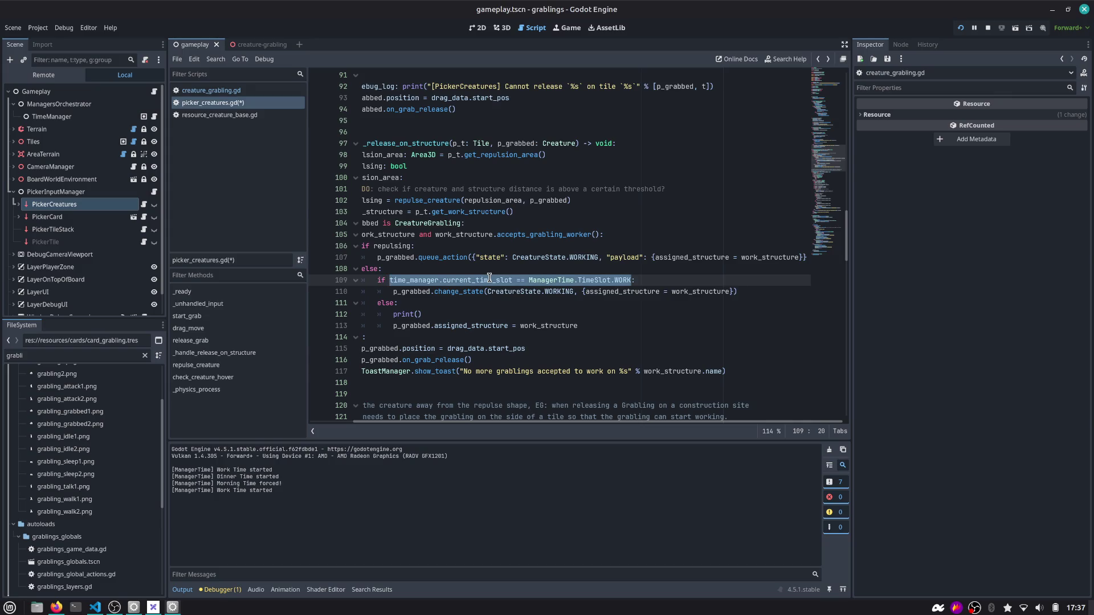
key("ctrl+c")
key("Up")
key("Up")
key("Up")
key("End")
key("Return")
key("ctrl+v")
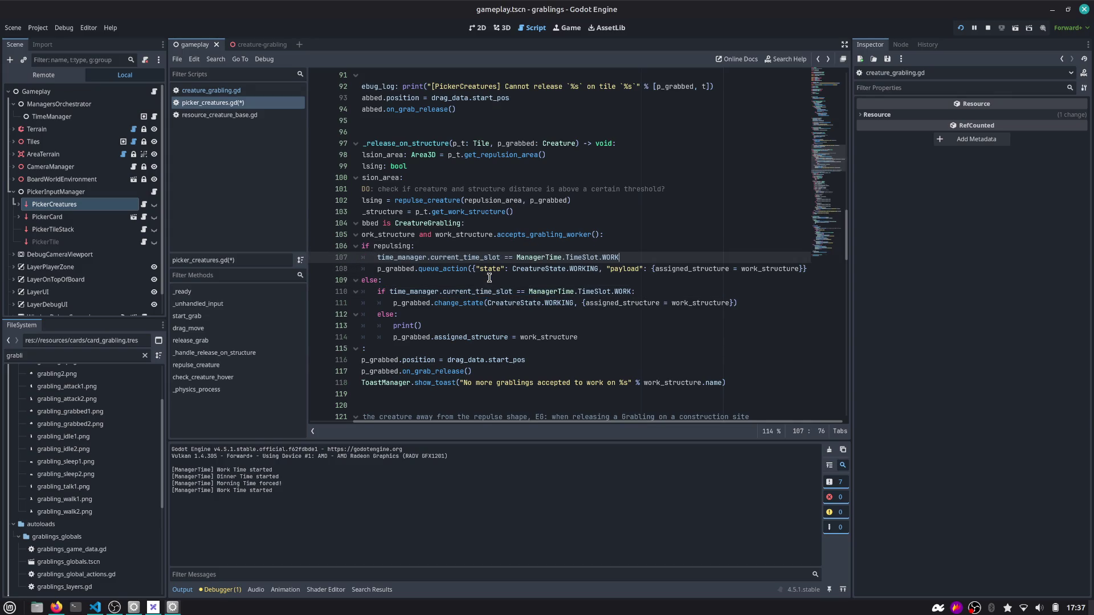
type("if")
key("Page_Down")
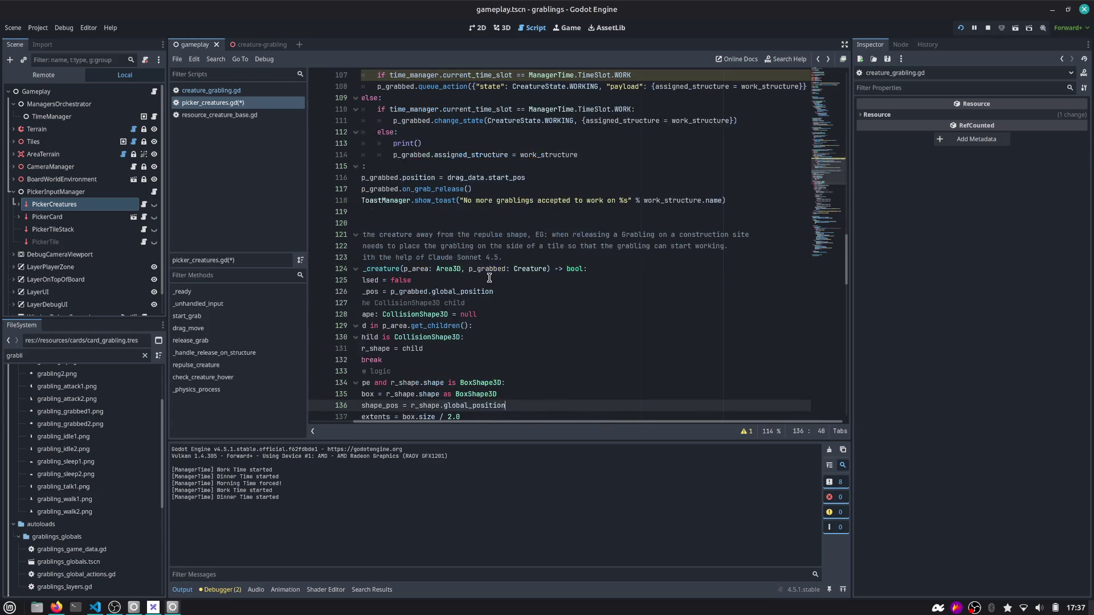
scroll(489, 278, "up", 4)
Rework the edit so the queue_action line is nested under the TimeSlot.WORK check
key("ctrl+z")
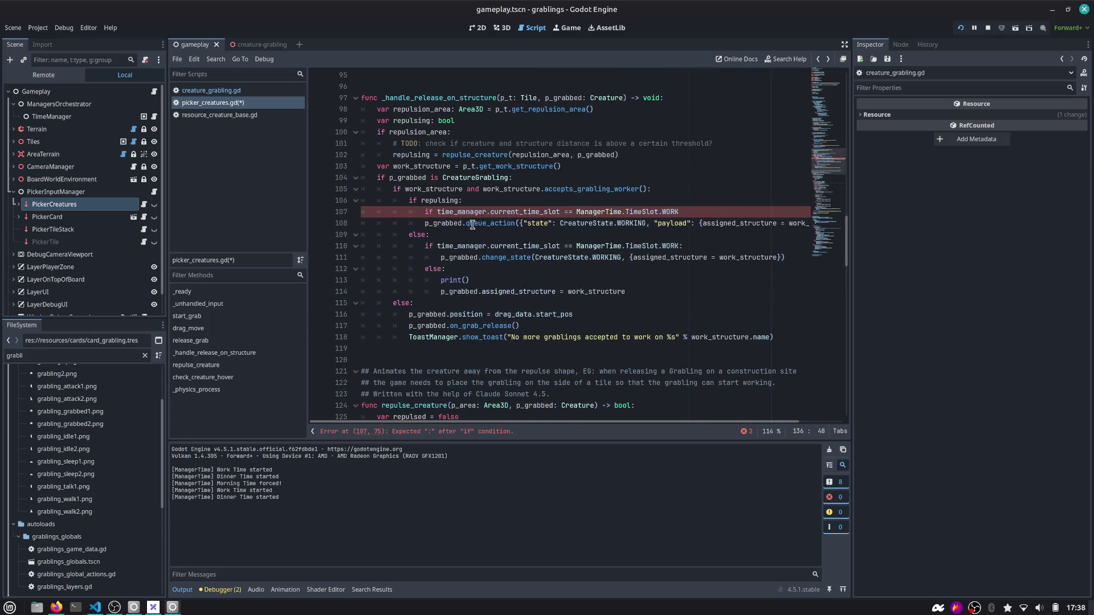
key("ctrl+z")
left_click(488, 223)
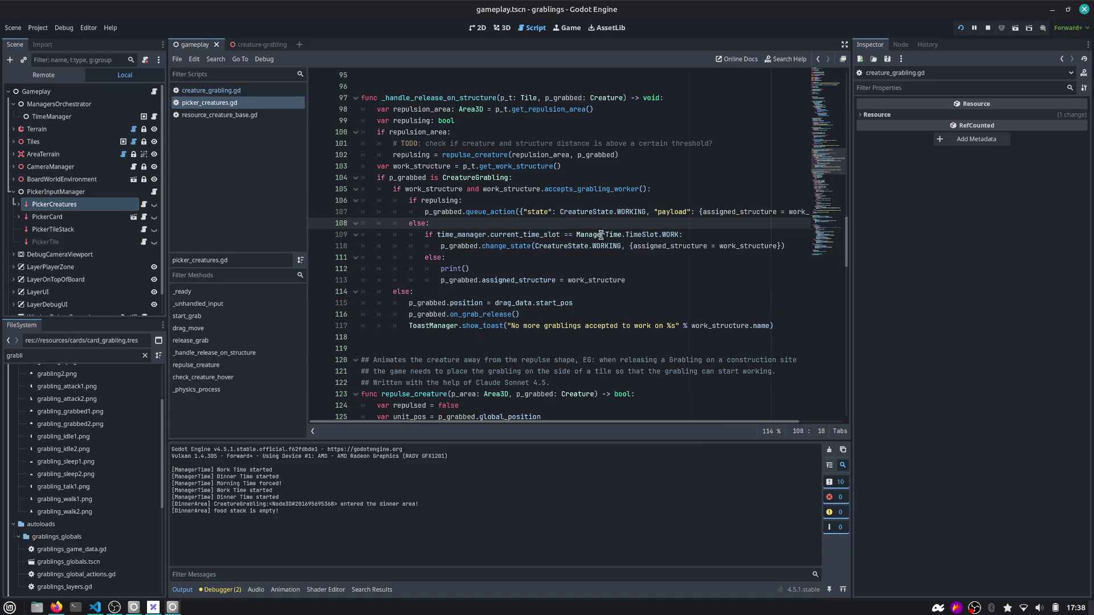
key("ctrl+shift+z")
key("ctrl+shift+z")
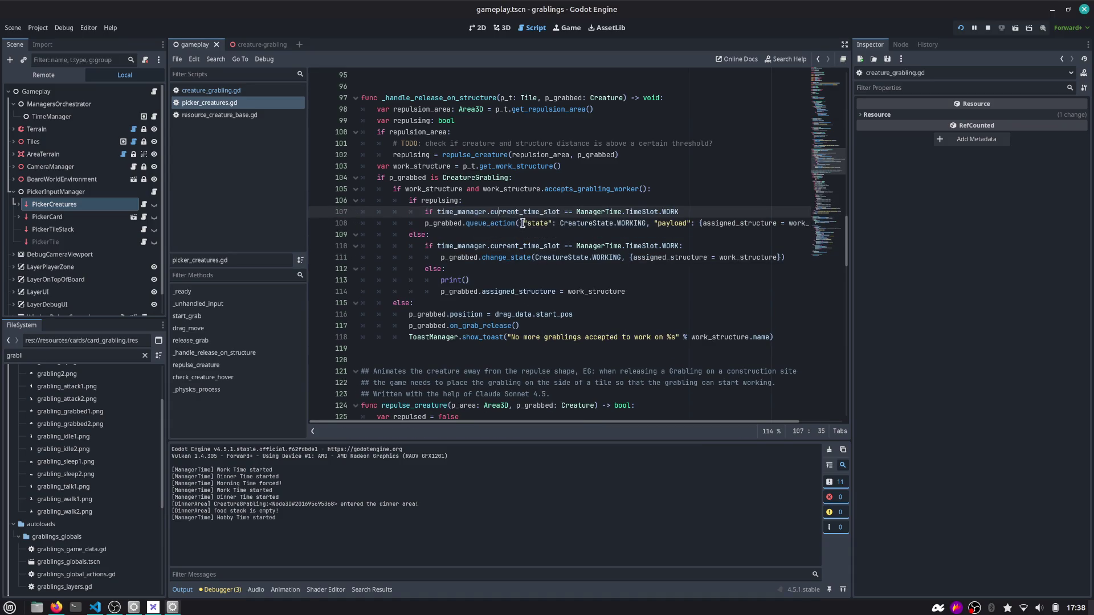
key("ctrl+shift+z")
key("ctrl+shift+z")
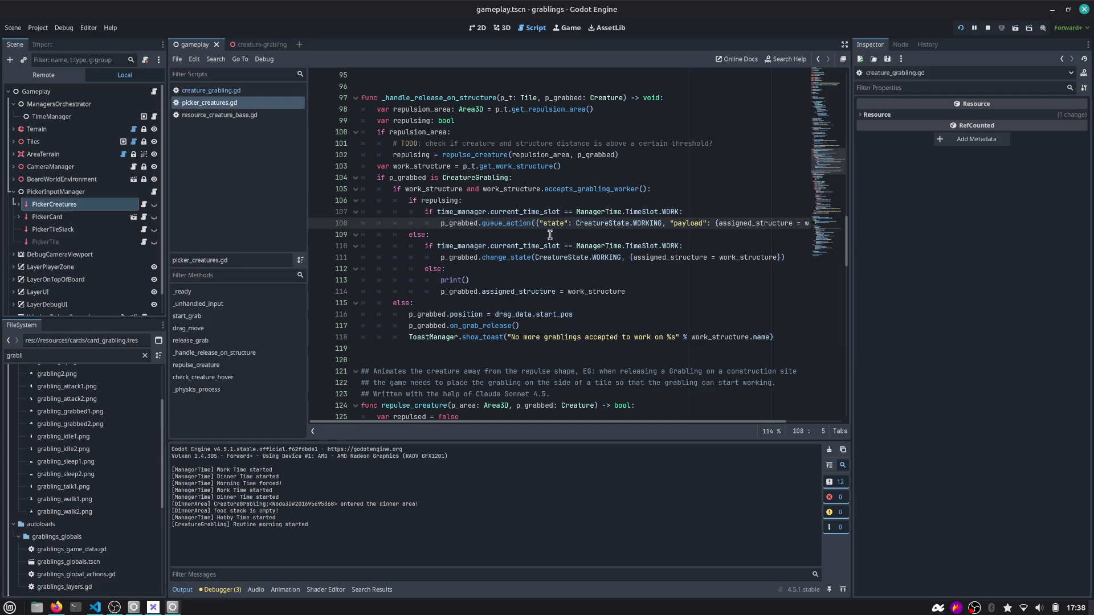
Review the new work-time check and the queue_action call on lines 107-108
double_click(459, 224)
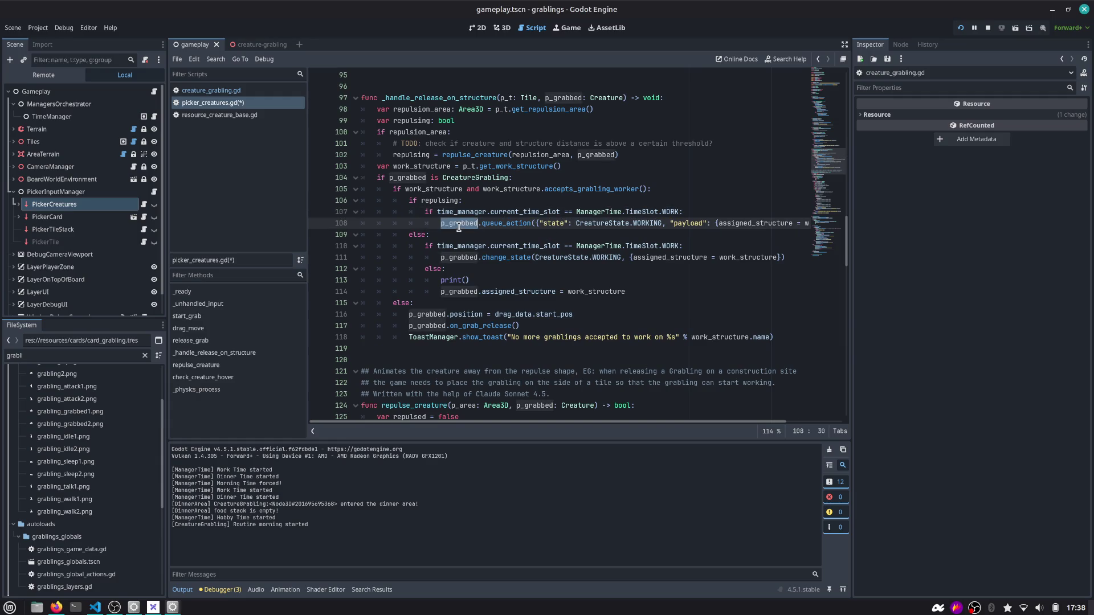
left_click(490, 222)
left_click(688, 210)
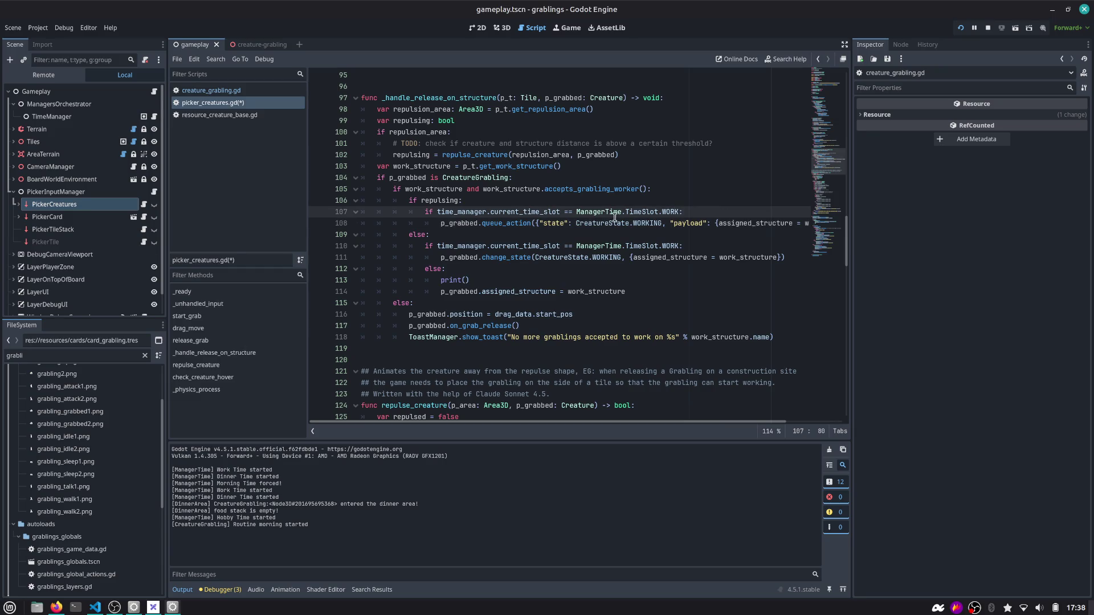
left_click_drag(425, 212, 694, 212)
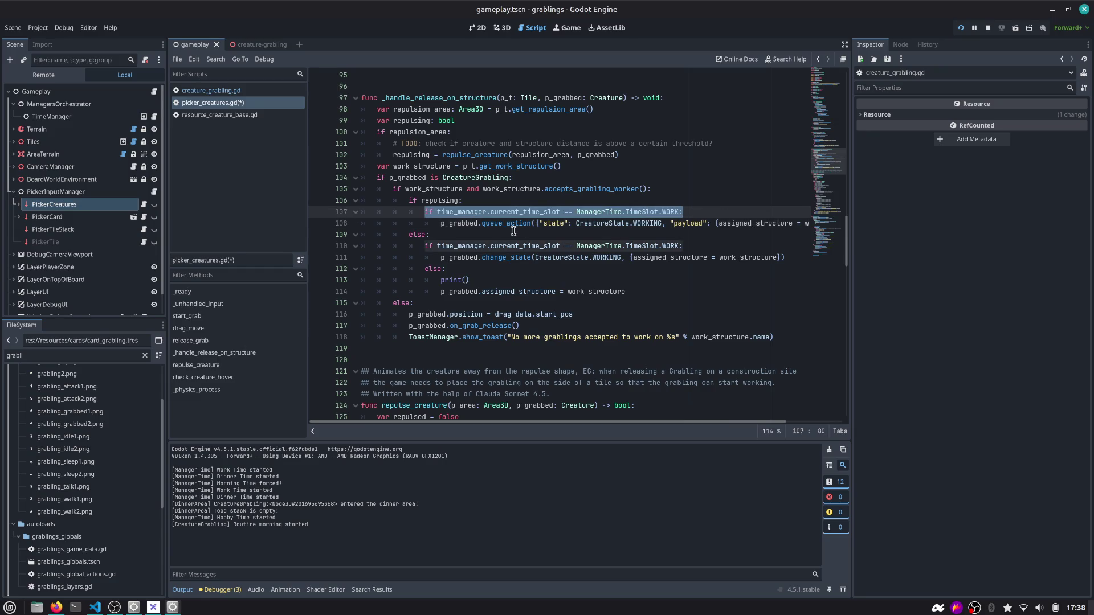
double_click(459, 223)
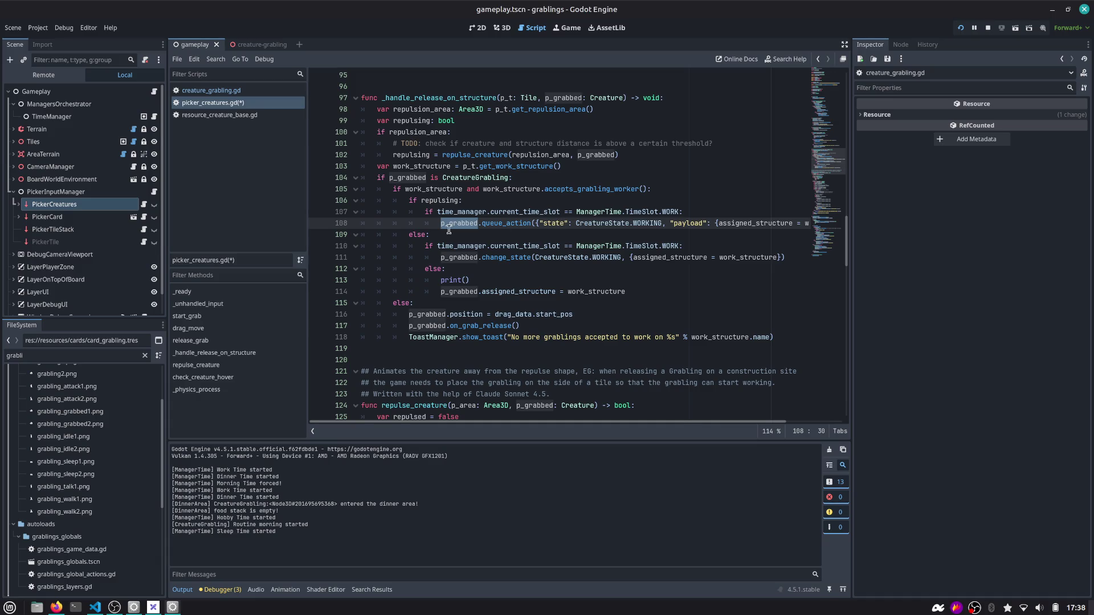
double_click(506, 224)
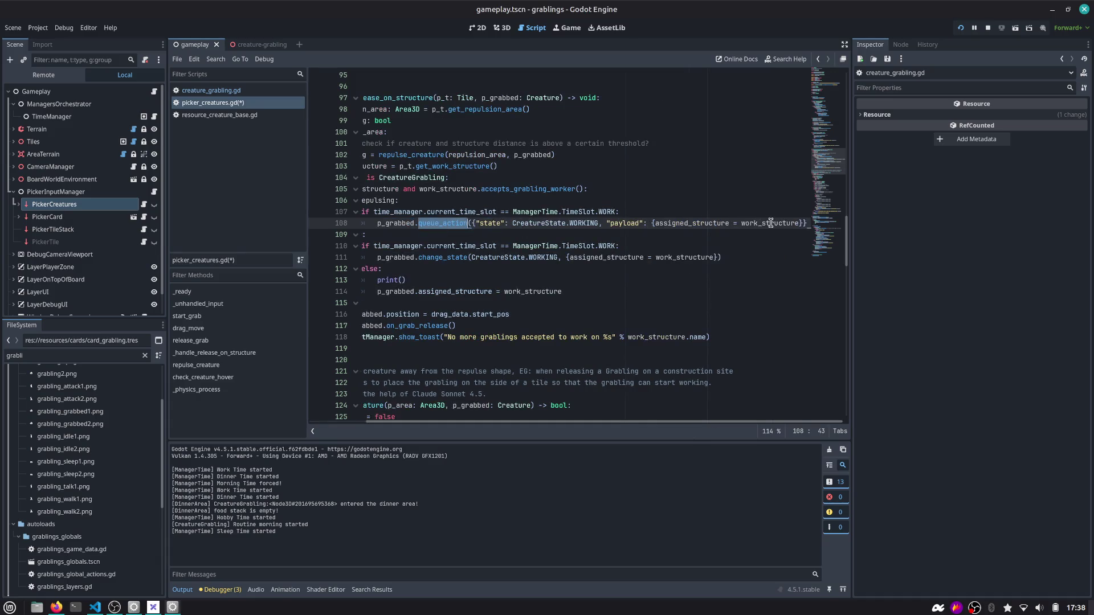
double_click(807, 223)
left_click(643, 211)
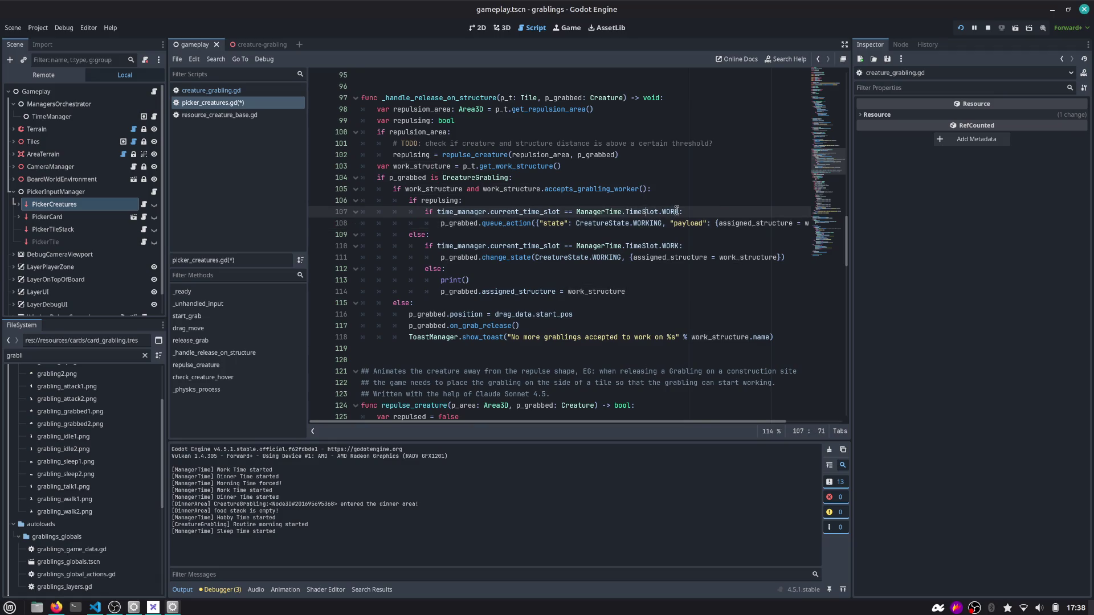
double_click(669, 212)
Make line 113 print "Assigned structure, but it shouldn't start working", fixing the typo, and stop the game
double_click(435, 201)
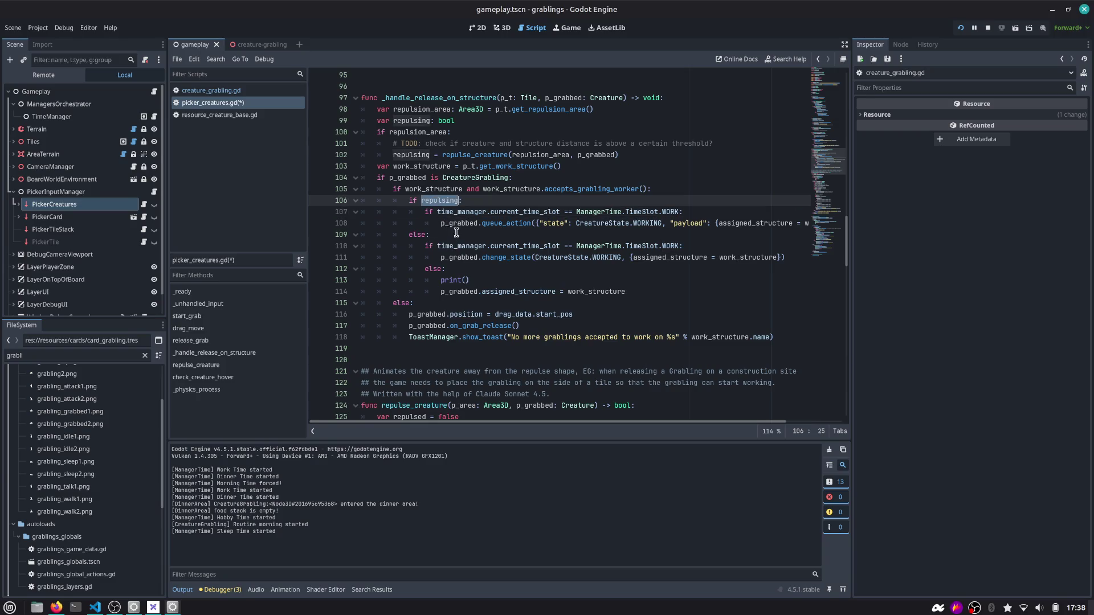
left_click(484, 279)
type("\"Assigned structure, but it")
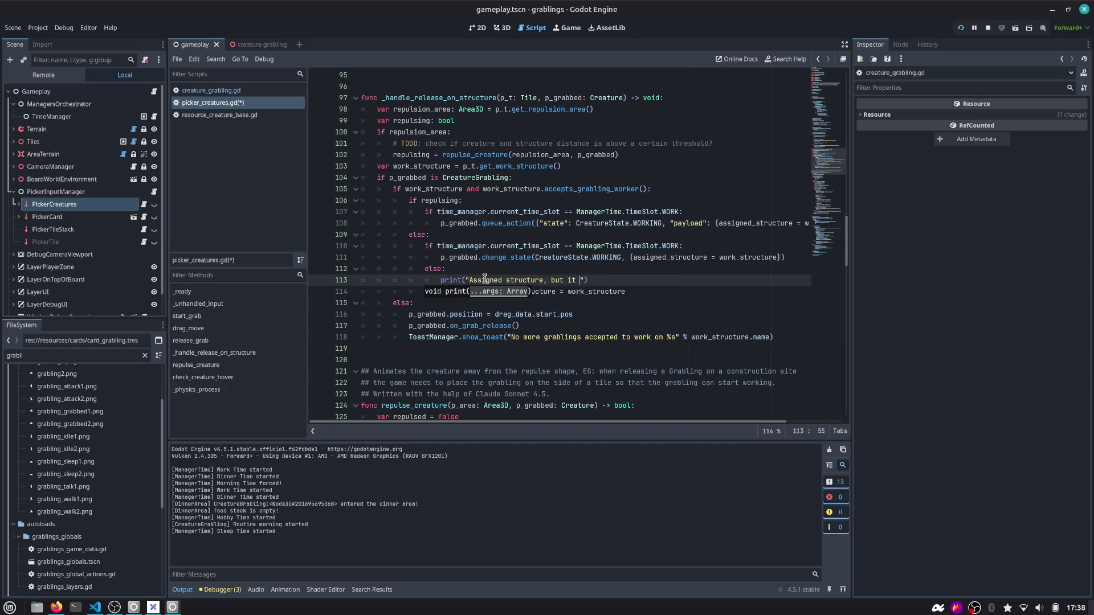
type("nd't")
key("Left")
key("Left")
key("BackSpace")
type("t work")
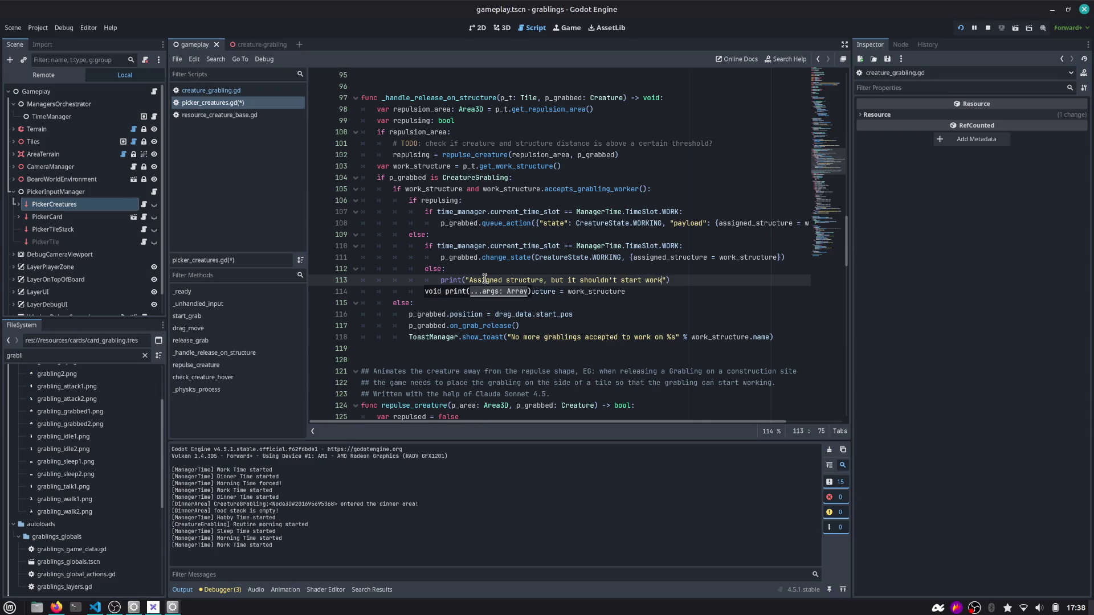
type("ing")
key("F5")
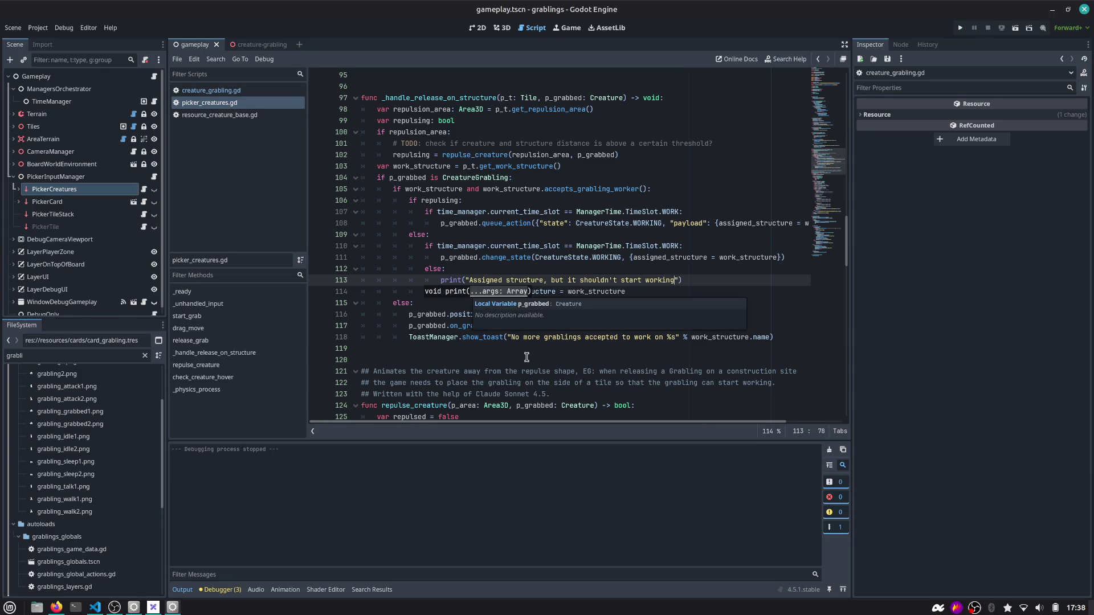
Launch the game, place two grablings and a berry bush, force morning, and drop grablings onto the bush
left_click(960, 27)
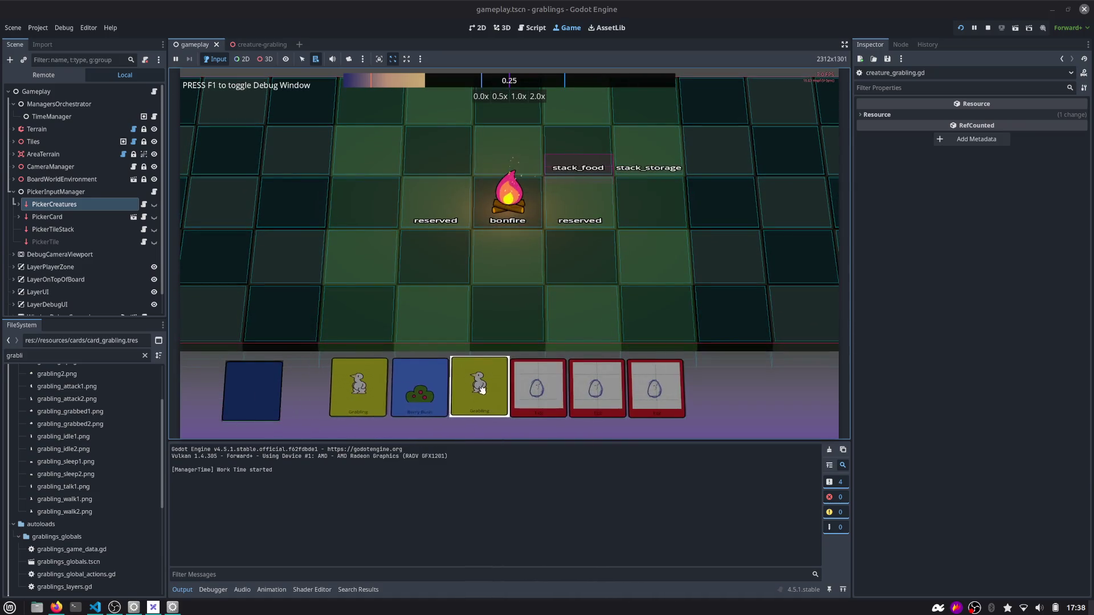
mouse_move(503, 393)
left_mouse_down()
mouse_move(626, 277)
mouse_move(421, 281)
left_mouse_up()
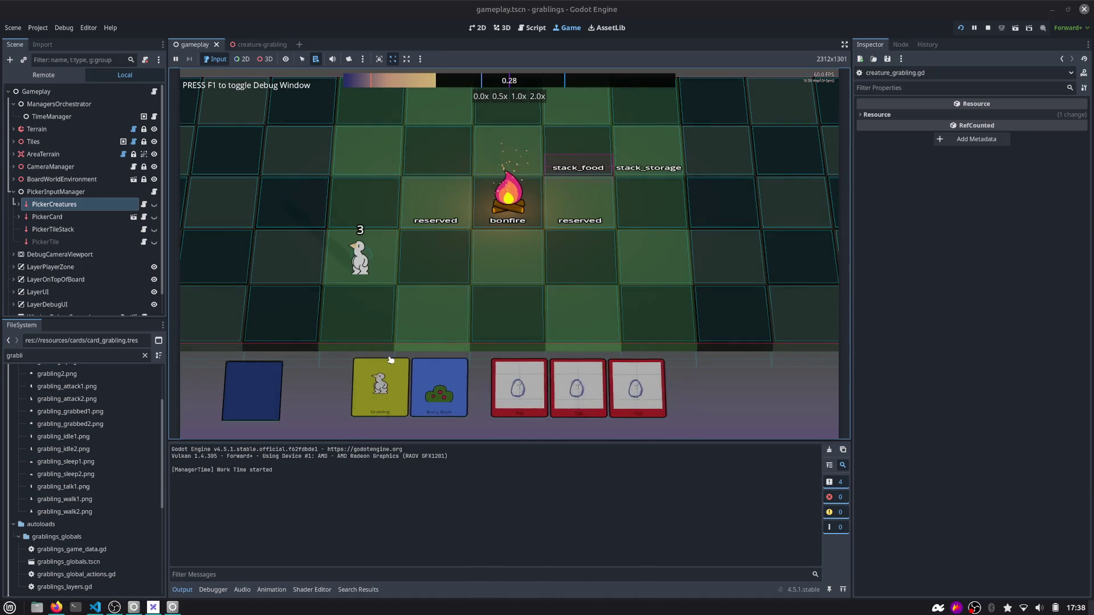
mouse_move(378, 376)
left_mouse_down()
mouse_move(364, 311)
mouse_move(358, 319)
left_mouse_up()
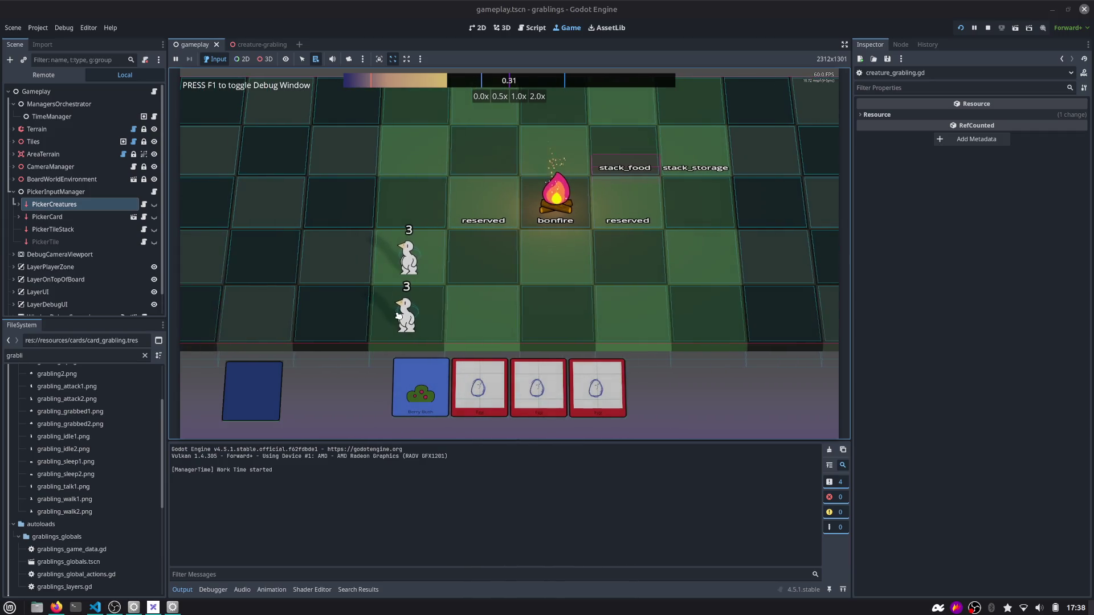
left_click_drag(420, 387, 488, 290)
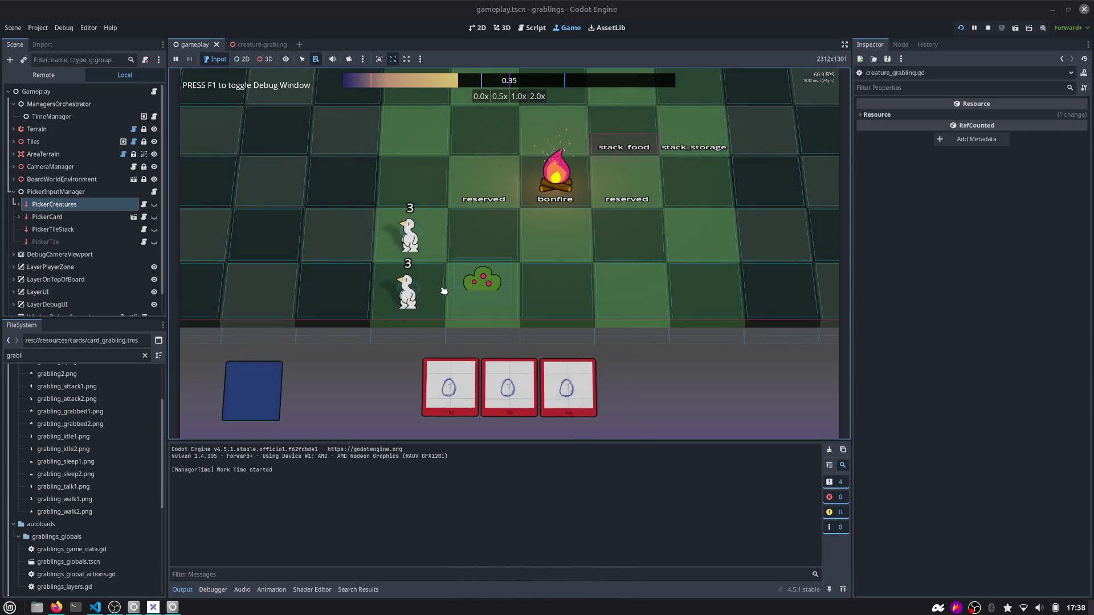
key("m")
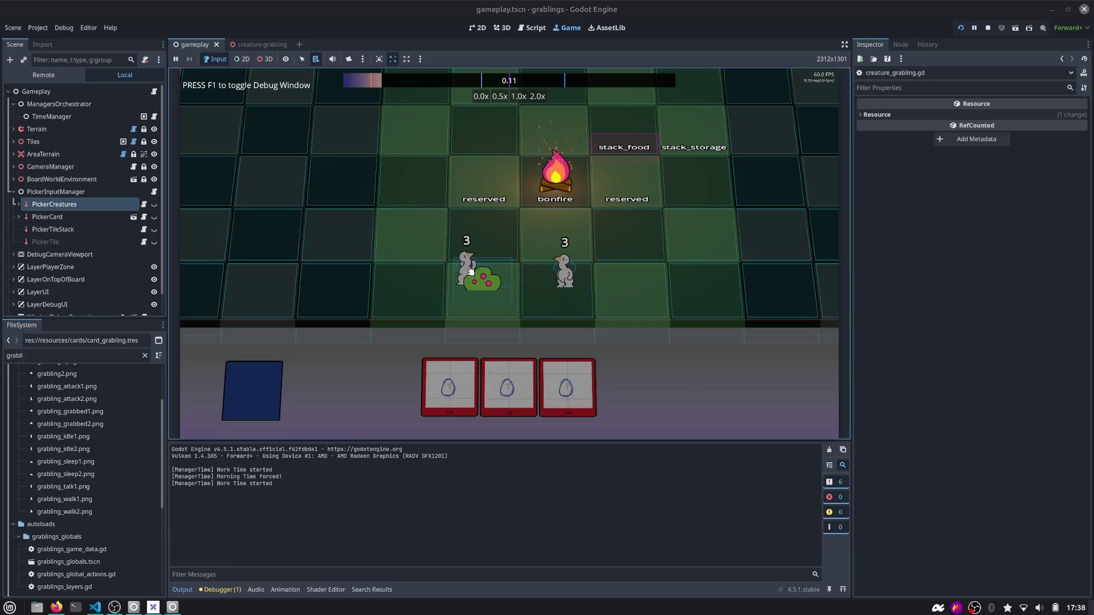
left_click_drag(556, 270, 490, 280)
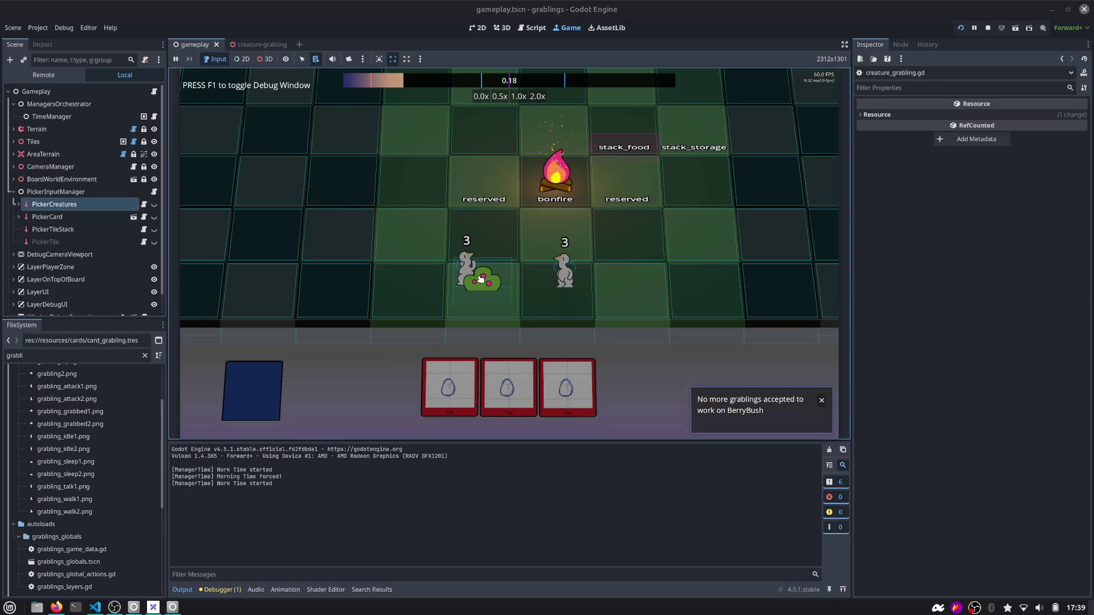
left_click_drag(489, 281, 409, 274)
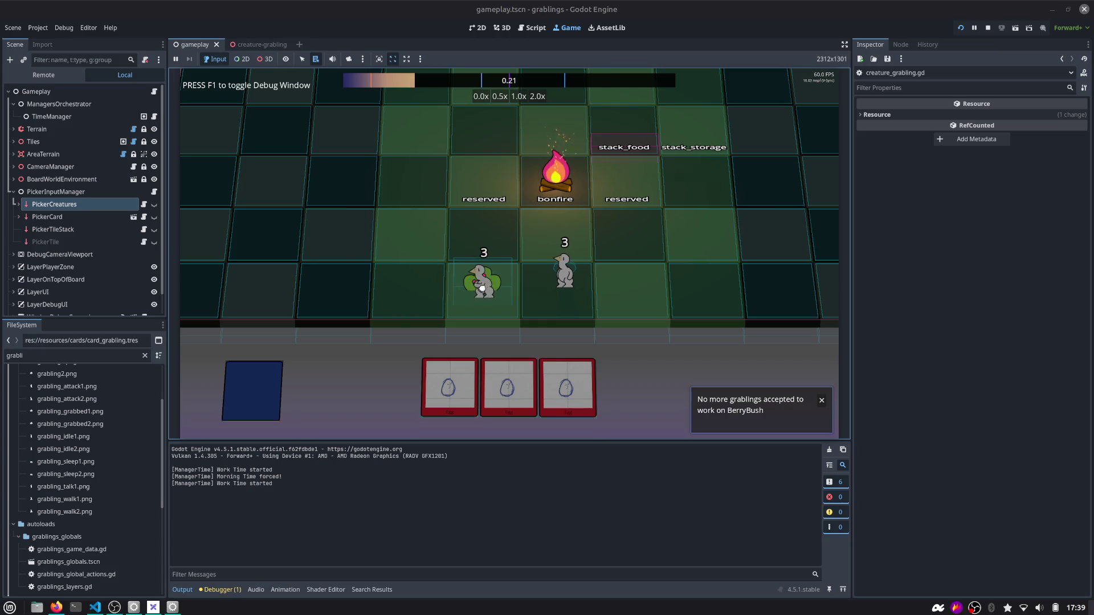
left_click_drag(570, 266, 465, 295)
Open the change_state() error's source at line 169 and relaunch the game
left_click(220, 590)
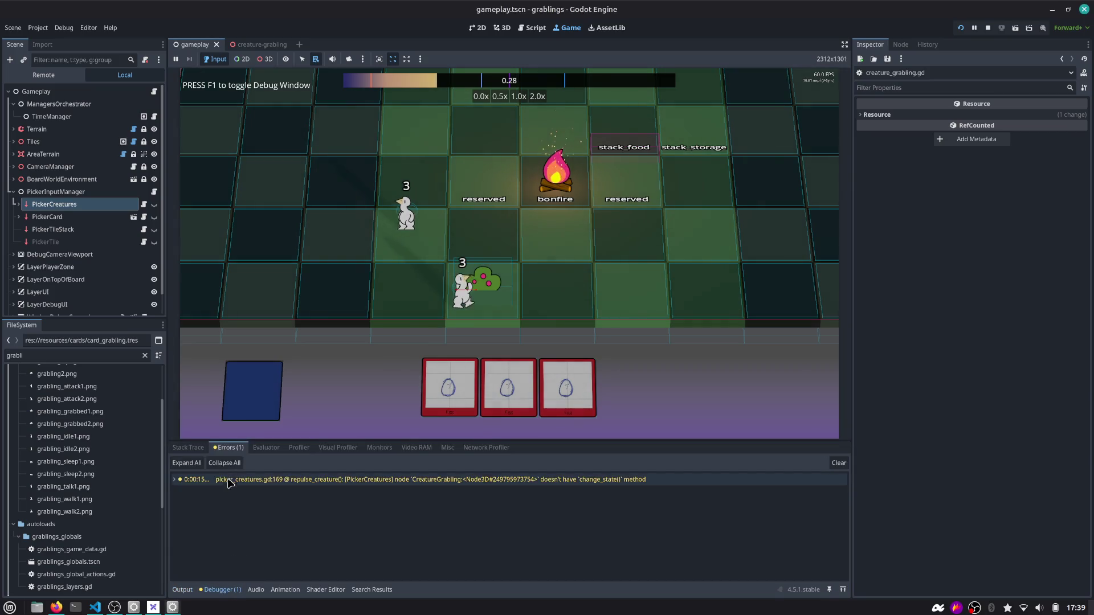
double_click(234, 482)
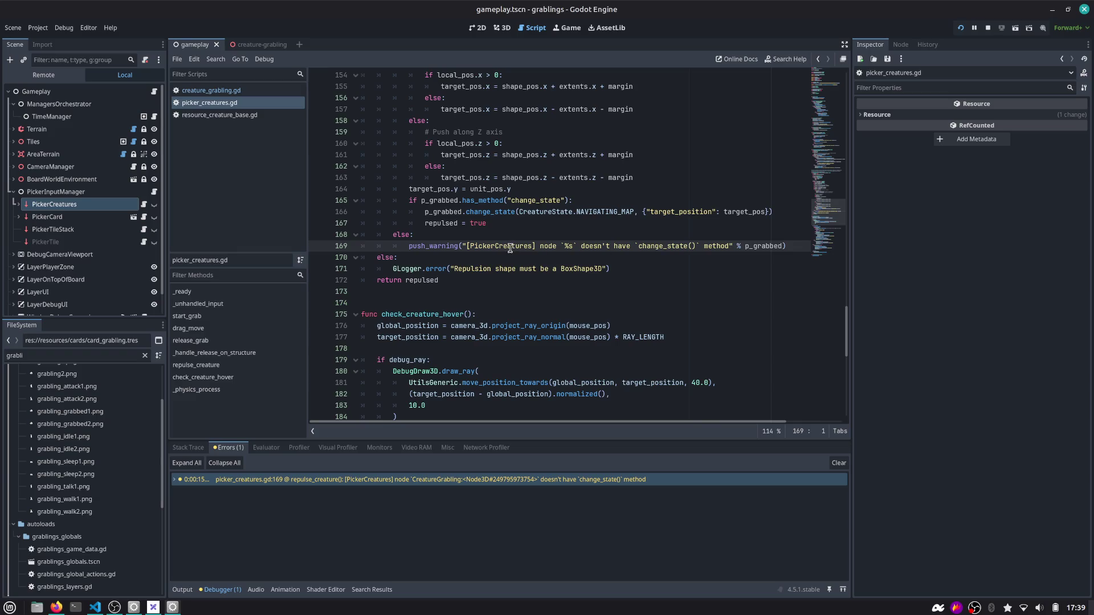
left_click(960, 28)
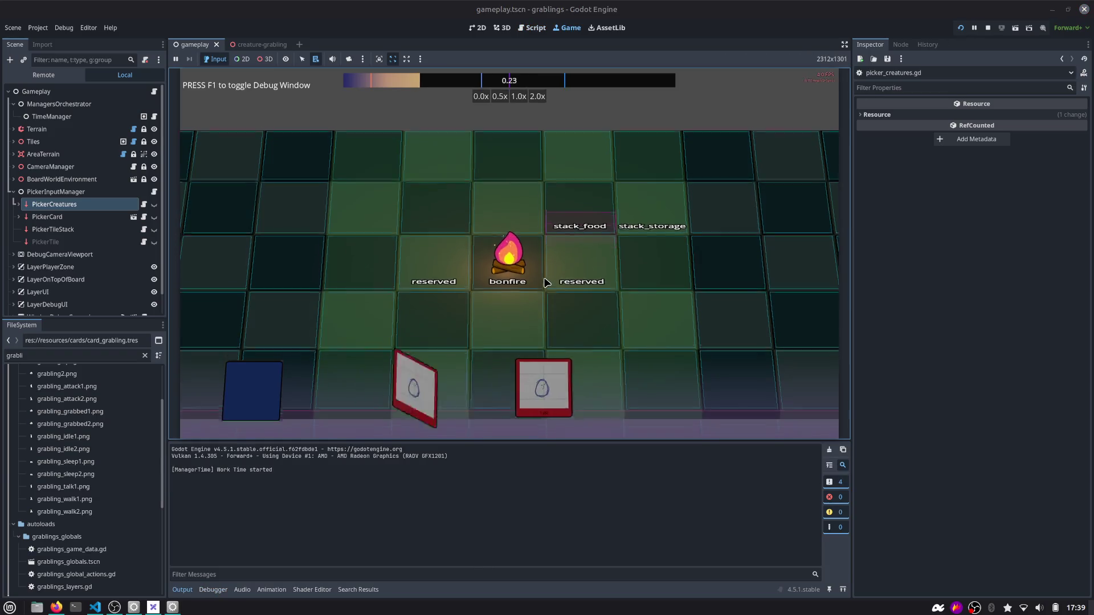
Place a berry bush and two grablings, force morning, and put a grabling to work on the bush
mouse_move(415, 393)
left_mouse_down()
mouse_move(538, 288)
mouse_move(550, 251)
left_mouse_up()
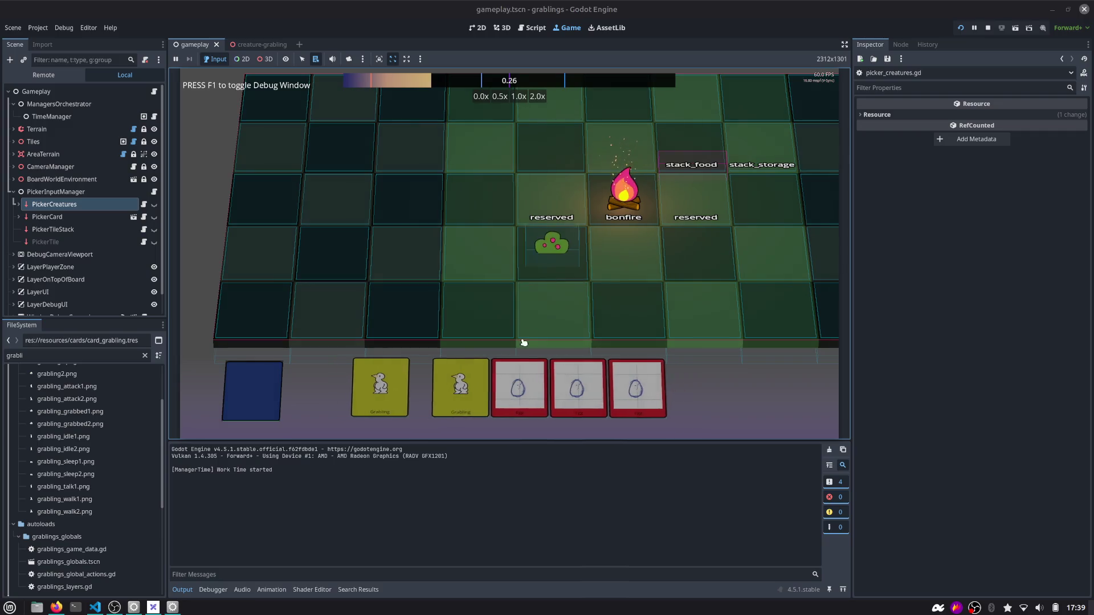
left_click_drag(493, 285, 478, 253)
mouse_move(420, 391)
left_mouse_down()
mouse_move(605, 274)
mouse_move(622, 250)
left_mouse_up()
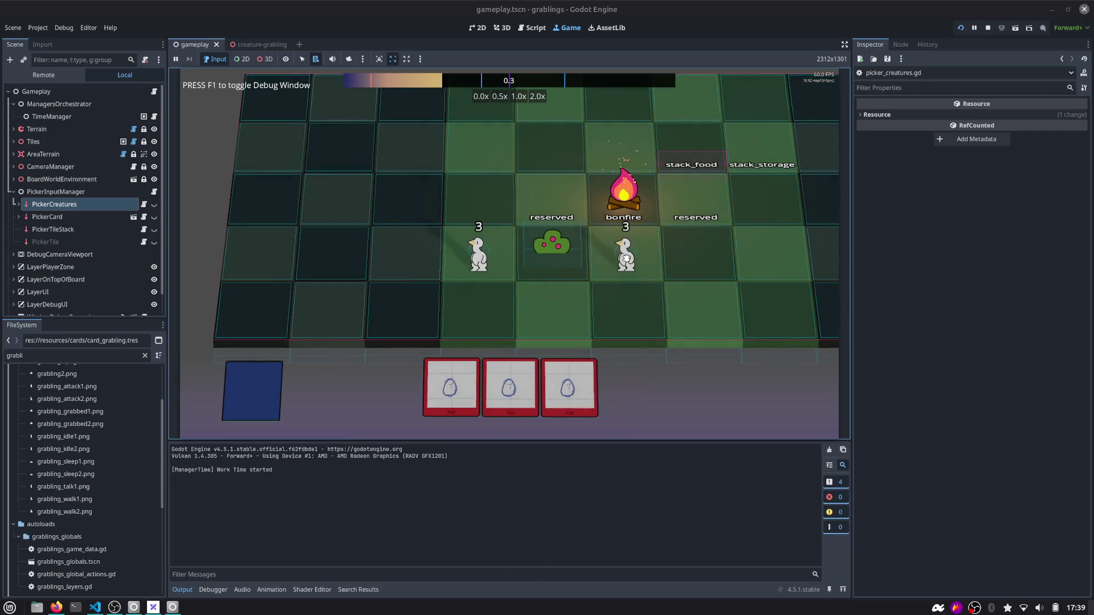
left_click_drag(479, 253, 547, 250)
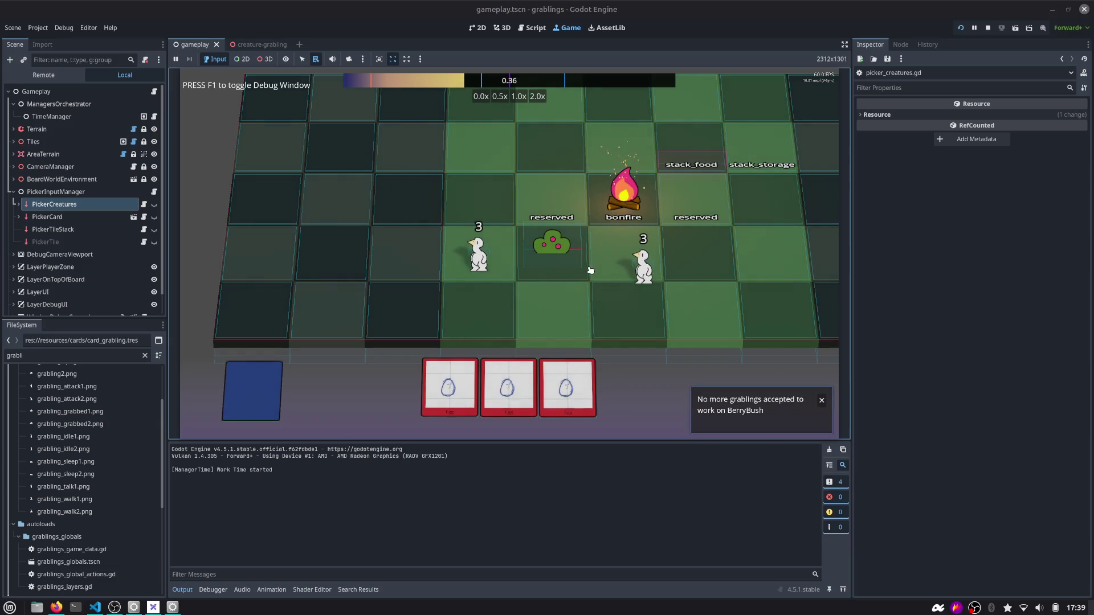
key("m")
mouse_move(482, 260)
left_mouse_down()
mouse_move(552, 249)
mouse_move(538, 274)
mouse_move(549, 251)
left_mouse_up()
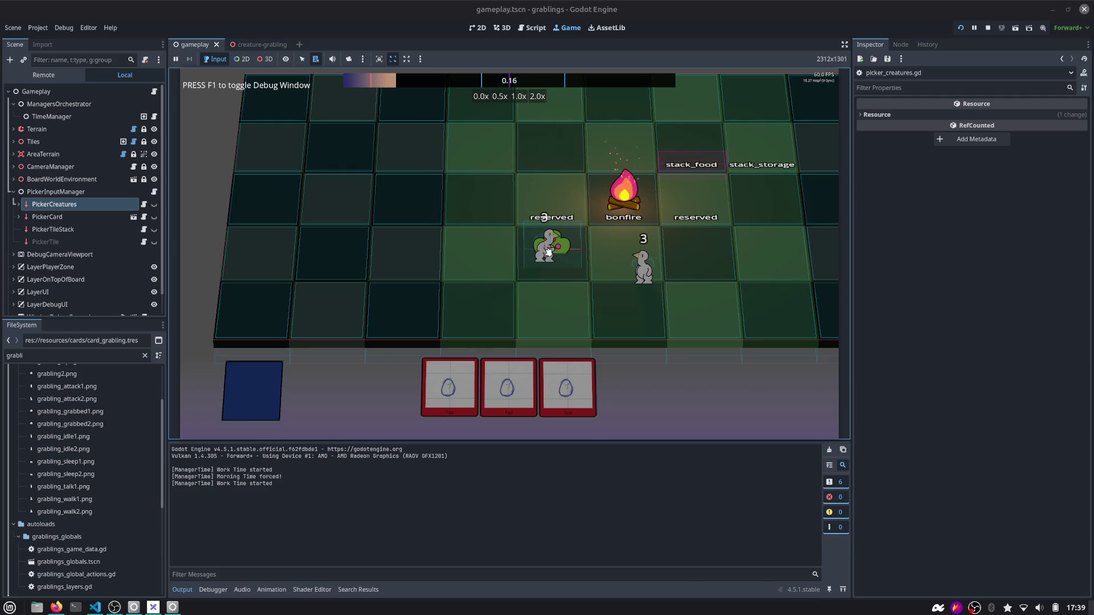
Return to picker_creatures.gd and look over the repulse_creature function
left_click(536, 31)
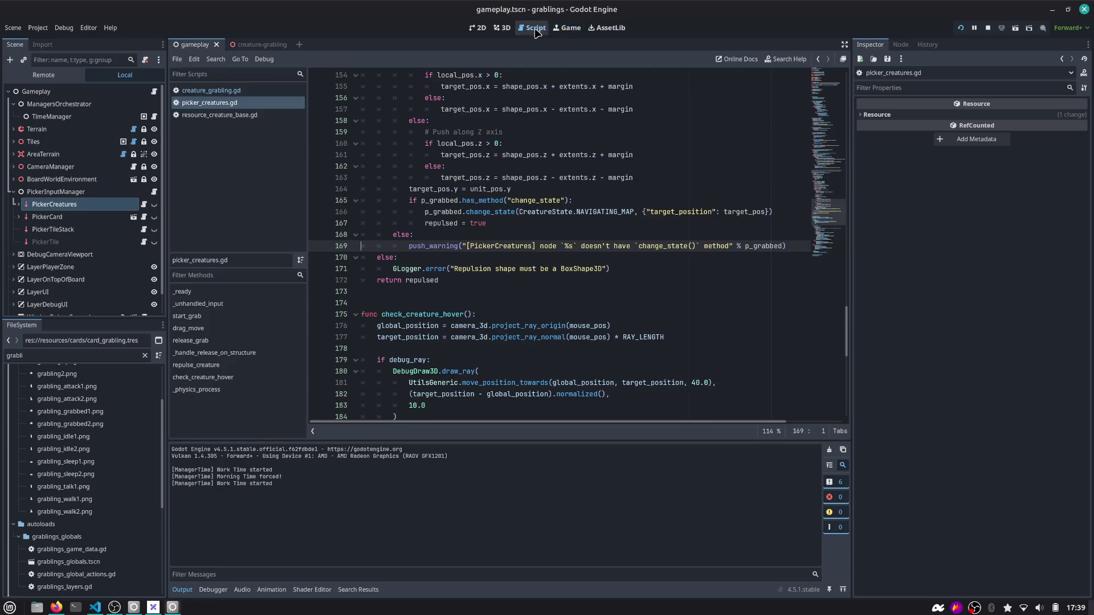
left_click(211, 91)
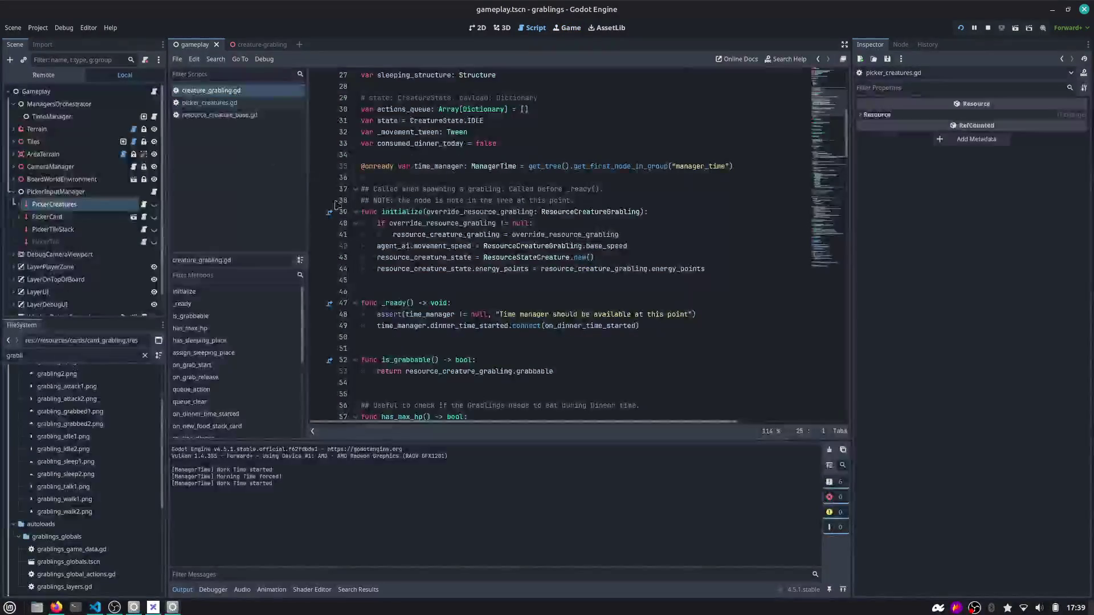
left_click(248, 104)
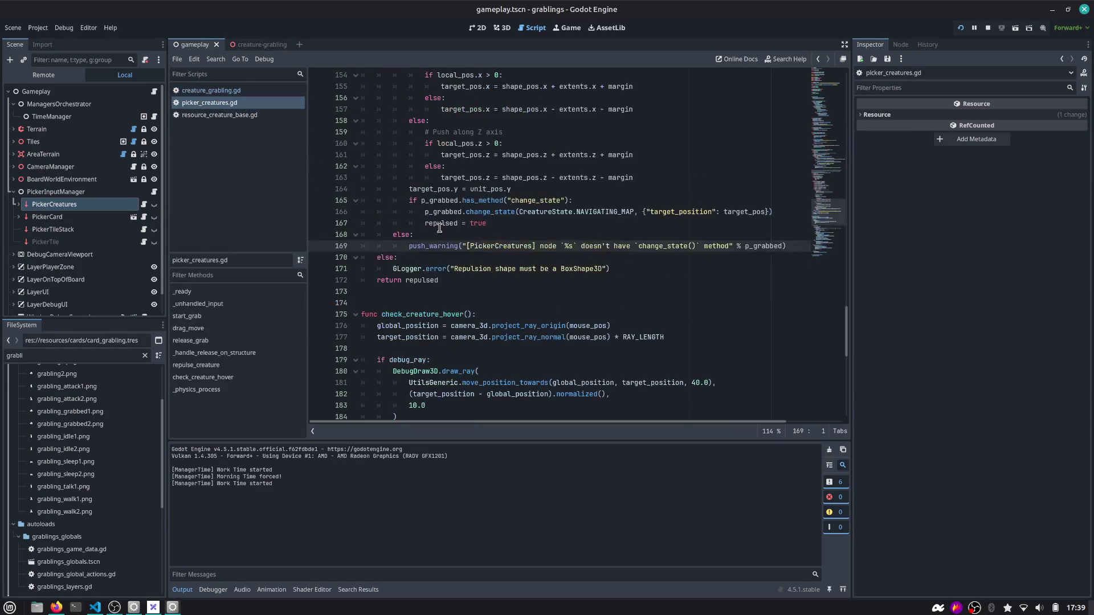
scroll(440, 228, "up", 12)
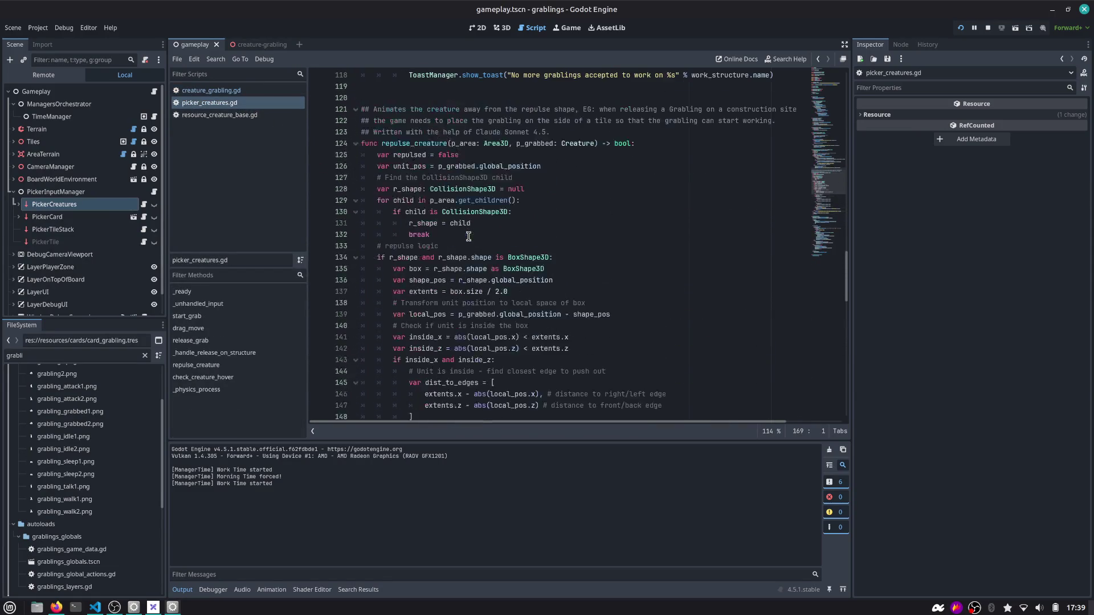
double_click(409, 143)
scroll(436, 234, "down", 10)
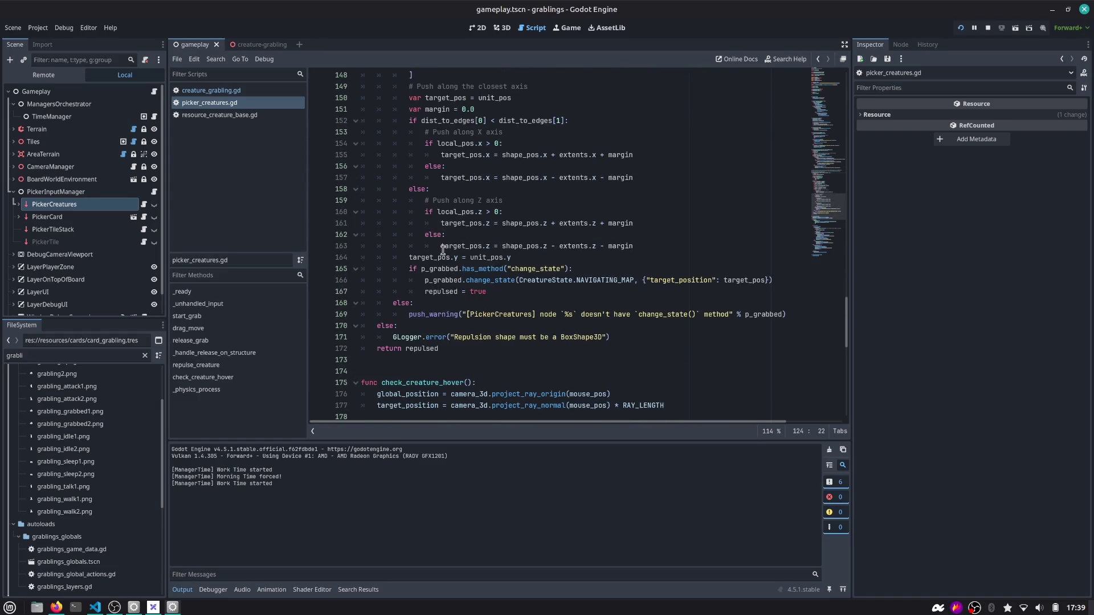
mouse_move(443, 250)
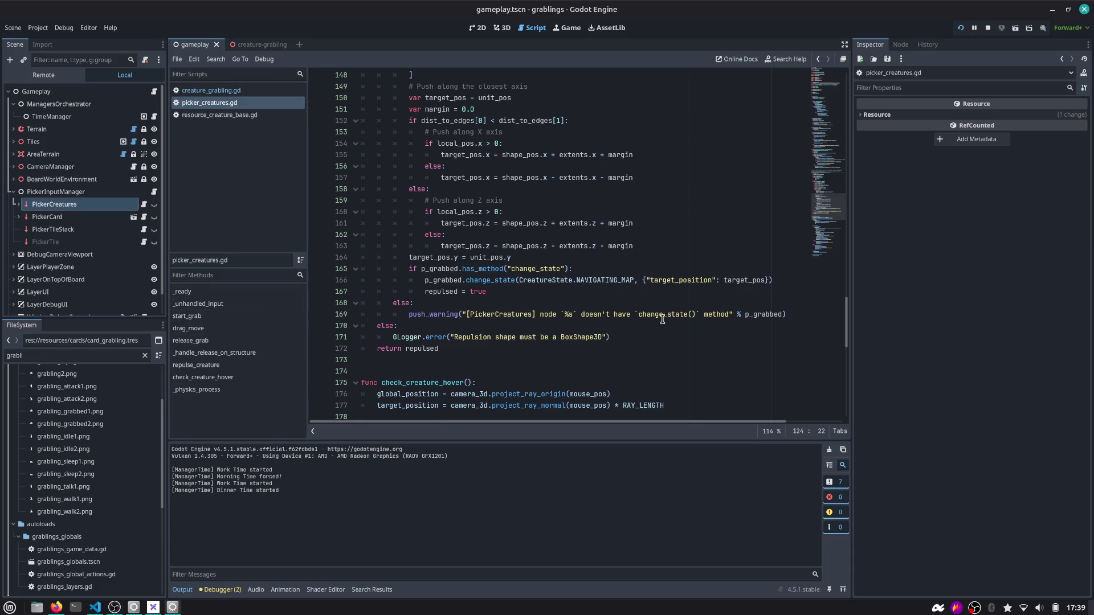
Inspect the push_warning on line 169 and p_grabbed uses, then list the four routine_dinner errors
double_click(456, 317)
scroll(456, 318, "up", 5)
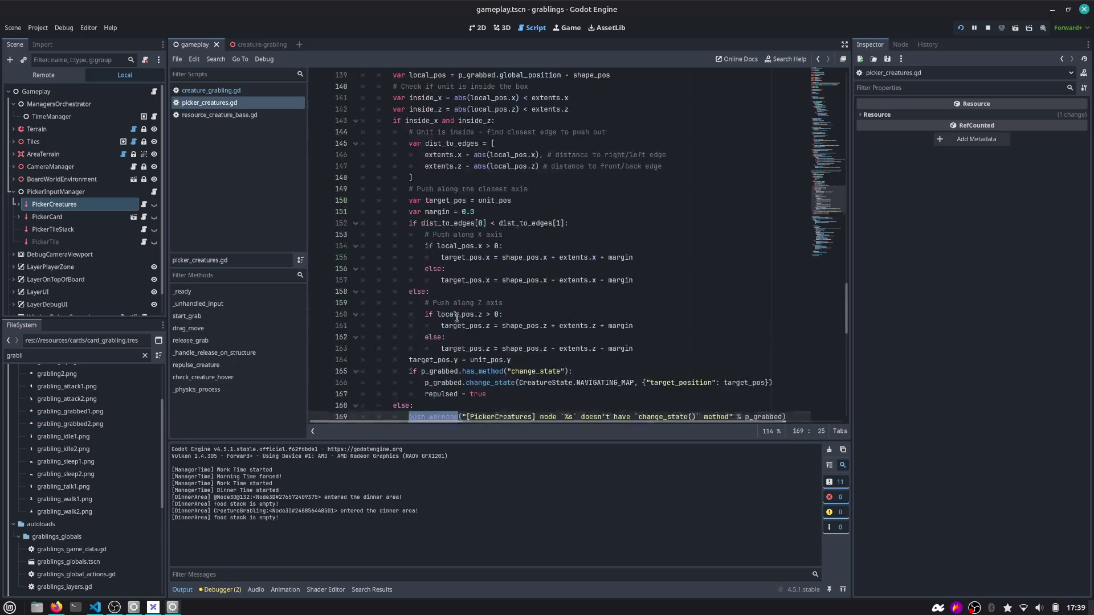
scroll(456, 317, "up", 4)
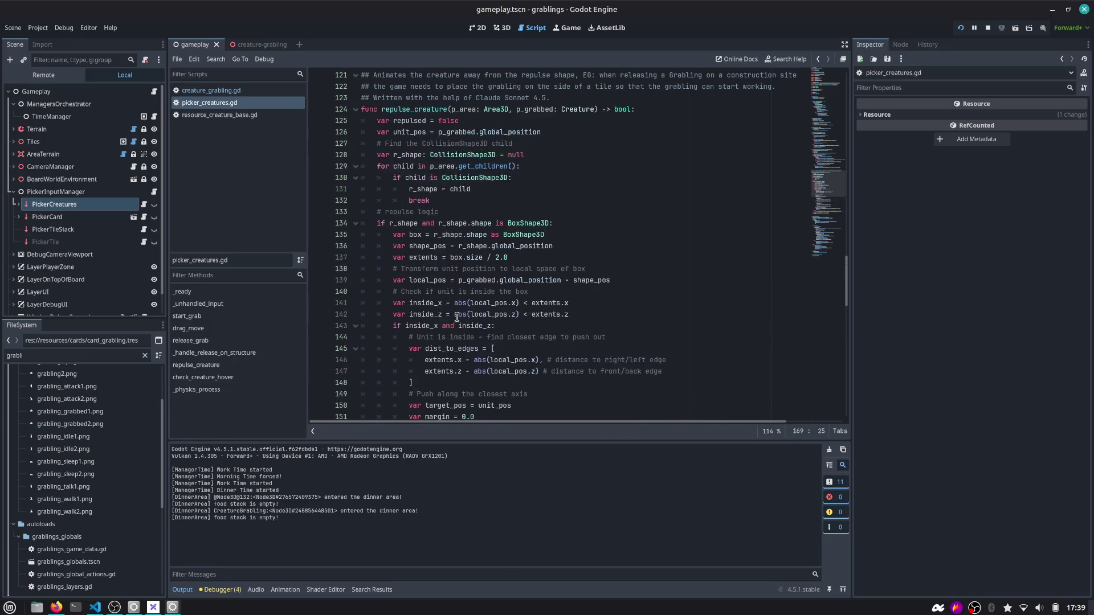
scroll(457, 317, "down", 5)
scroll(456, 317, "down", 3)
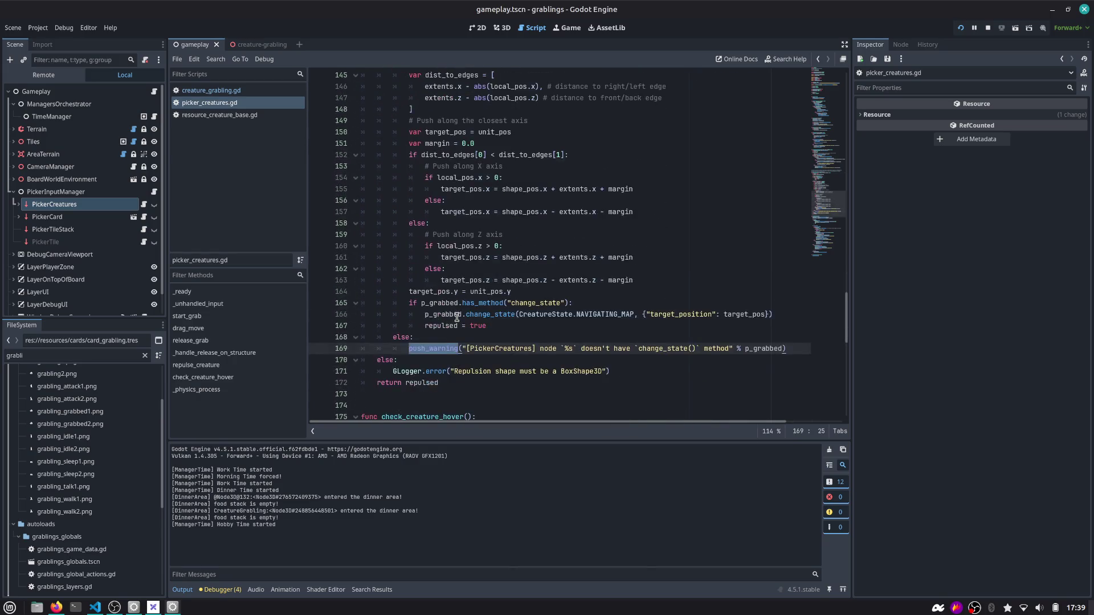
double_click(750, 346)
scroll(723, 325, "up", 10)
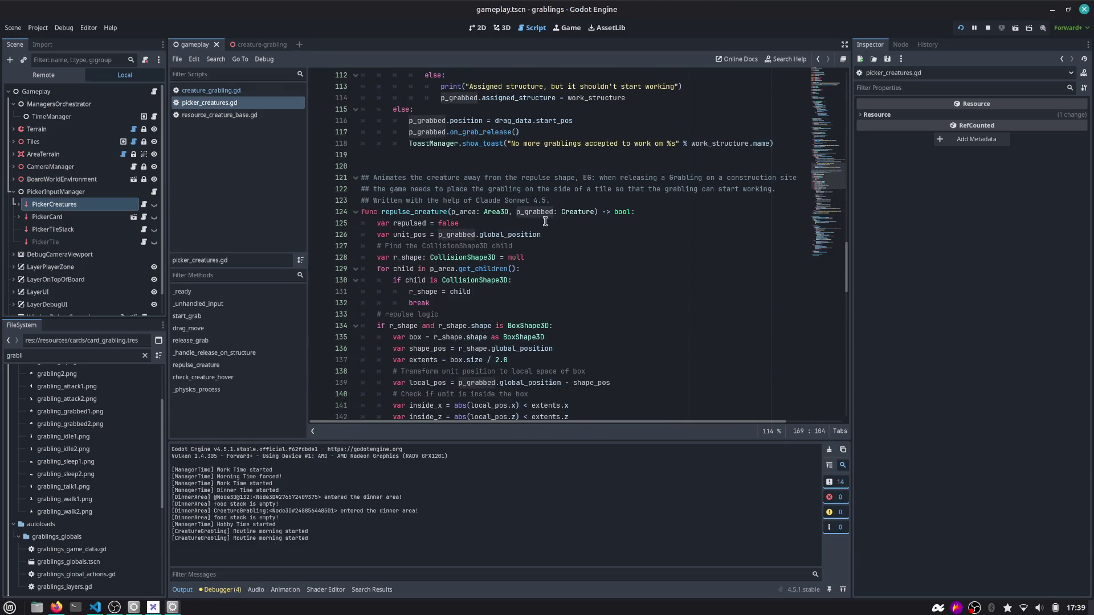
double_click(536, 212)
scroll(527, 212, "up", 3)
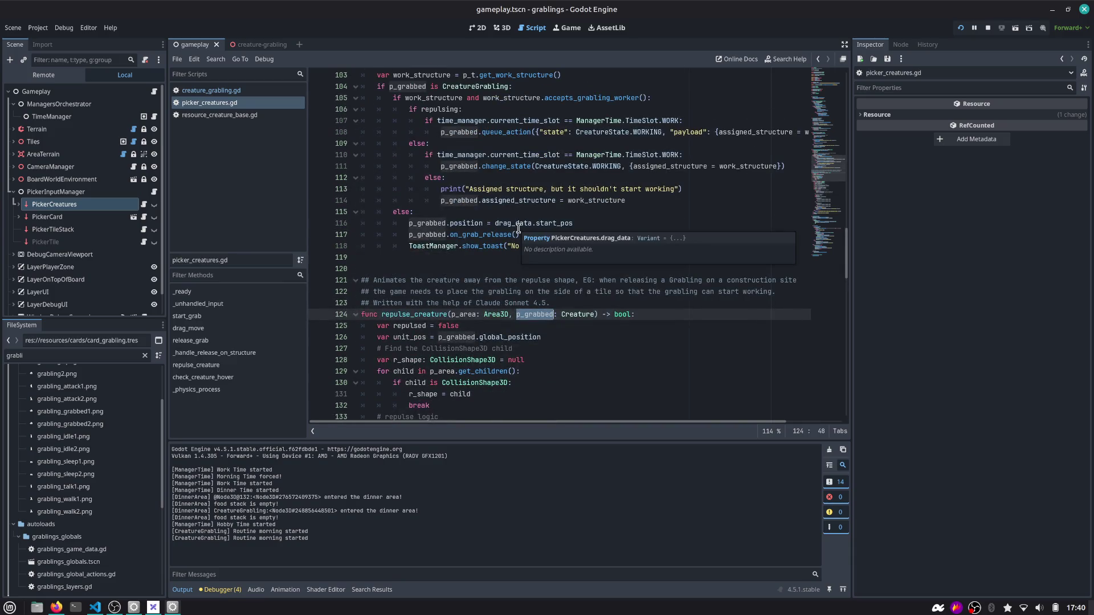
scroll(519, 229, "up", 2)
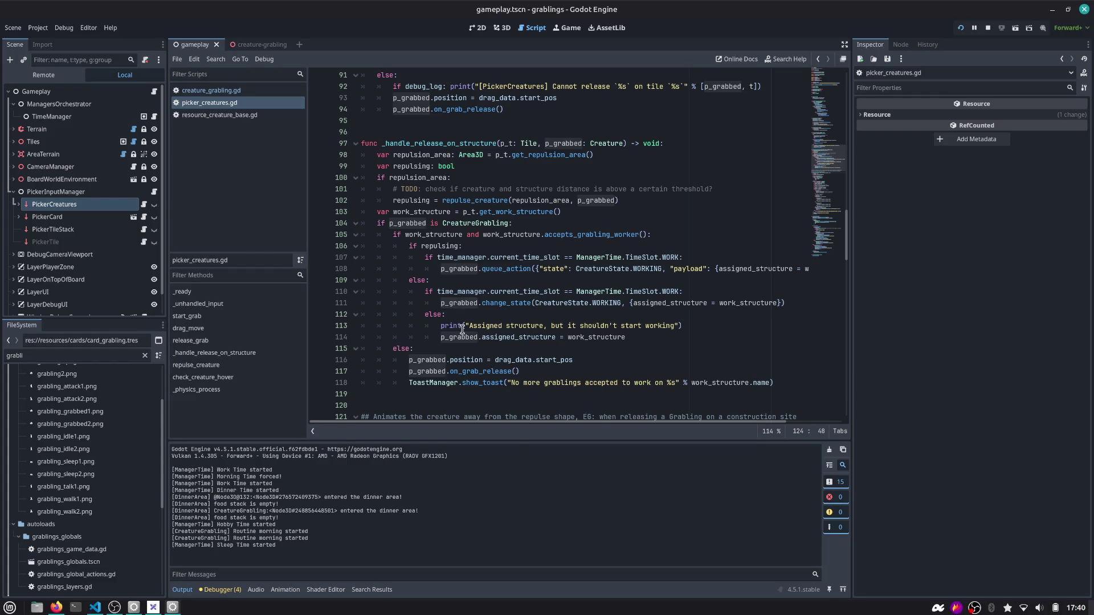
left_click(221, 590)
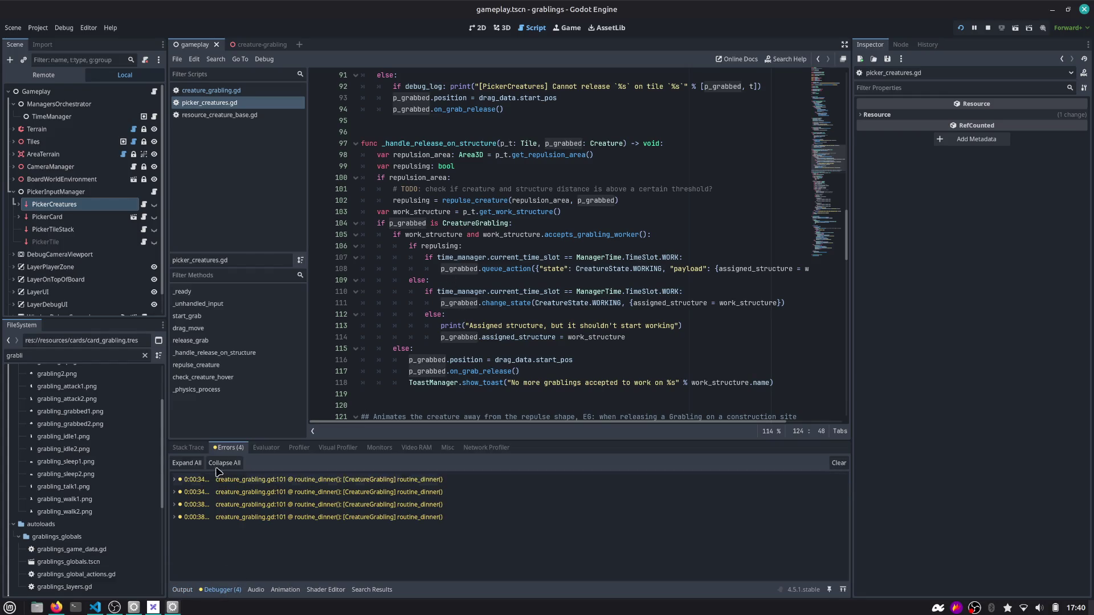
Replace push_warning with print at creature_grabling.gd line 101 in routine_dinner
double_click(408, 482)
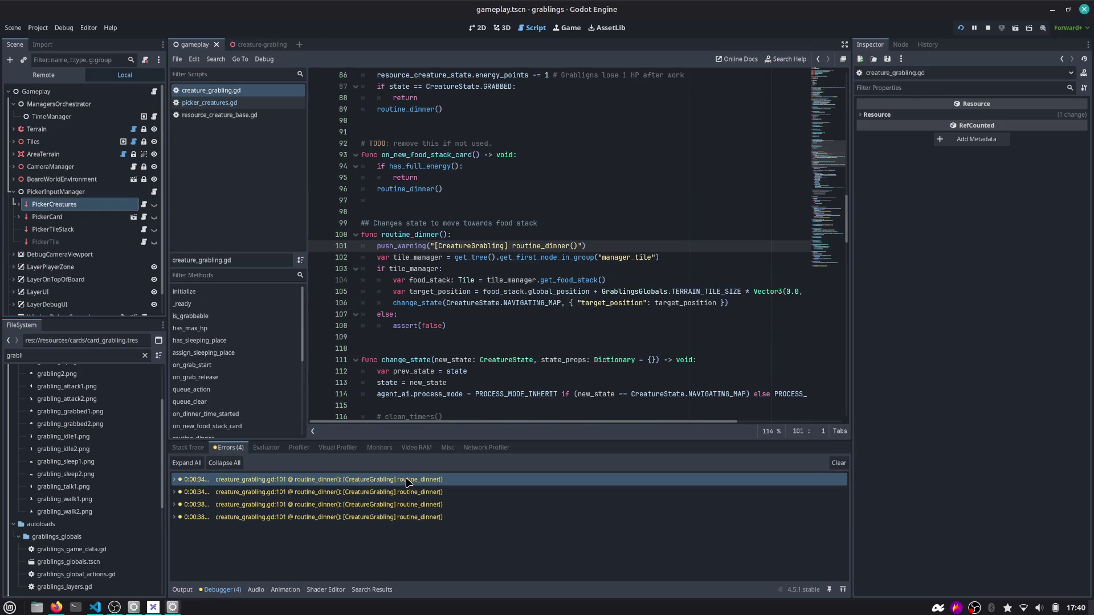
key("Home")
key("ctrl+shift+Right")
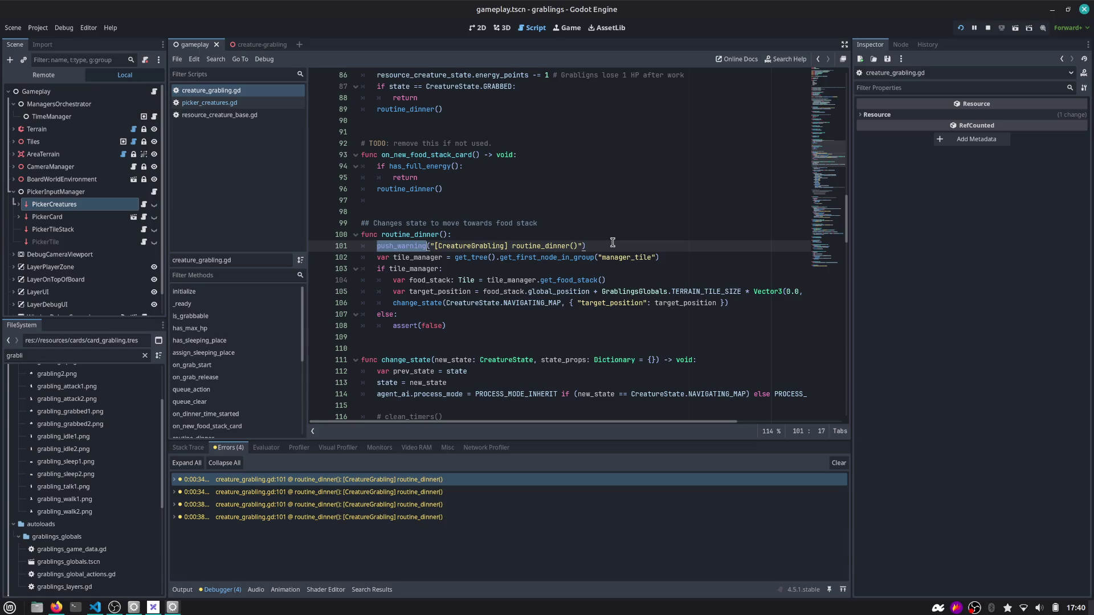
type("print")
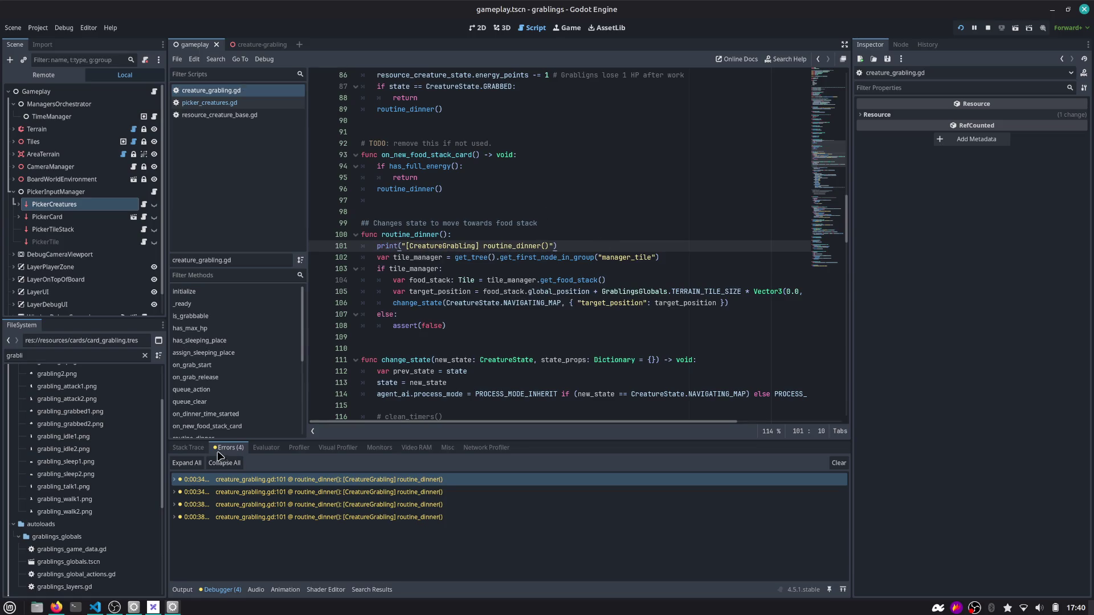
Test in the game by placing a grabling and a berry bush beside it, then return to the script editor
left_click(203, 451)
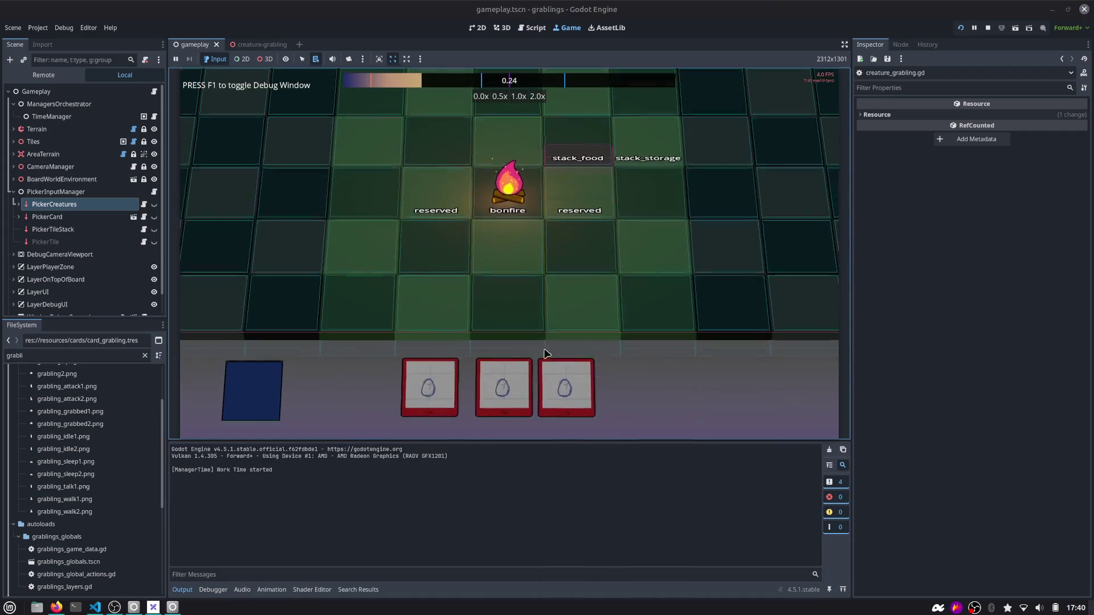
left_click_drag(466, 382, 432, 294)
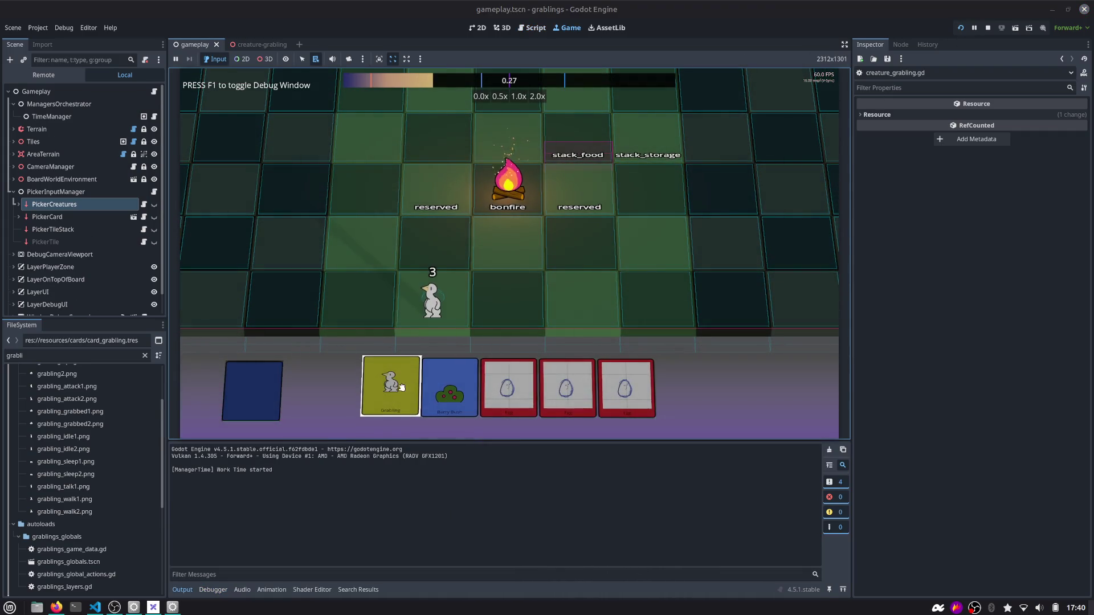
left_click_drag(450, 387, 508, 301)
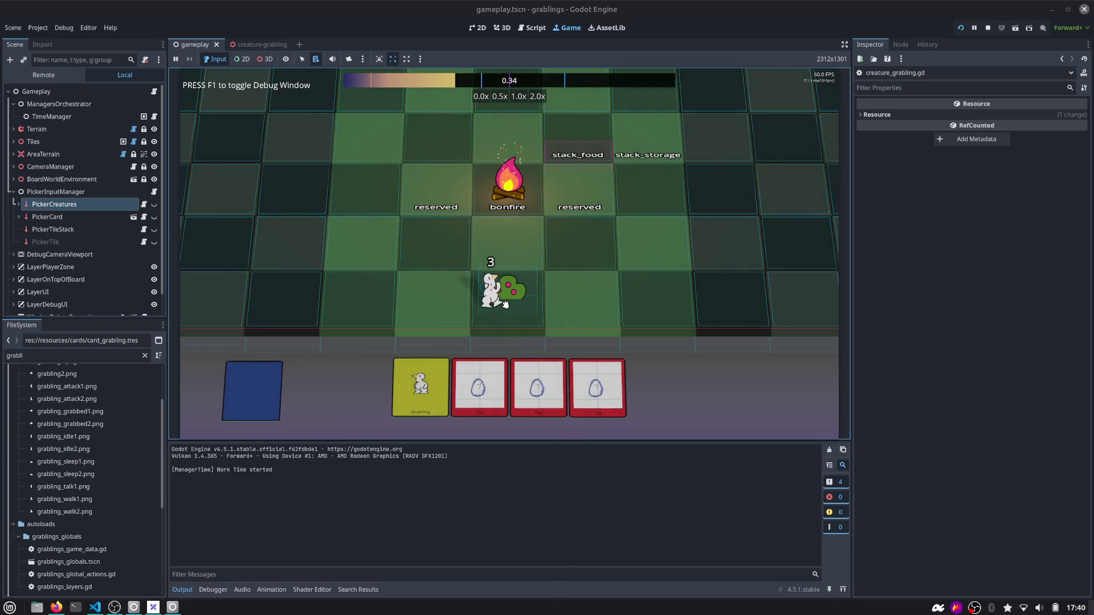
left_click(532, 28)
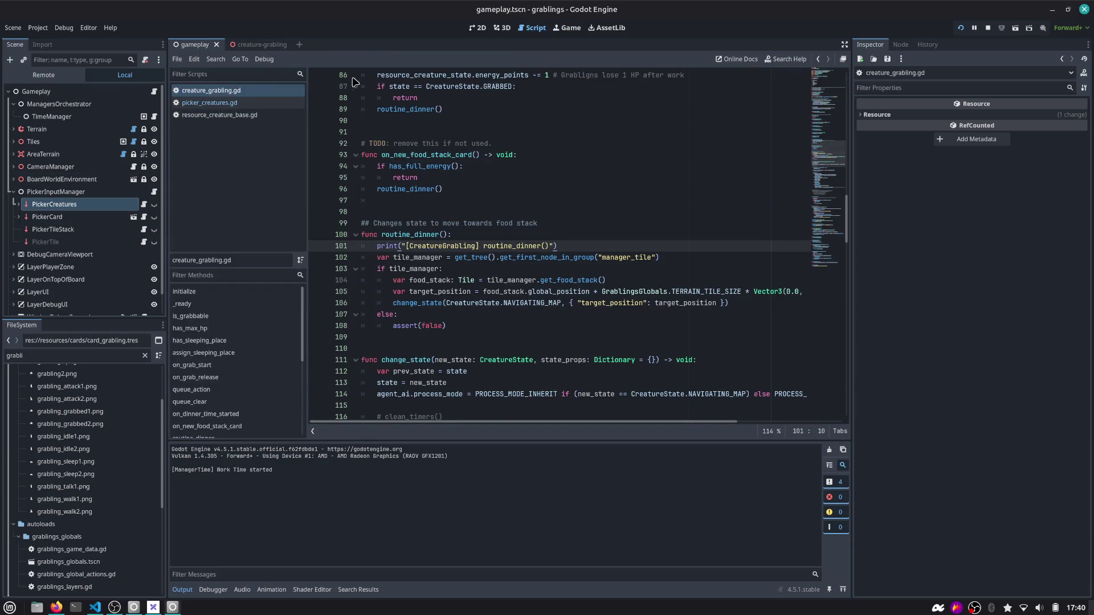
In debug_label.gd, comment out the energy_points label and set the label text to str(root.state)
left_click(251, 45)
left_click(147, 141)
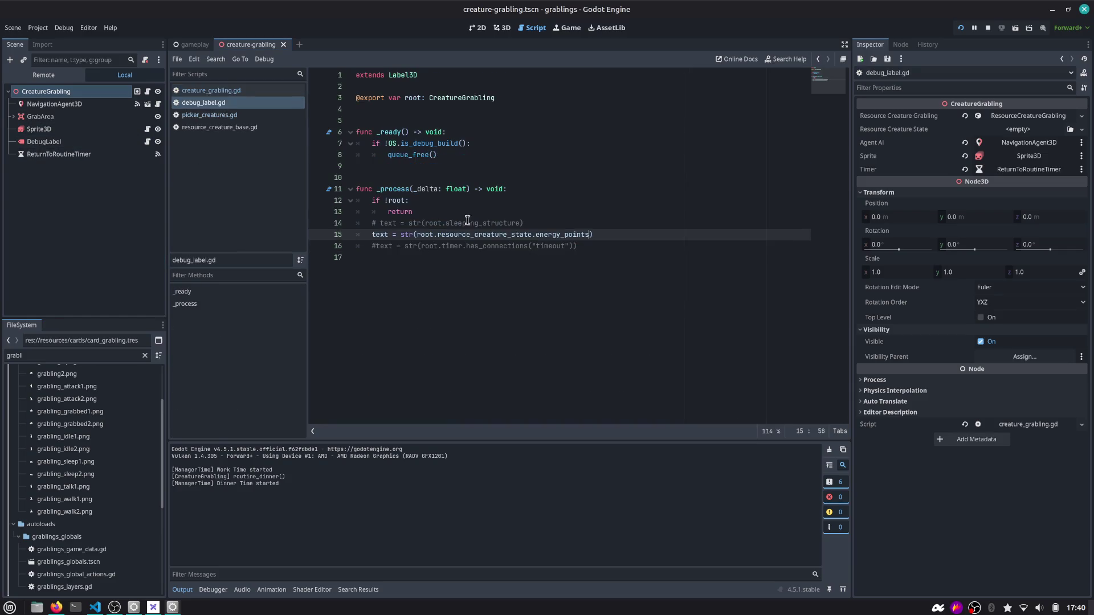
left_click(524, 230)
key("ctrl+k")
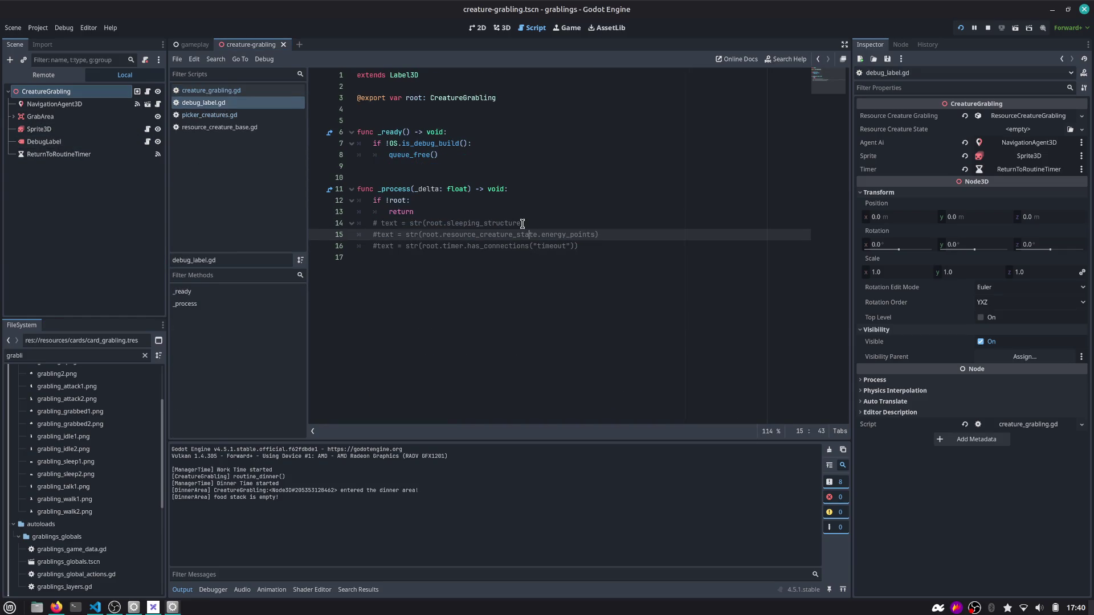
left_click(522, 223)
key("ctrl+k")
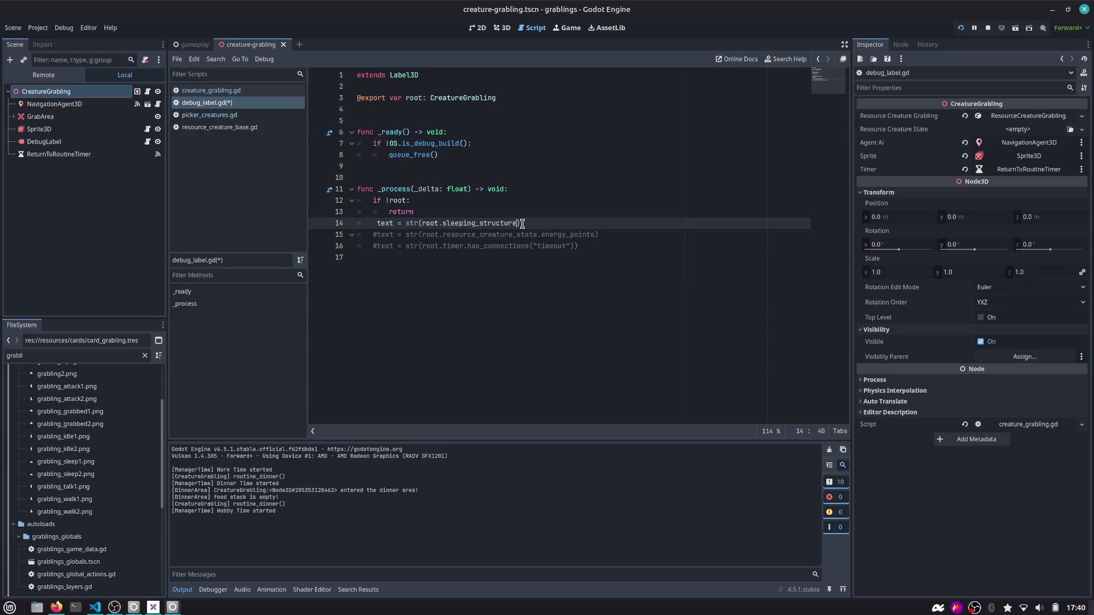
key("Left")
key("ctrl+BackSpace")
type("state")
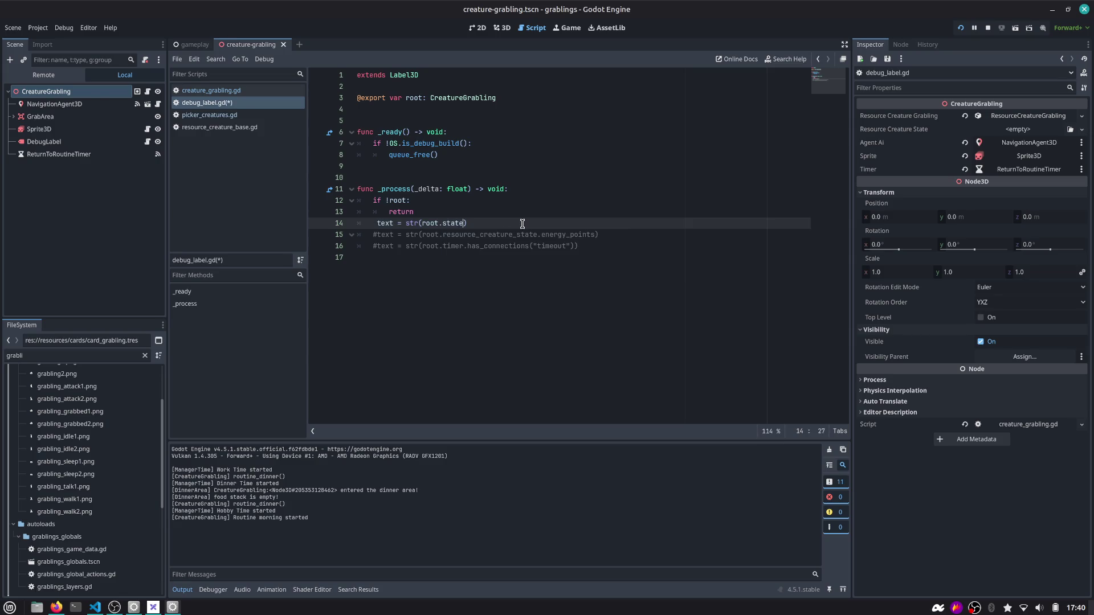
key("ctrl+s")
Fix the state line's indentation, save, and rerun the game
key("shift+Tab")
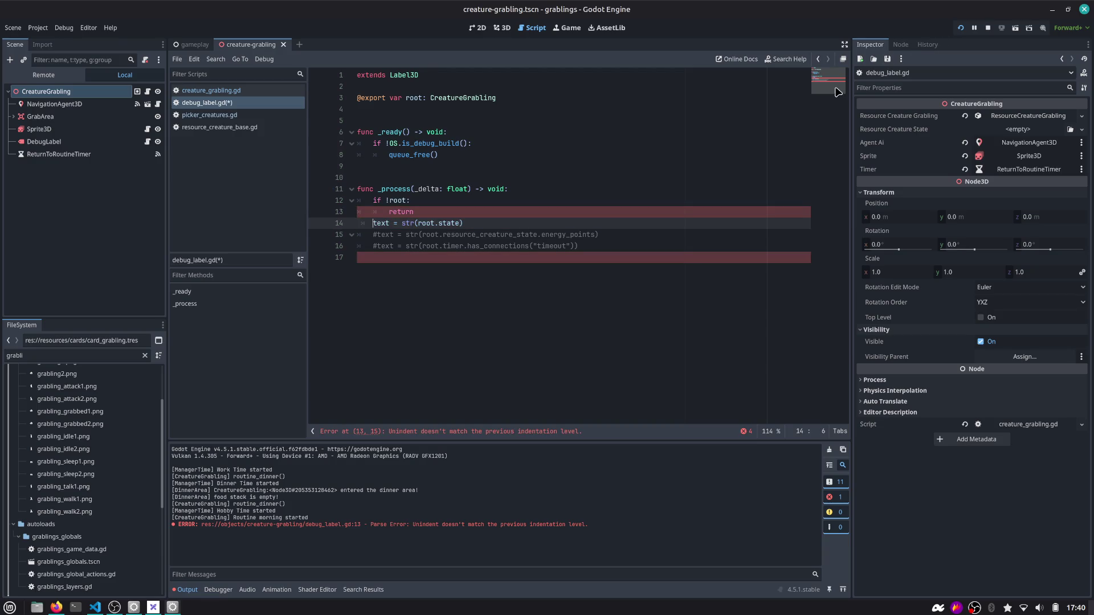
key("ctrl+s")
key("Right")
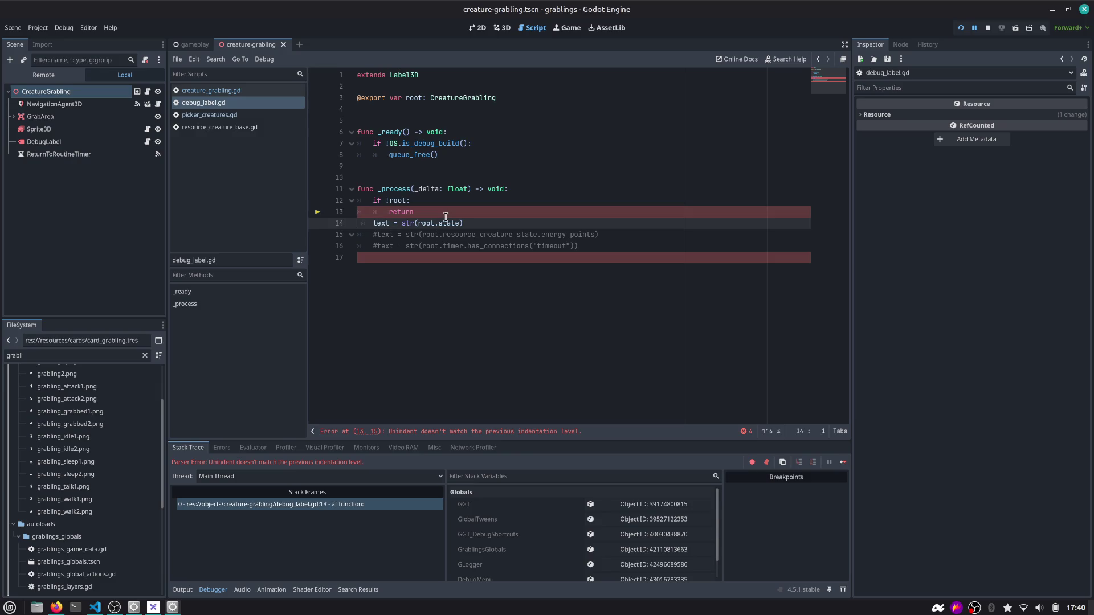
key("F5")
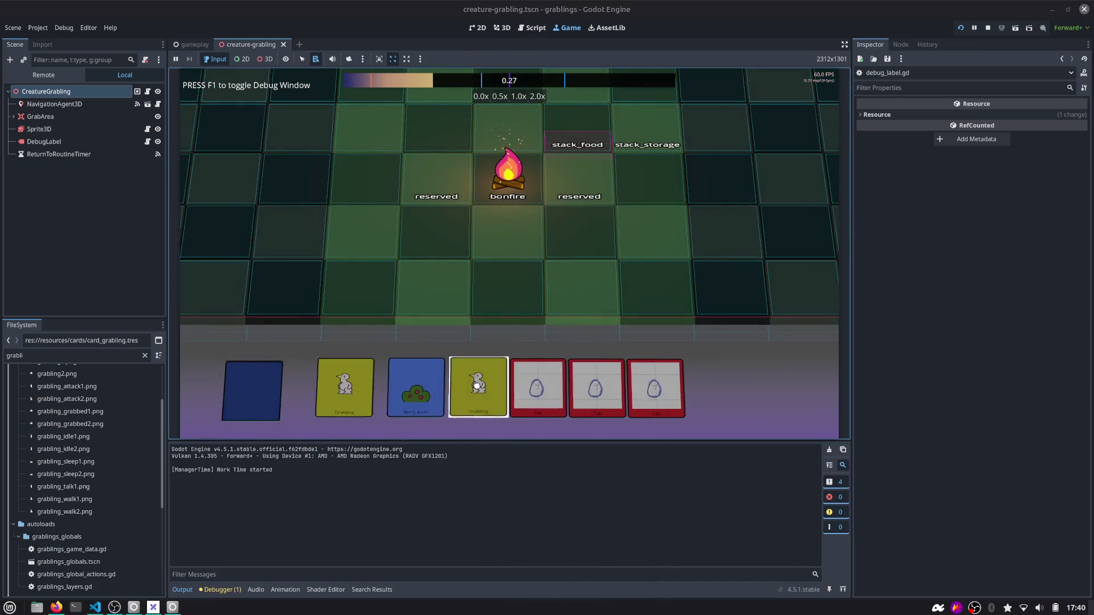
Place a Grabling and a Berry Bush, drop the grabling onto the bush twice, then return to the script
mouse_move(477, 386)
left_mouse_down()
mouse_move(506, 245)
mouse_move(564, 277)
mouse_move(556, 251)
mouse_move(553, 268)
left_mouse_up()
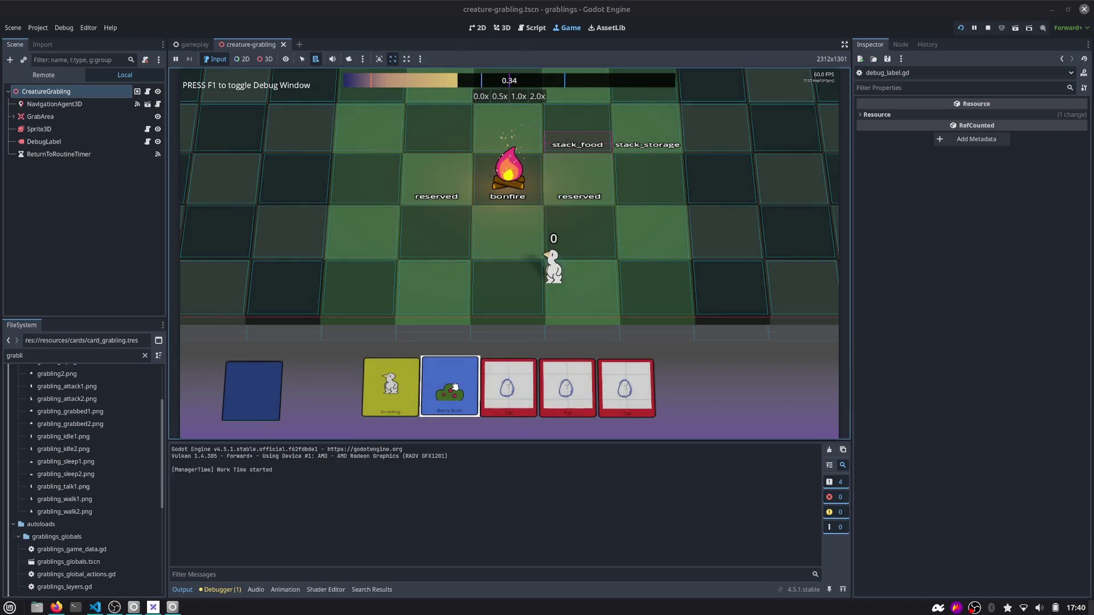
mouse_move(457, 384)
left_mouse_down()
mouse_move(414, 285)
mouse_move(430, 280)
left_mouse_up()
left_click_drag(547, 275, 440, 288)
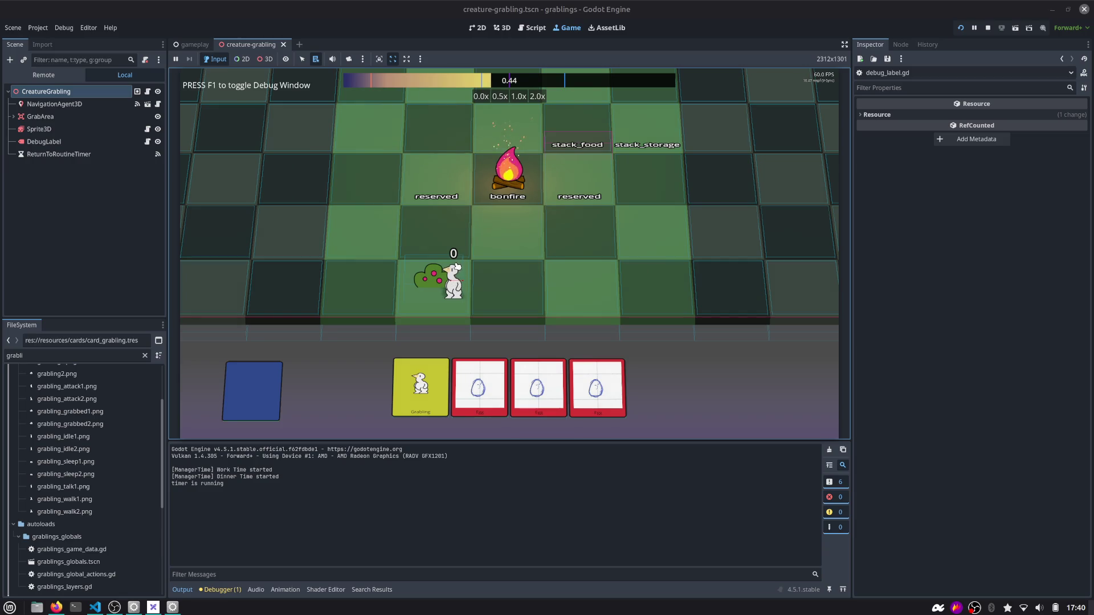
left_click_drag(460, 236, 447, 283)
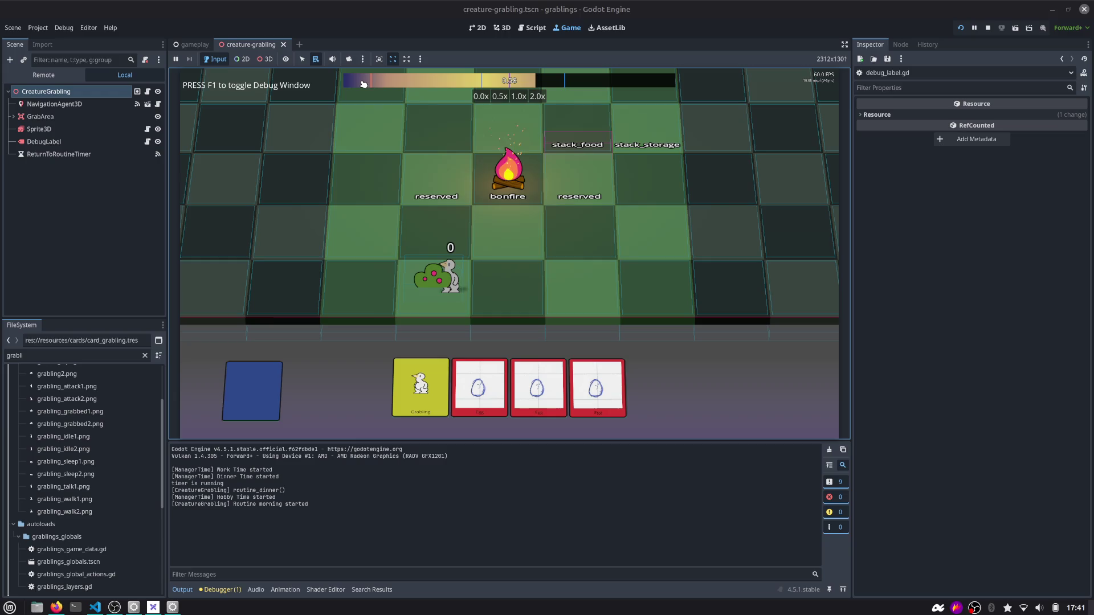
left_click(532, 27)
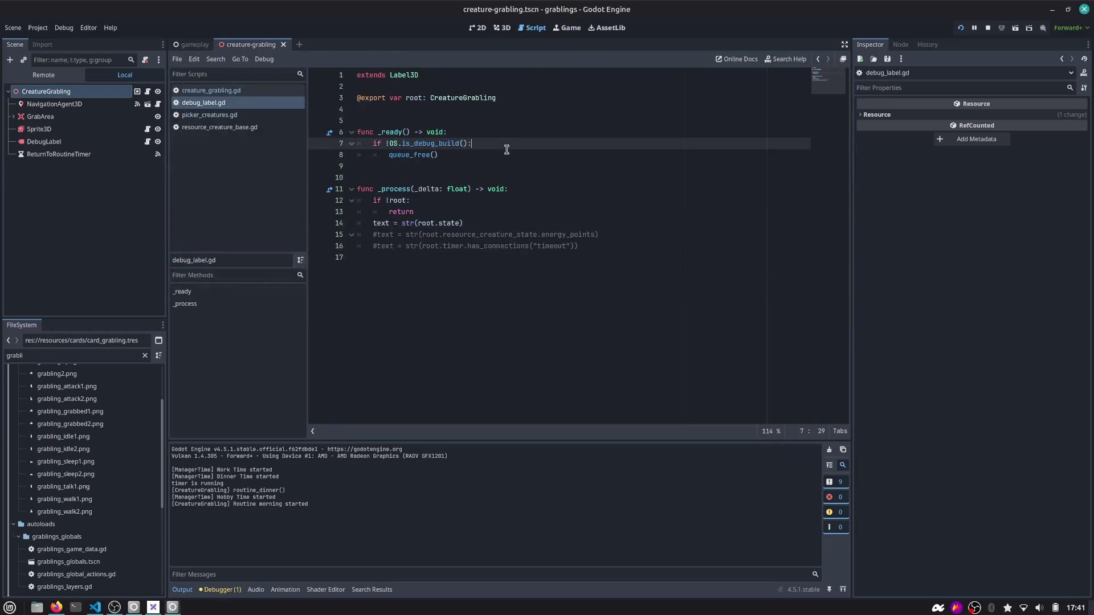
Open manager_time.gd through the quick script search
key("ctrl+alt+o")
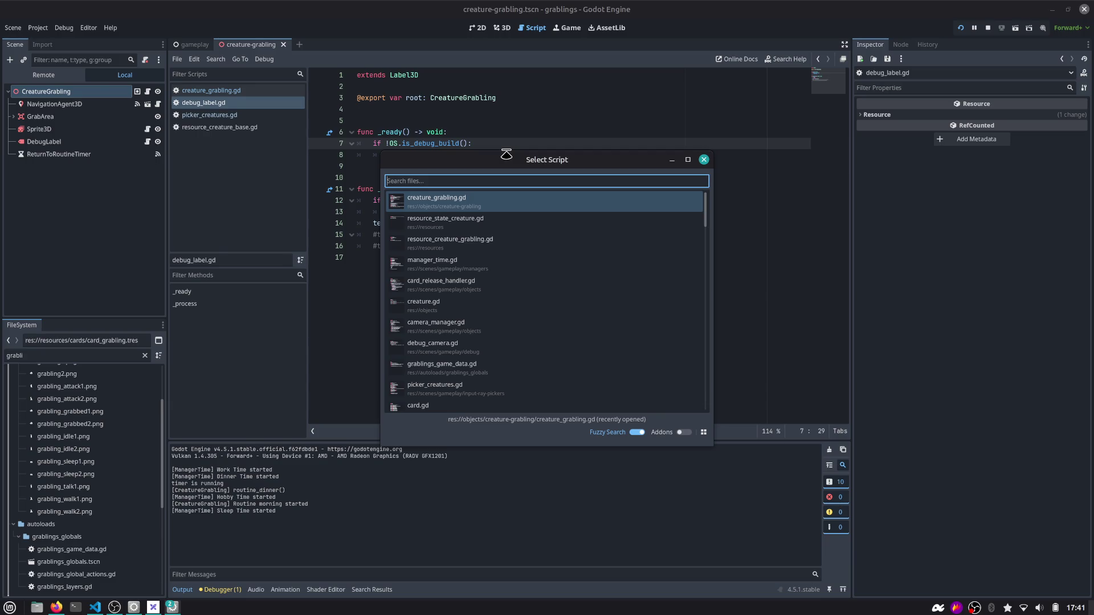
type("crea")
key("BackSpace")
key("BackSpace")
key("BackSpace")
type("time")
key("Down")
key("Return")
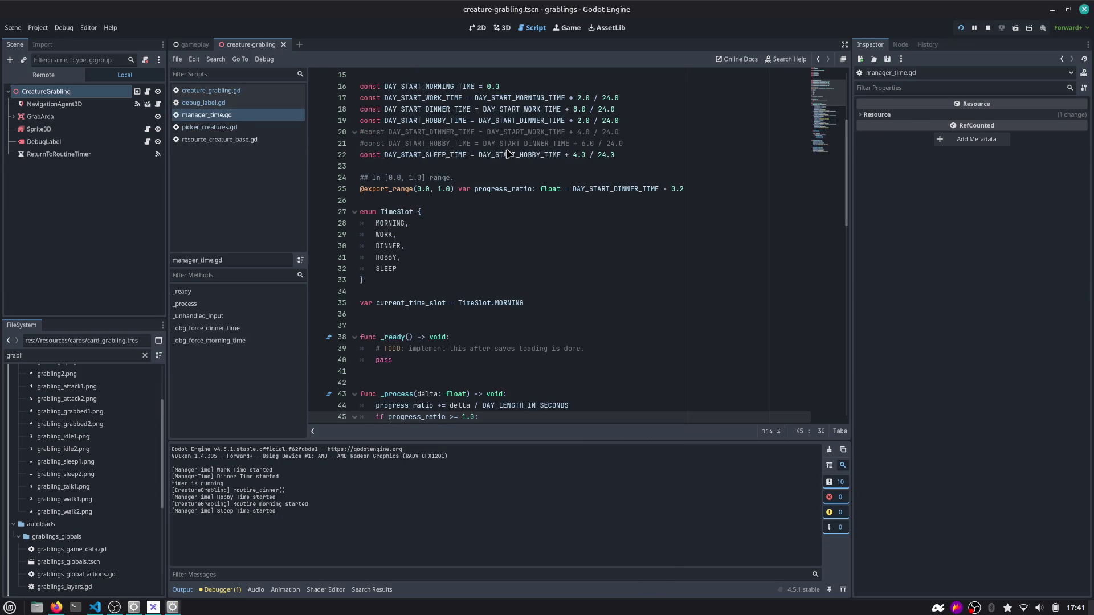
Go to the DAY_LENGTH_IN_SECONDS line and restart the game with F5
scroll(507, 154, "up", 4)
left_click(513, 201)
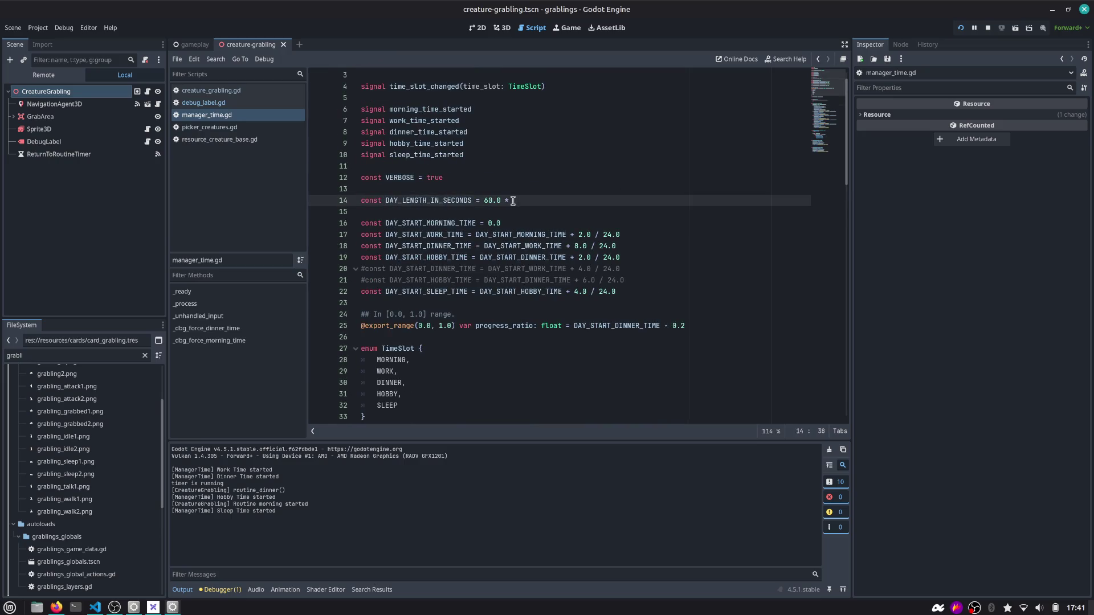
key("F5")
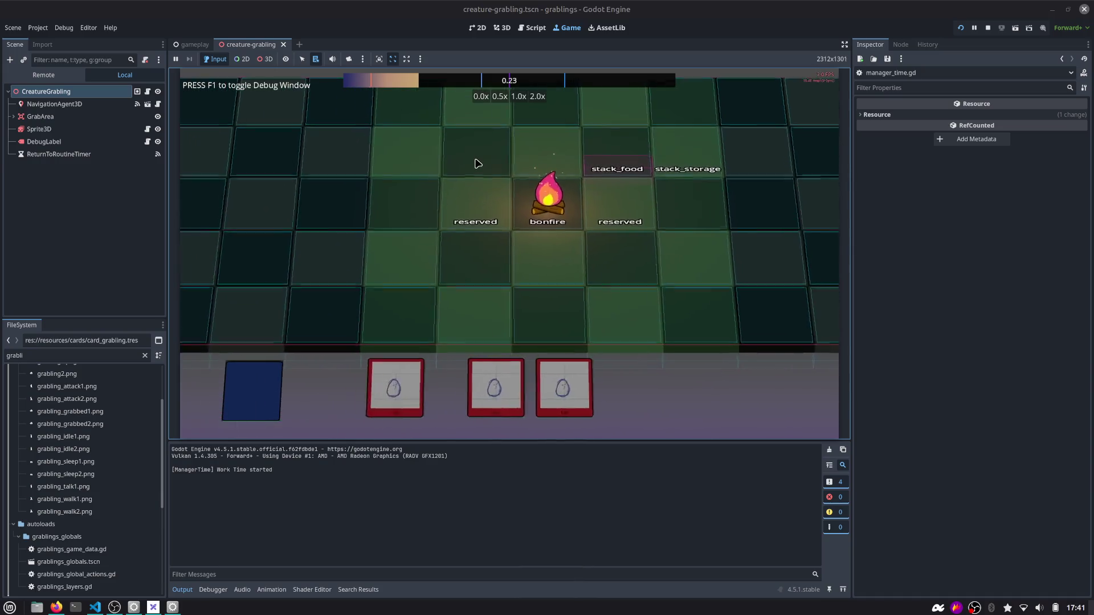
Replace progress_ratio's default on line 25 of manager_time.gd with 0.0 and run the game
left_click(534, 28)
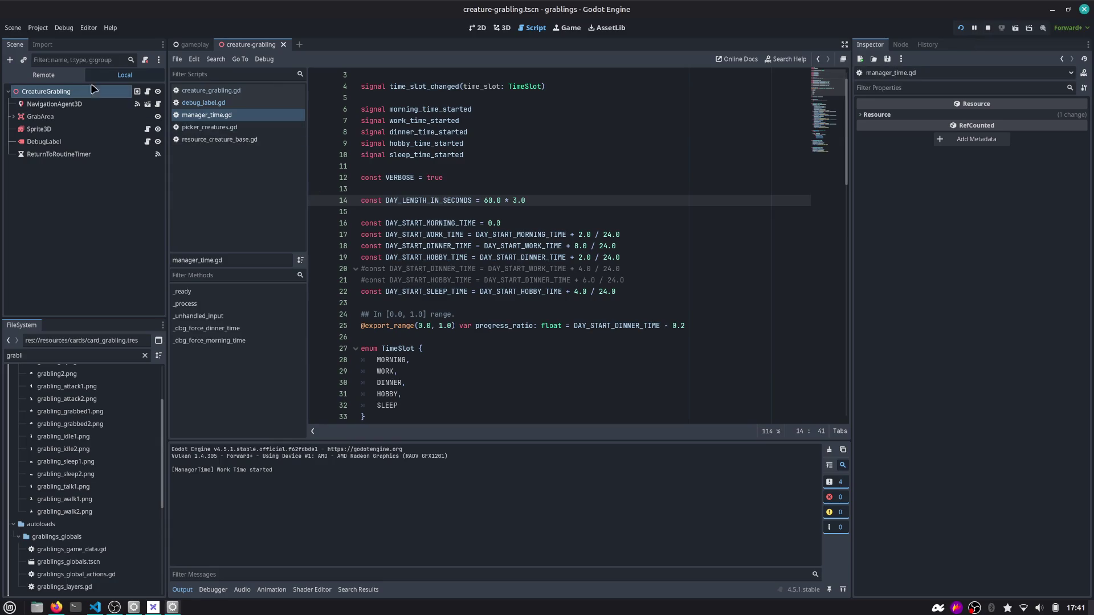
left_click(196, 45)
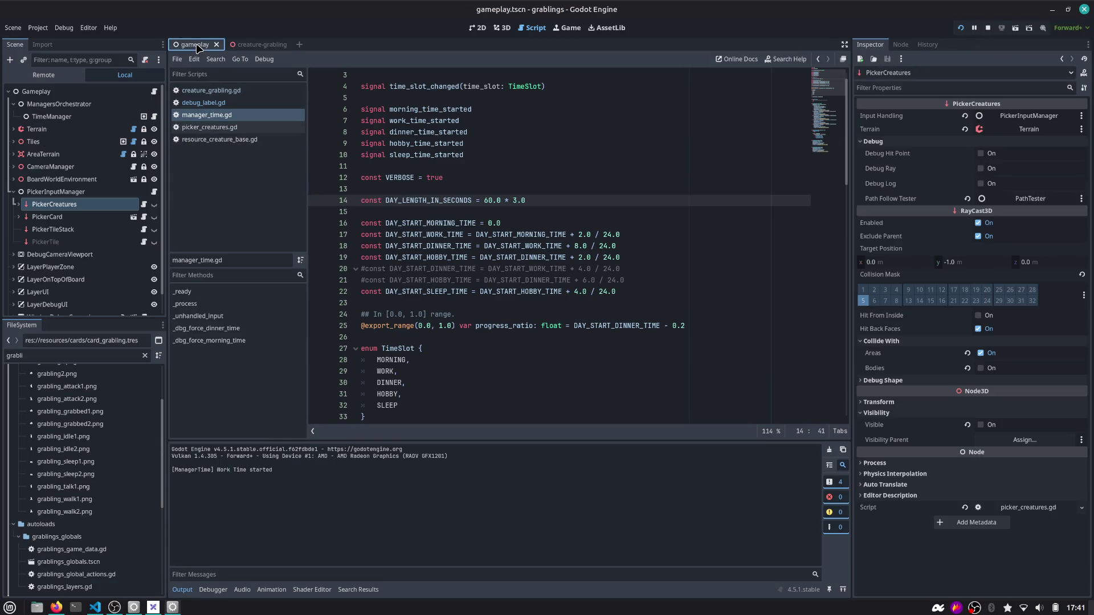
left_click(495, 323)
double_click(495, 323)
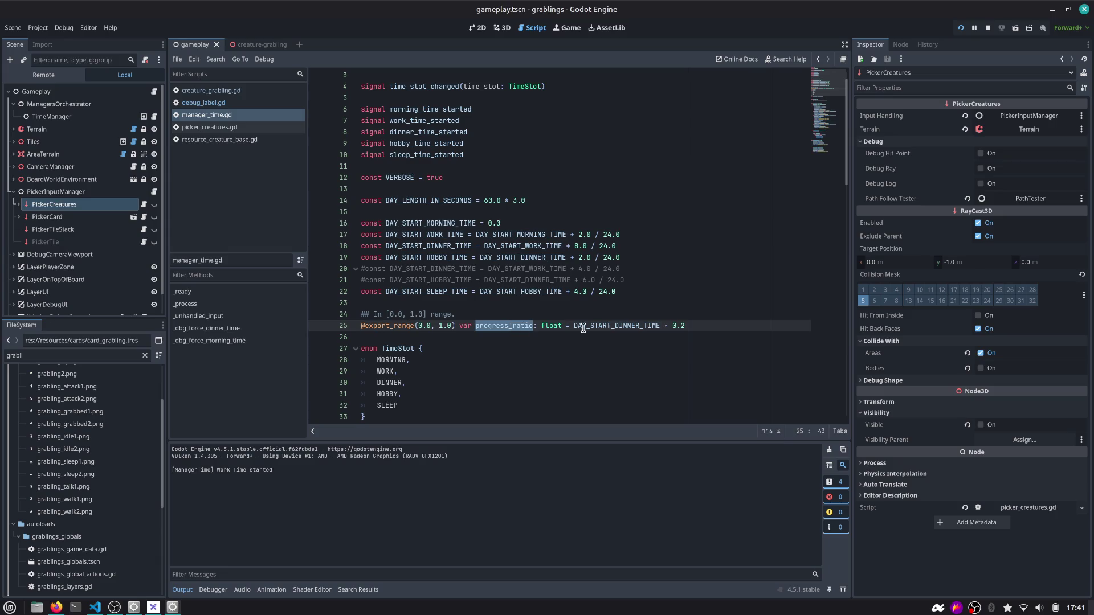
left_click(691, 326)
key("ctrl+shift+Left")
key("ctrl+shift+Left")
key("ctrl+shift+Left")
type("0.0")
key("F5")
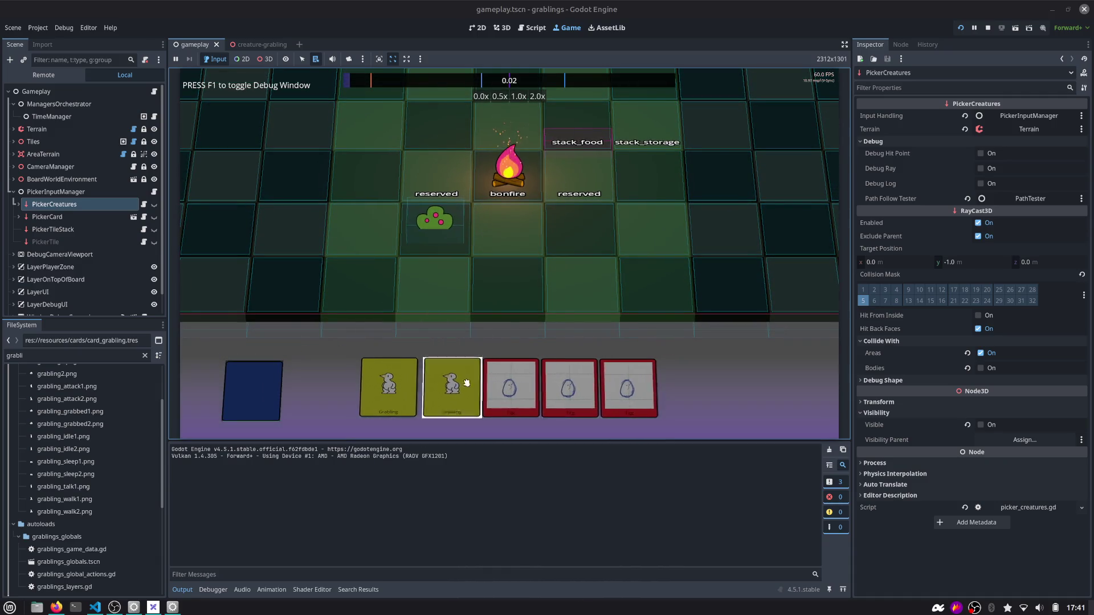
Place a grabling beside the bush, drop it onto the berry bush, then carry it toward the bonfire
left_click_drag(466, 383, 505, 233)
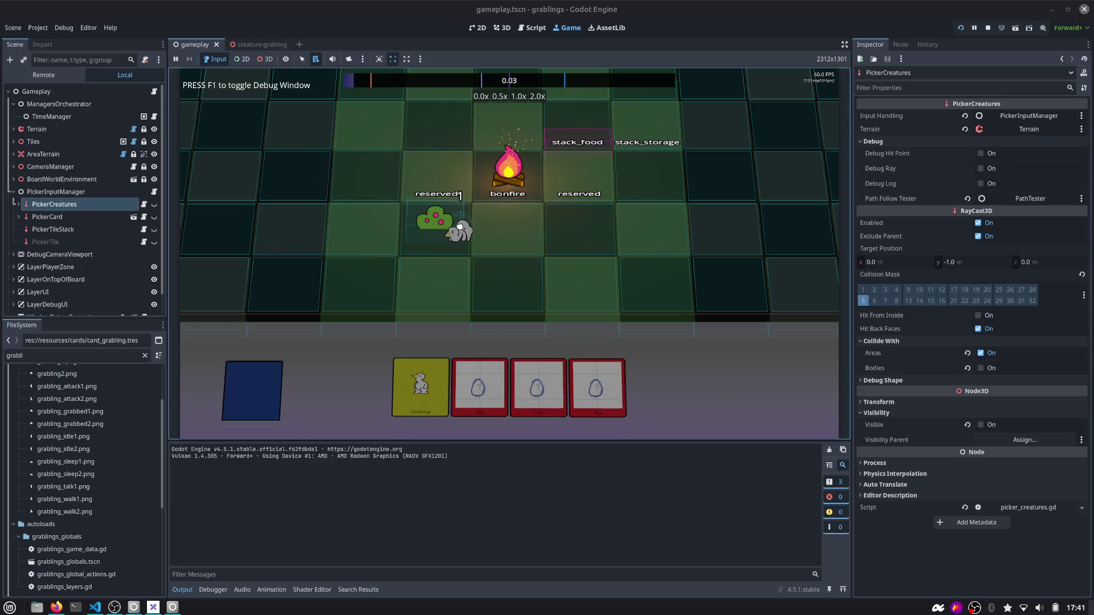
scroll(458, 226, "up", 2)
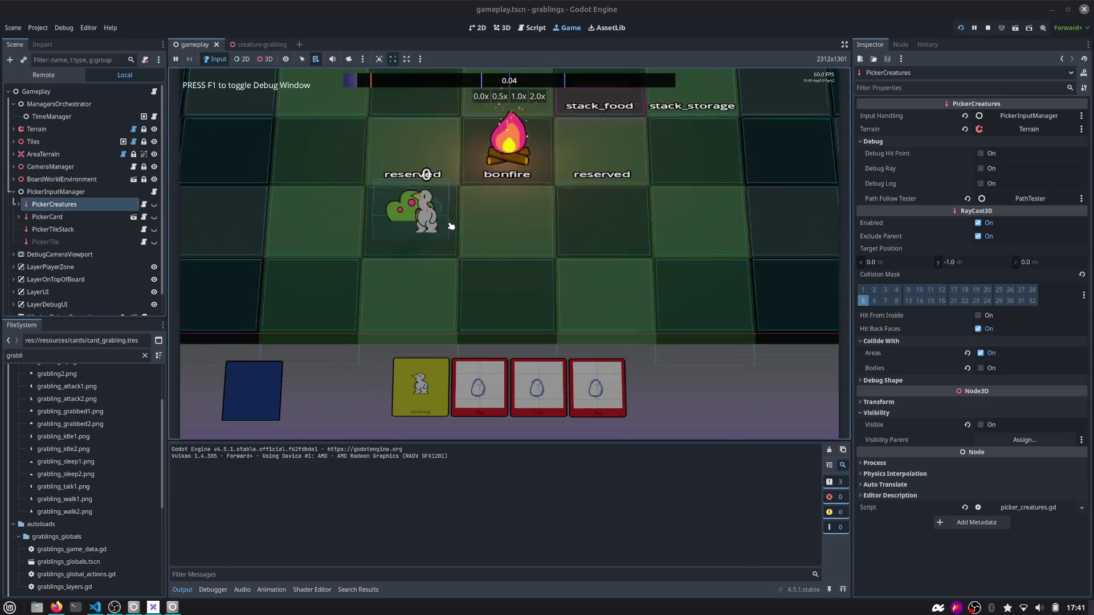
scroll(452, 226, "up", 2)
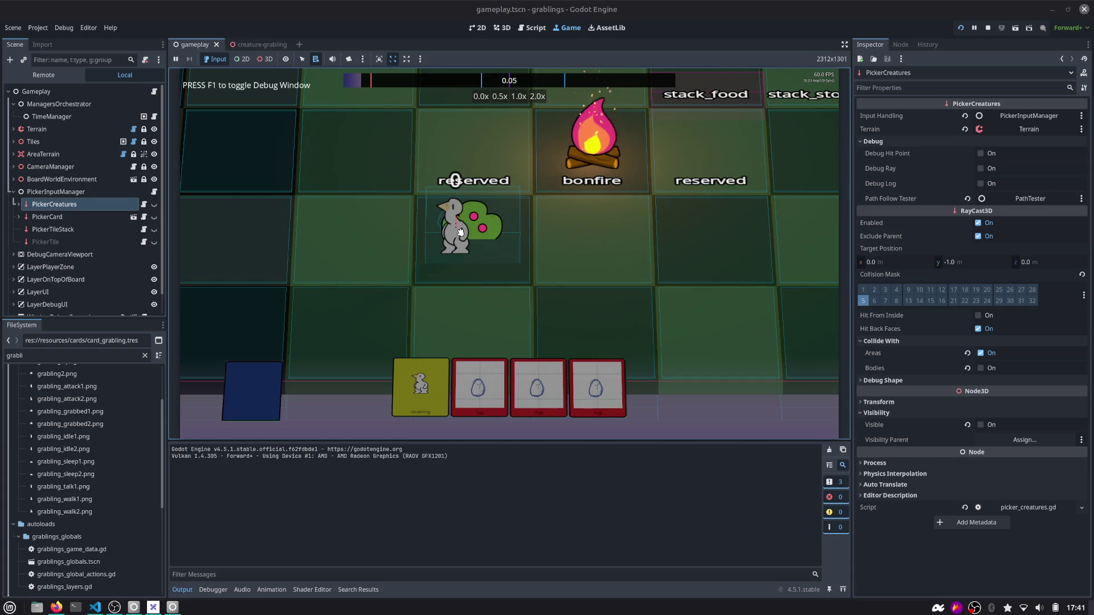
left_click_drag(460, 240, 496, 216)
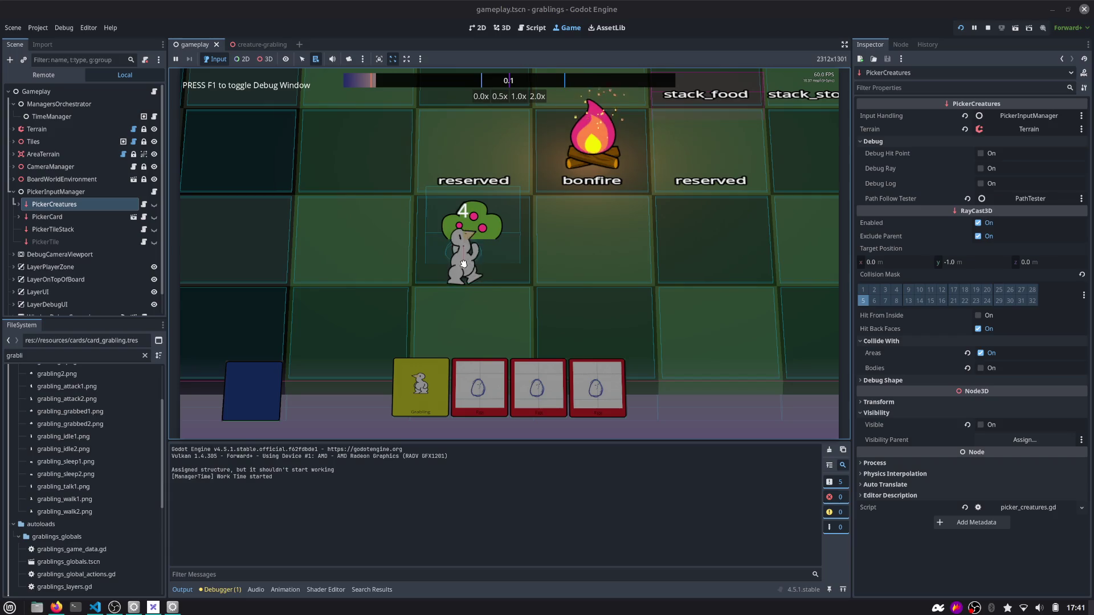
mouse_move(487, 247)
left_mouse_down()
mouse_move(593, 246)
mouse_move(595, 259)
left_mouse_up()
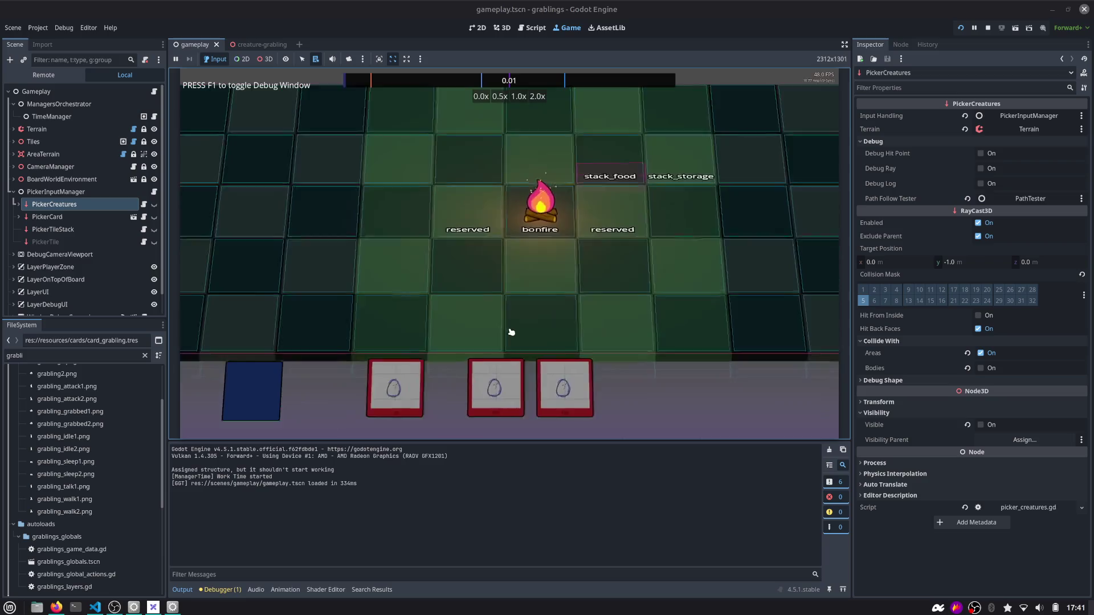
Place a new berry bush left of the bonfire and assign a grabling to it
left_click(413, 388)
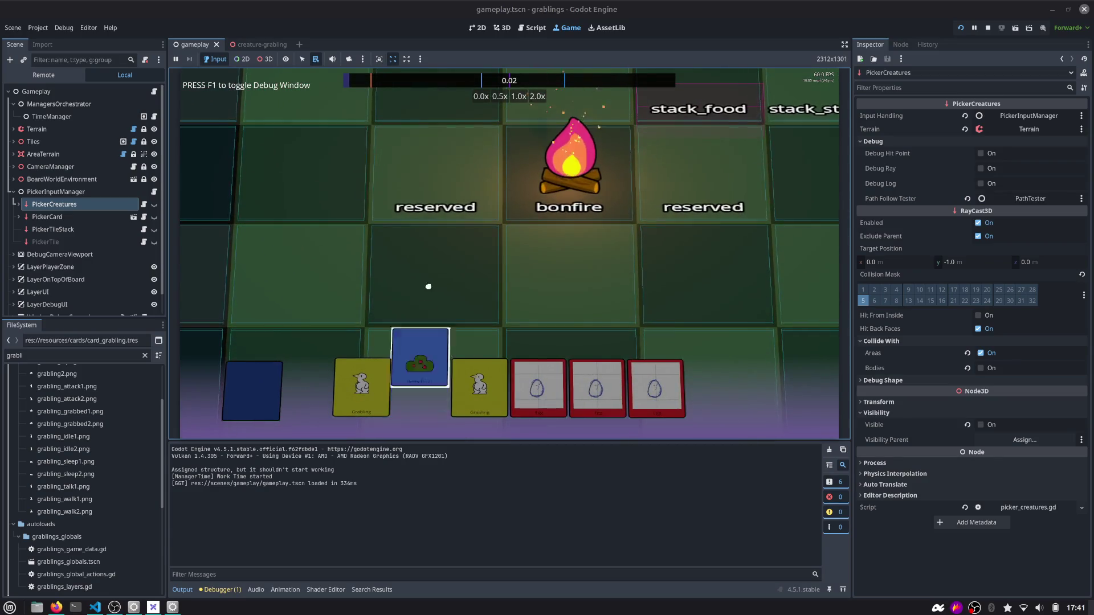
left_click(429, 286)
mouse_move(459, 380)
left_mouse_down()
mouse_move(566, 282)
mouse_move(460, 288)
left_mouse_up()
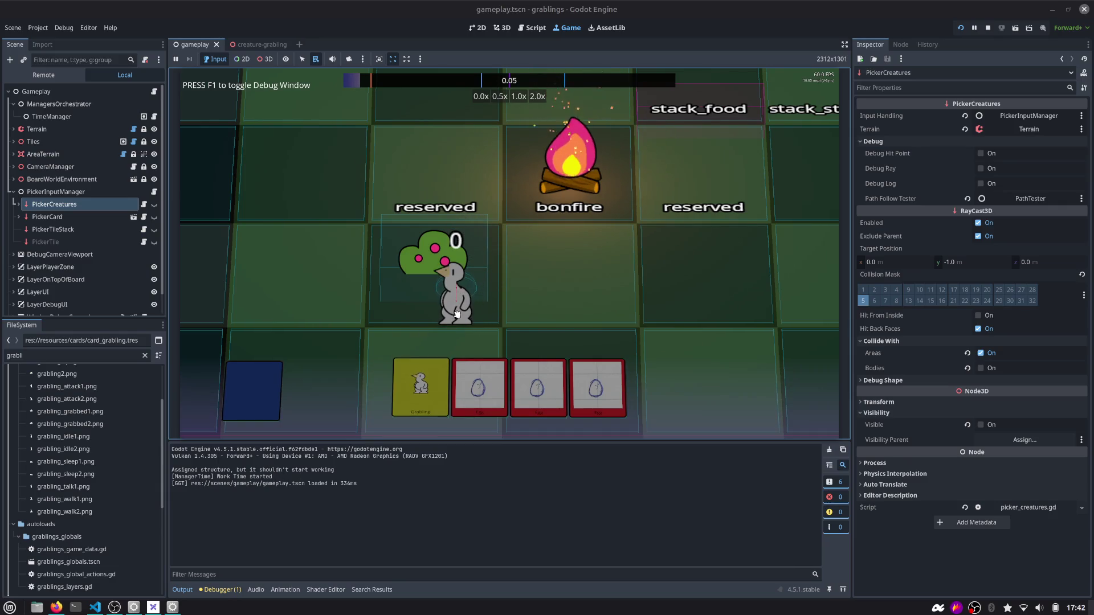
mouse_move(457, 286)
left_mouse_down()
mouse_move(452, 232)
mouse_move(395, 230)
left_mouse_up()
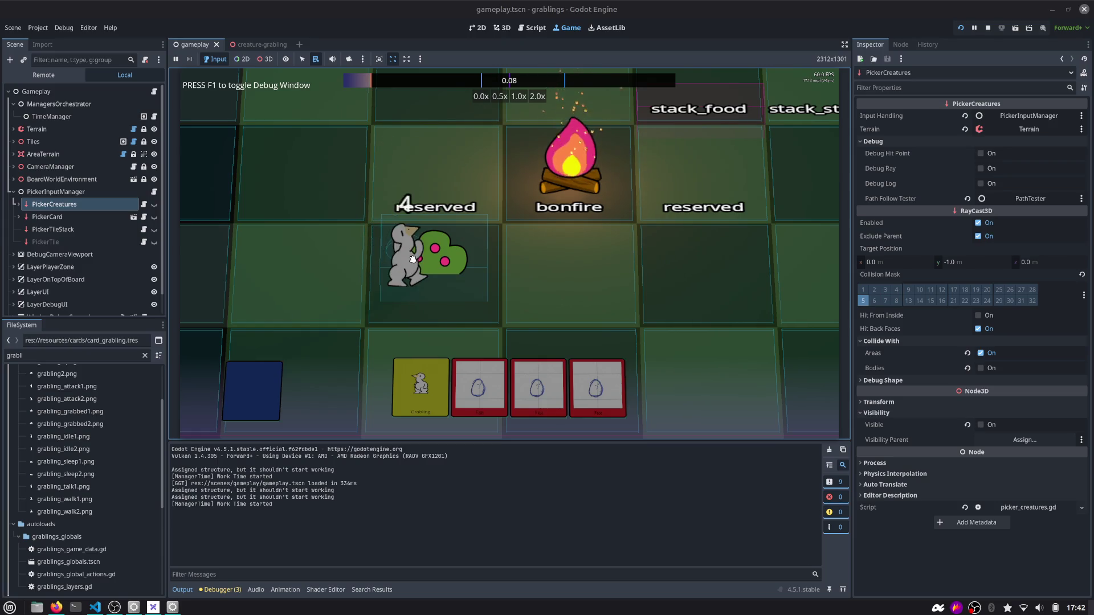
Stop the game and turn on Debug Ray and visibility for the PickerCreatures node
left_click(988, 28)
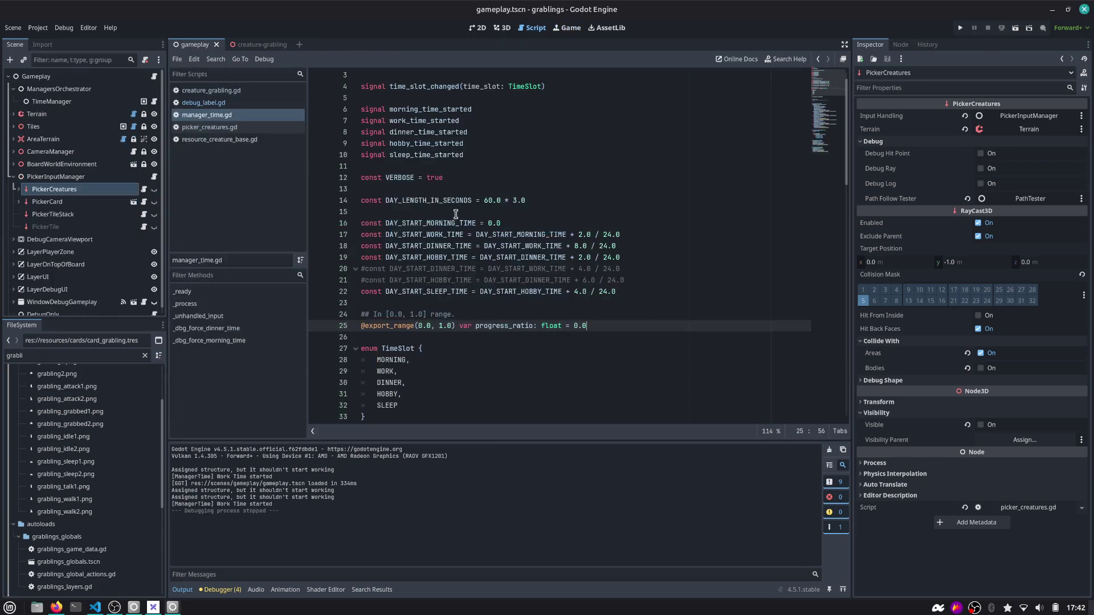
left_click(88, 187)
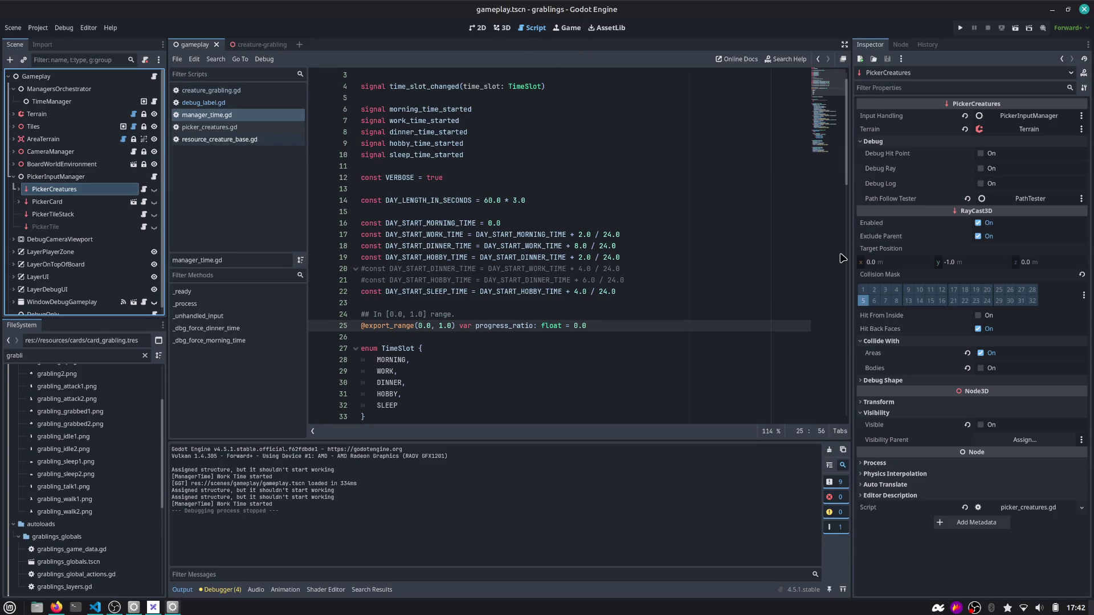
left_click(886, 404)
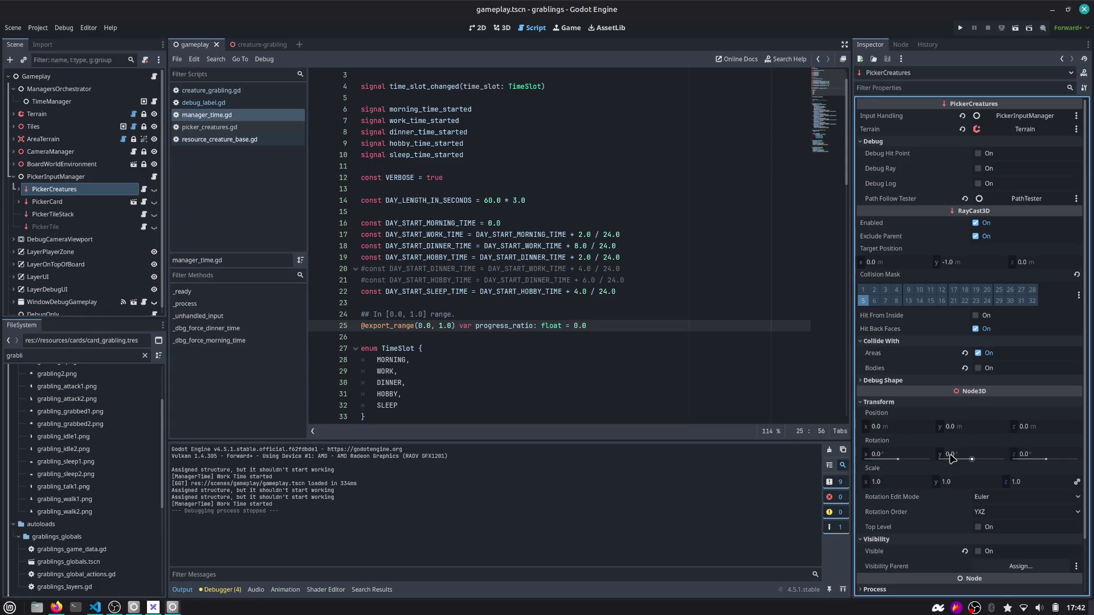
left_click(978, 168)
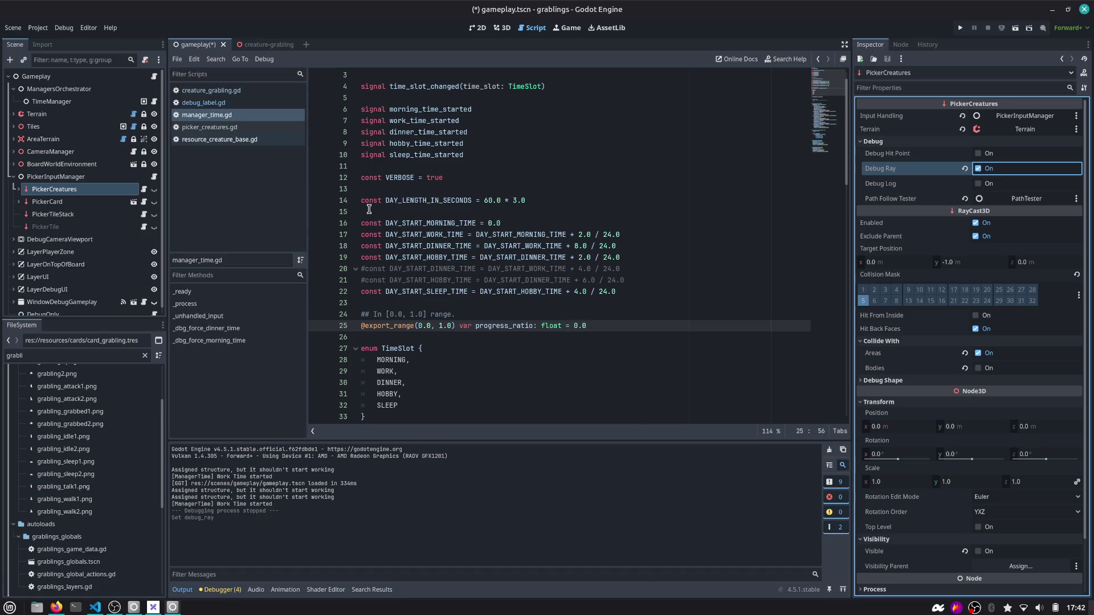
left_click(153, 191)
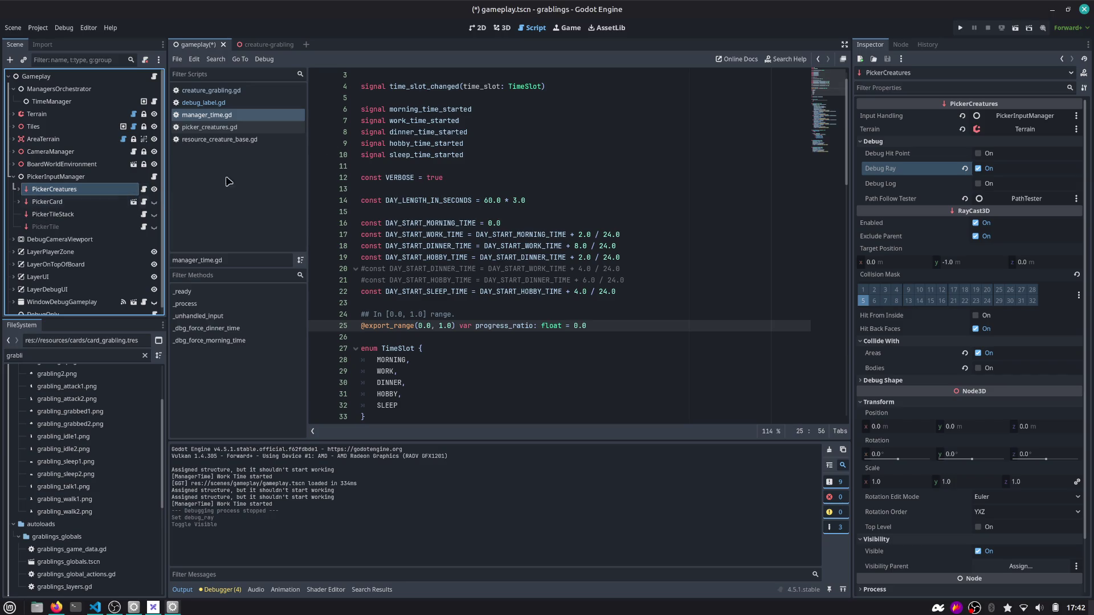
Run the game with its F1 debug gameplay window, then open picker_creatures.gd
left_click(959, 27)
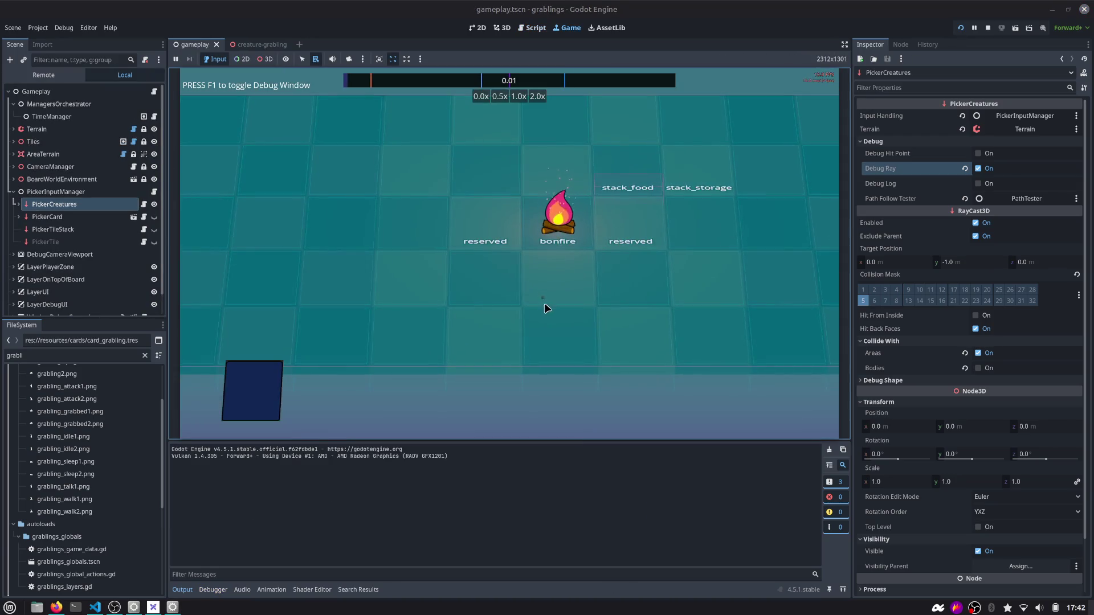
key("F1")
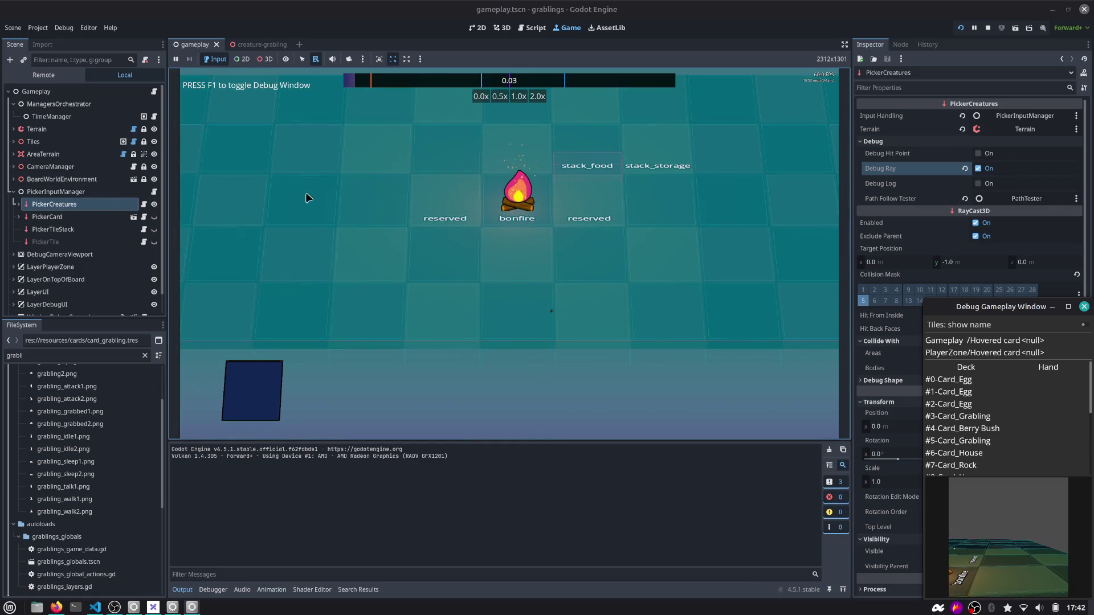
left_click(143, 203)
left_click(491, 211)
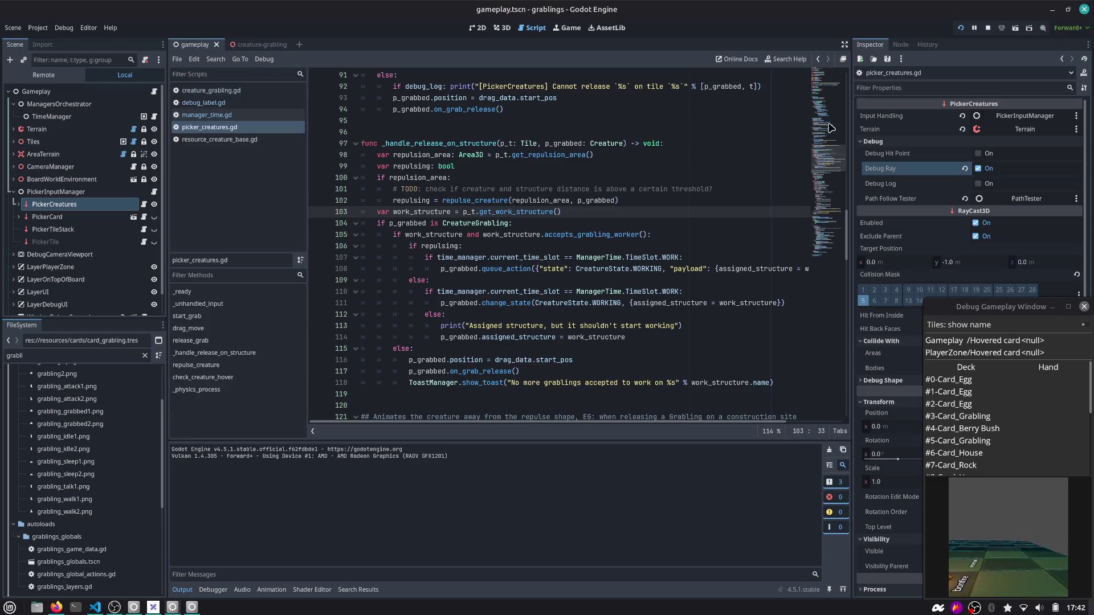
Find check_creature_hover and its draw_ray and move_position_towards calls on lines 180-181
left_click_drag(830, 128, 826, 242)
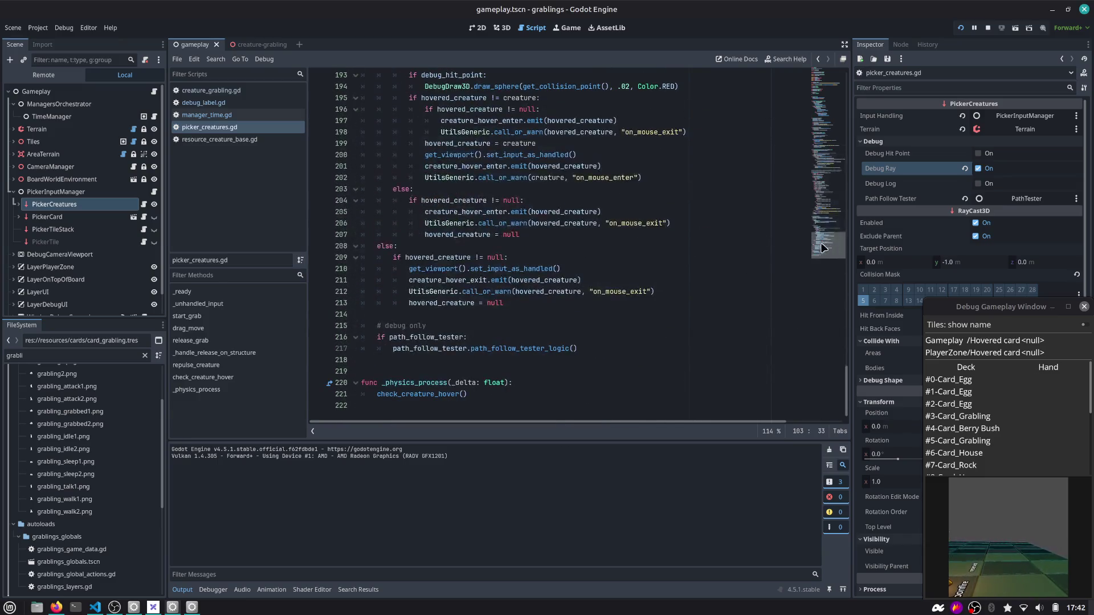
double_click(413, 394)
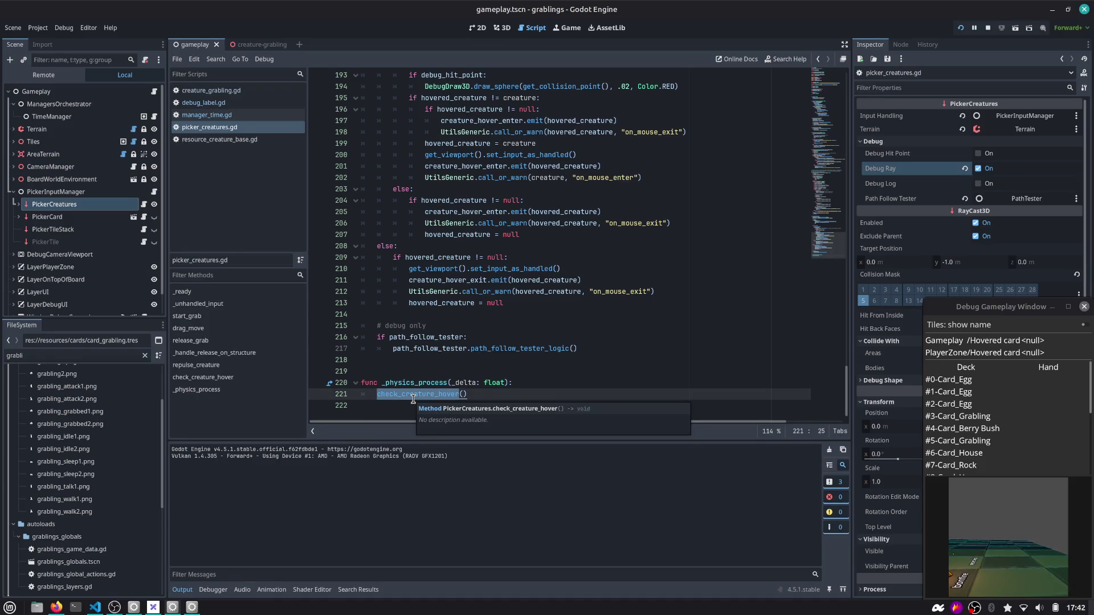
scroll(413, 395, "up", 8)
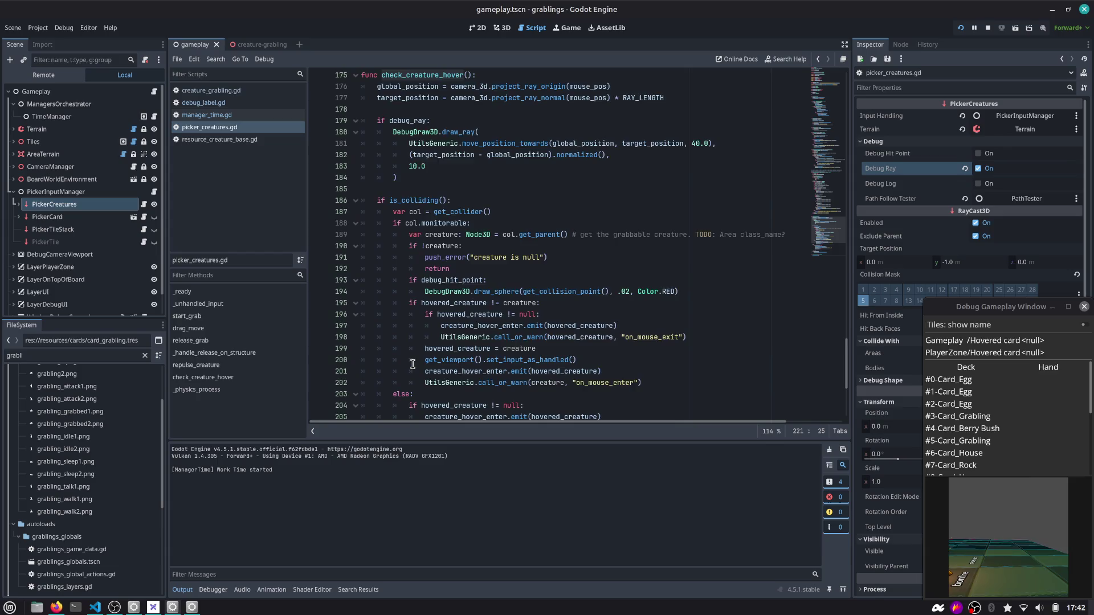
scroll(414, 361, "up", 1)
double_click(429, 178)
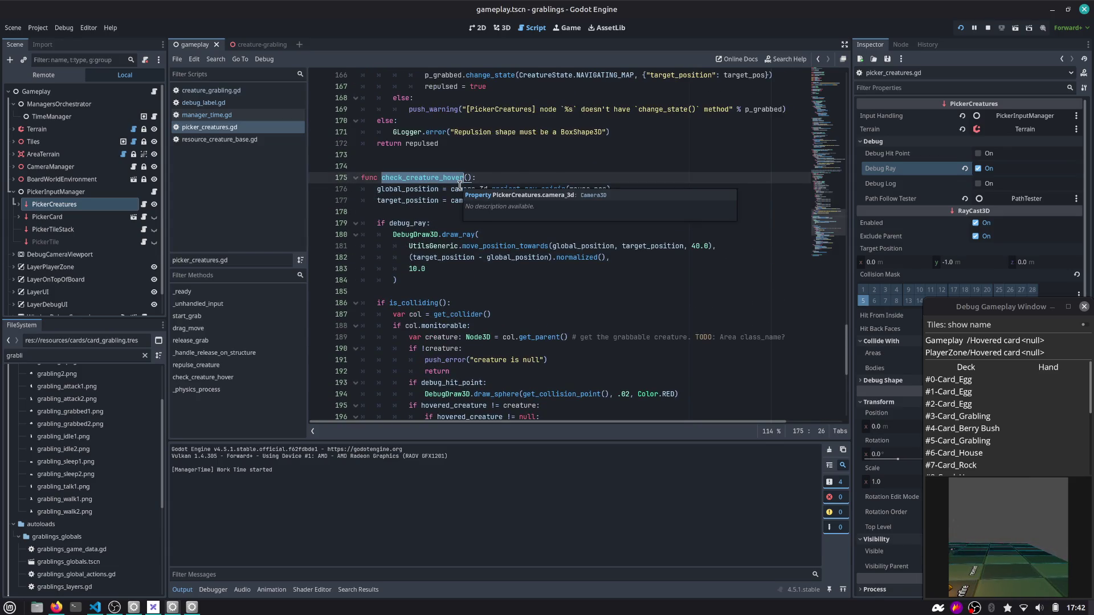
double_click(456, 235)
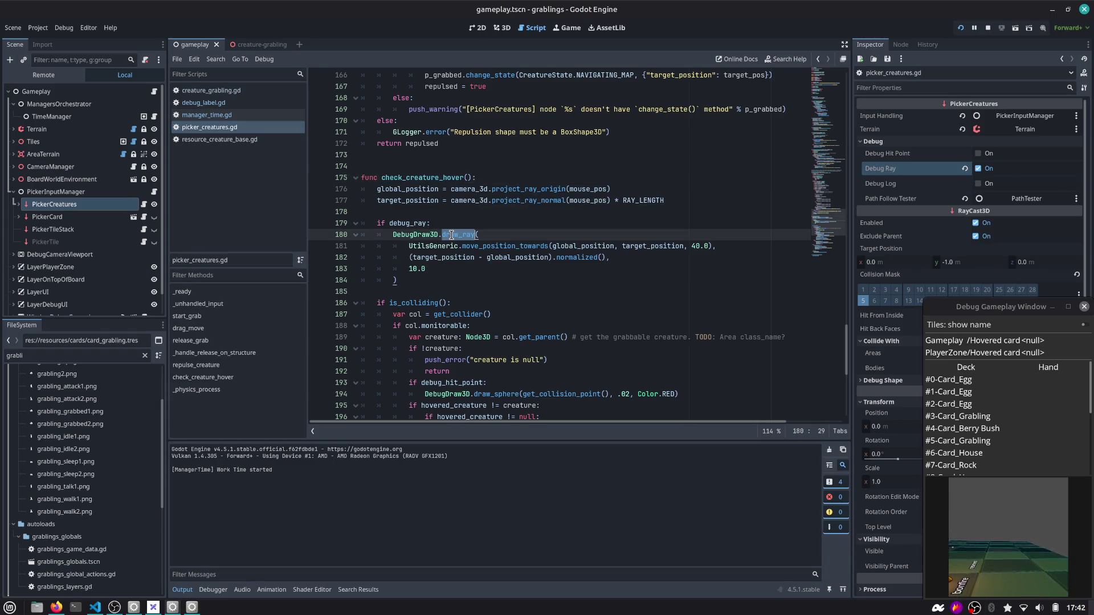
double_click(531, 246)
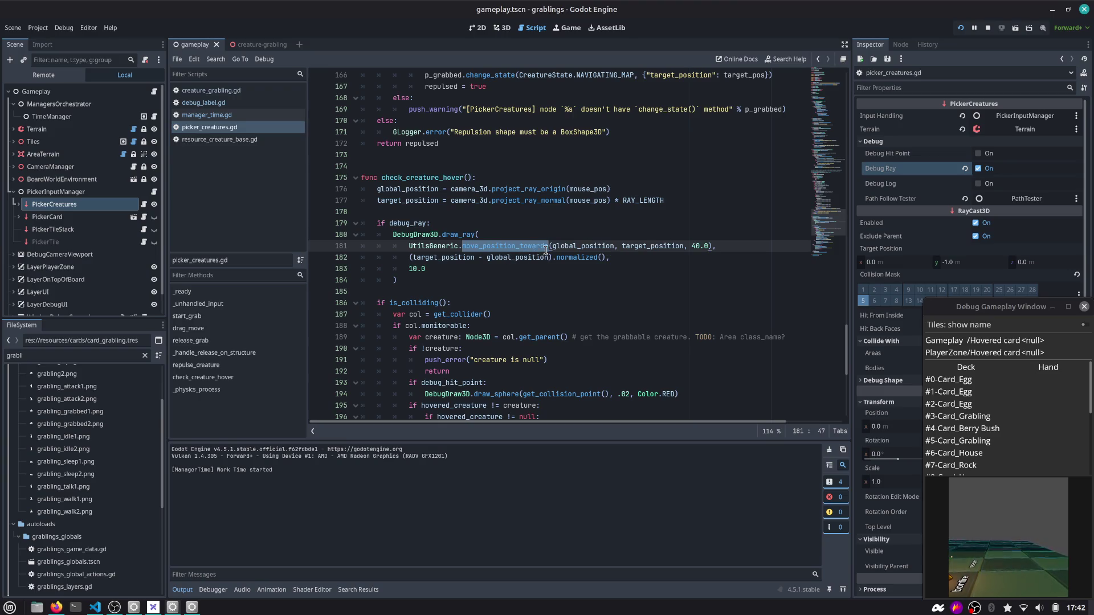
Insert a 1 into the 40.0 amount on line 181 and run the game
left_click(695, 246)
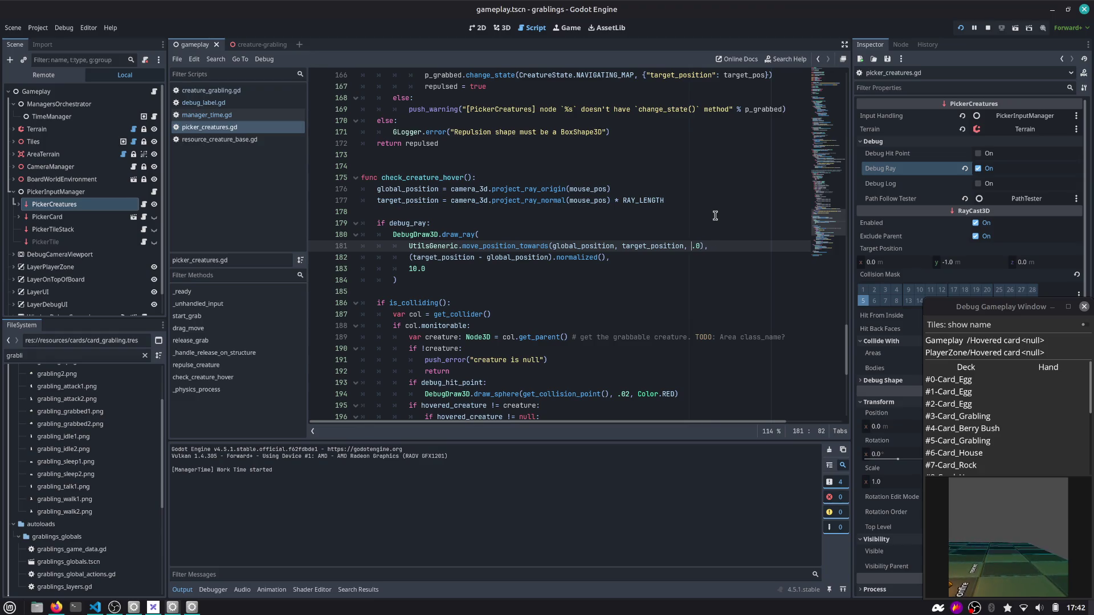
type("1")
key("F5")
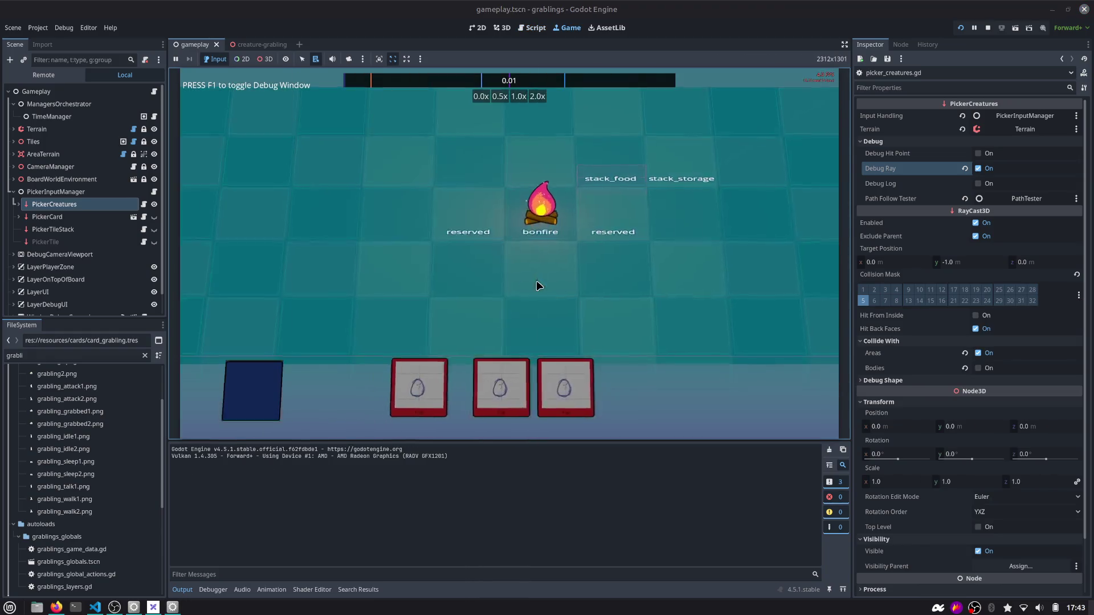
Restore line 181's amount to 40.0, hide PickerCreatures, and relaunch the game
left_click(533, 28)
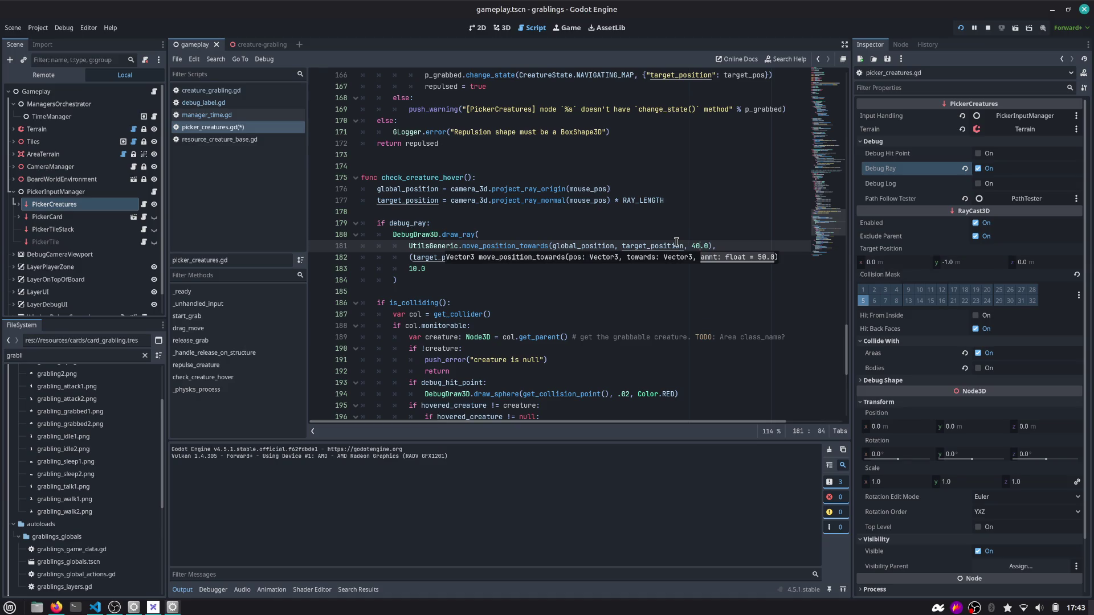
left_click(154, 205)
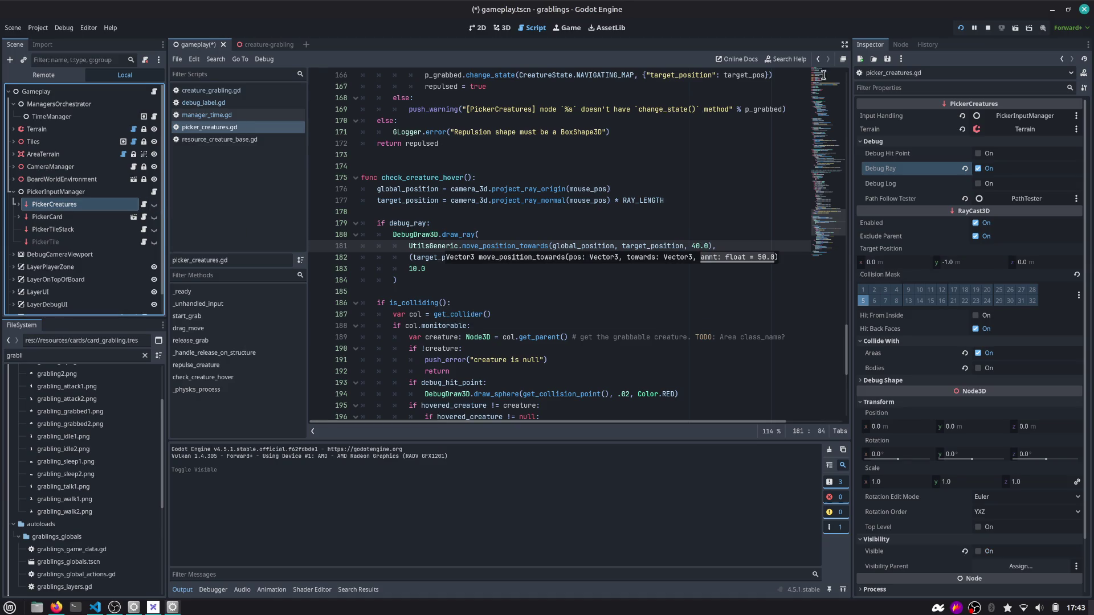
left_click(960, 28)
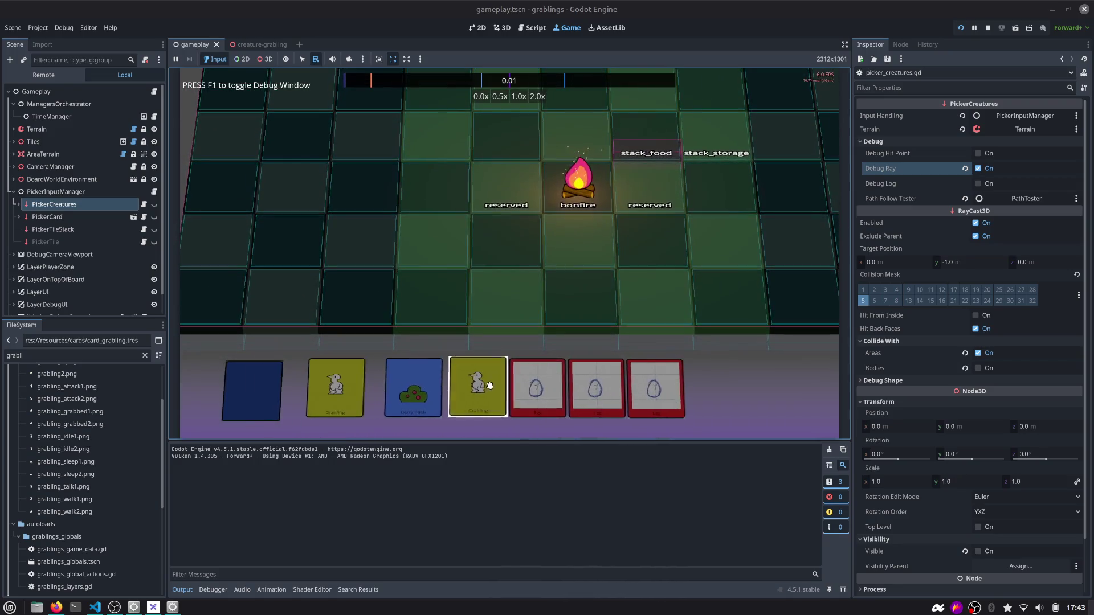
Place a Berry Bush, reposition the debug window, drop a Grabling on the bush, then reload with R
mouse_move(413, 387)
left_mouse_down()
mouse_move(451, 288)
mouse_move(505, 219)
left_mouse_up()
key("F1")
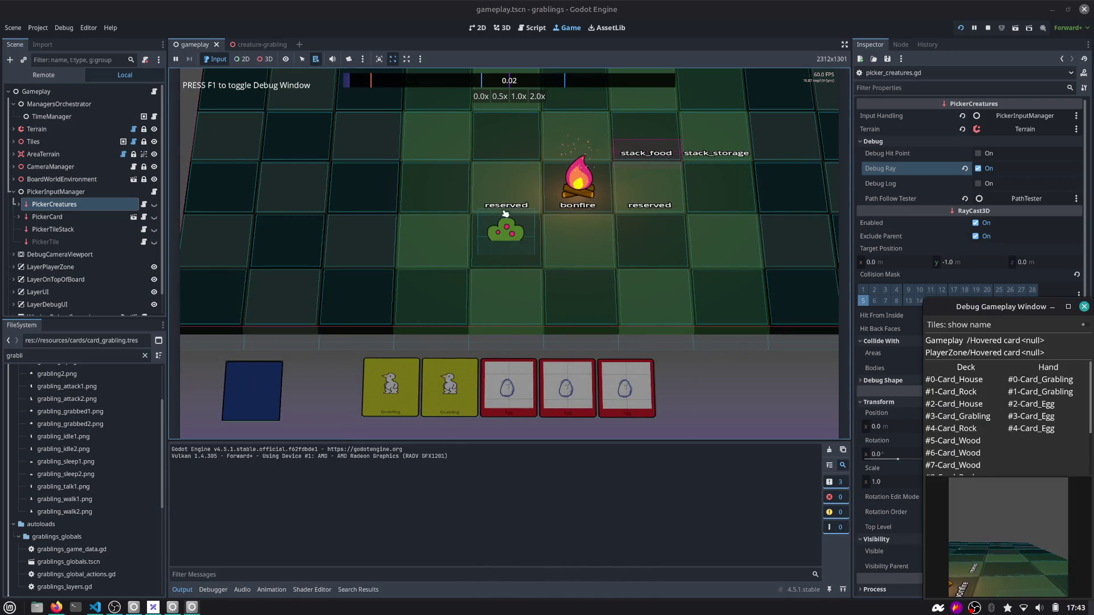
mouse_move(979, 306)
left_mouse_down()
mouse_move(776, 225)
mouse_move(723, 131)
mouse_move(787, 148)
left_mouse_up()
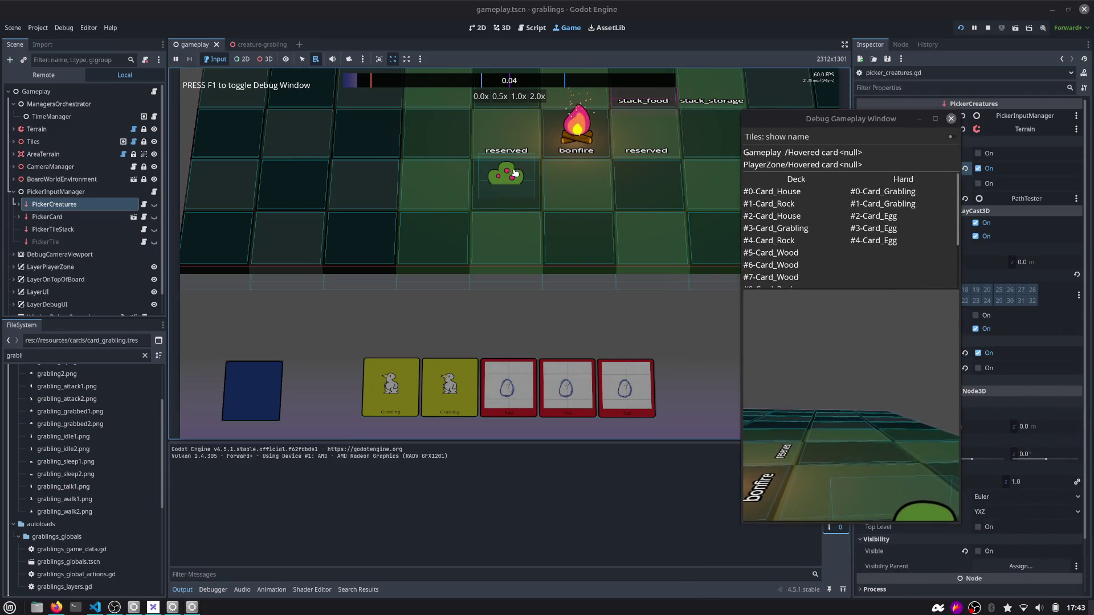
left_click(64, 28)
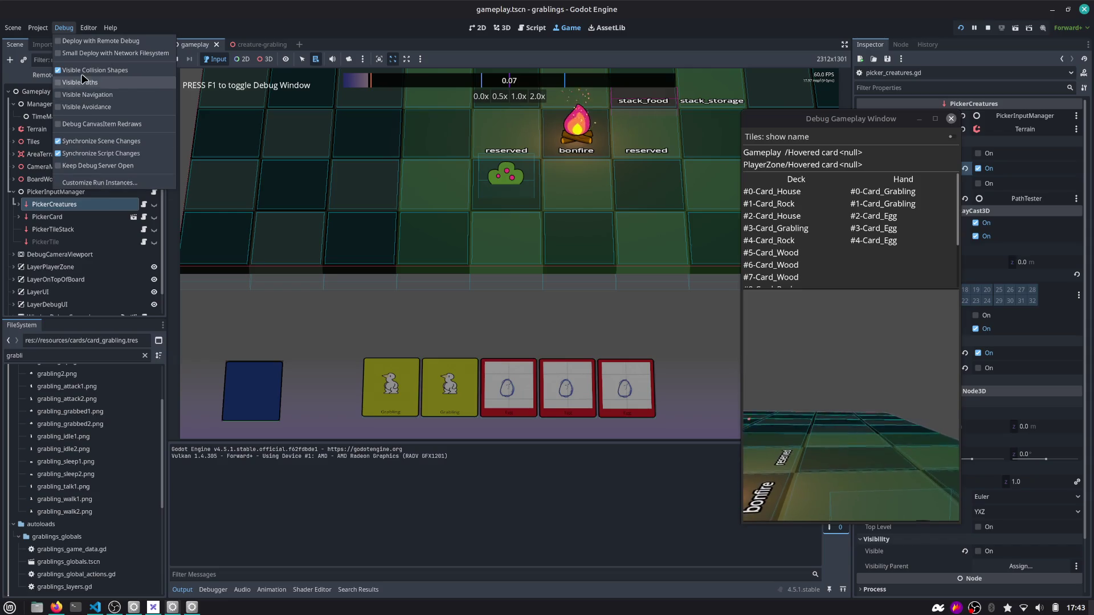
left_click(547, 227)
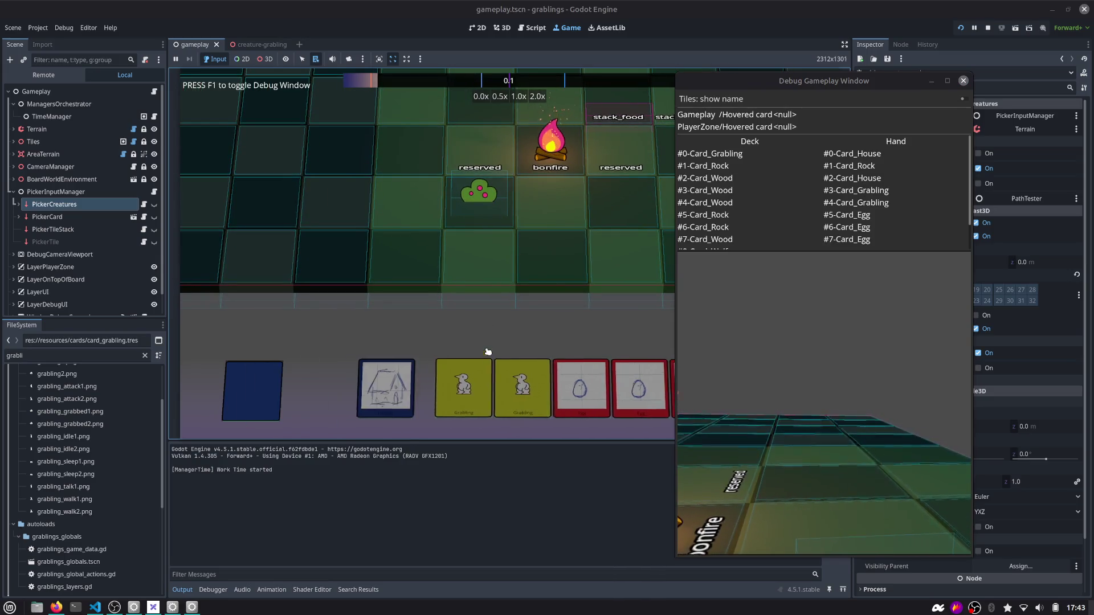
mouse_move(488, 359)
left_mouse_down()
mouse_move(518, 227)
mouse_move(547, 206)
left_mouse_up()
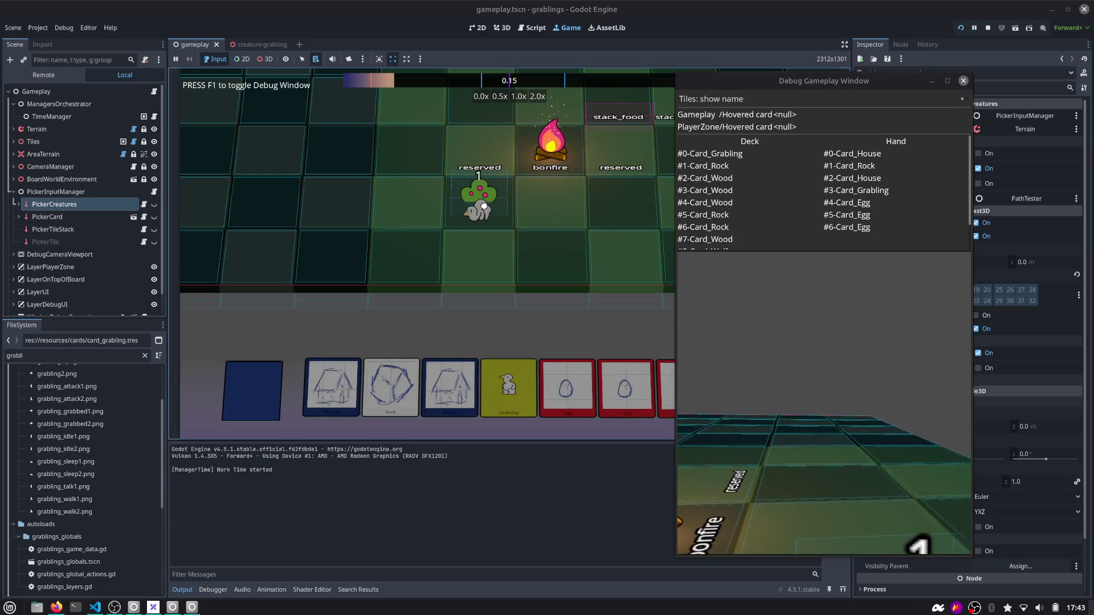
key("r")
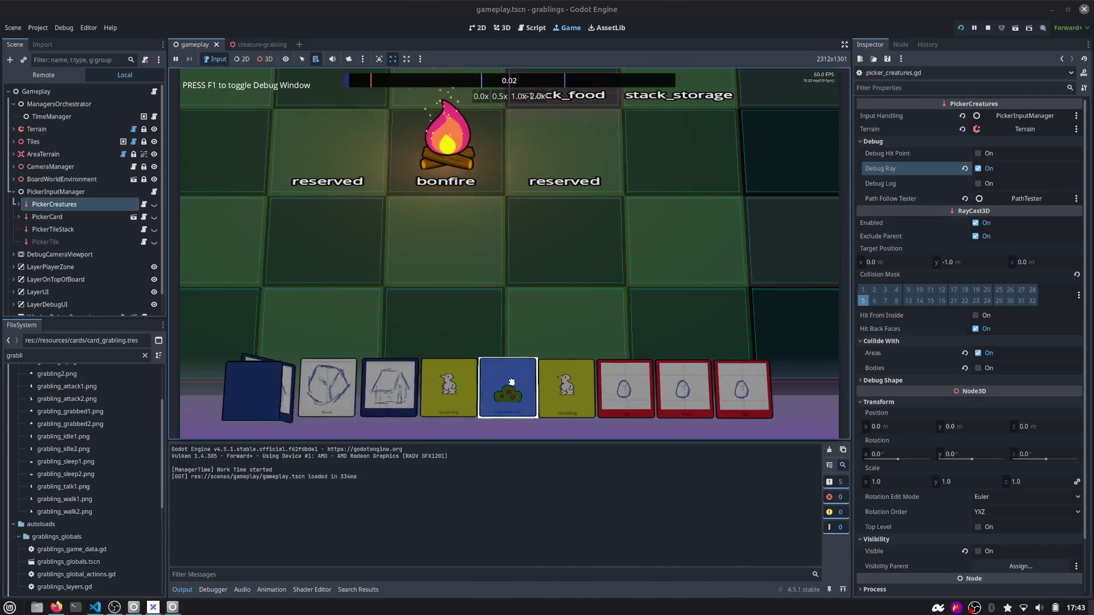
With the debug window open, drop a Grabling on the berry bush, drag it off, and stop the game
key("F1")
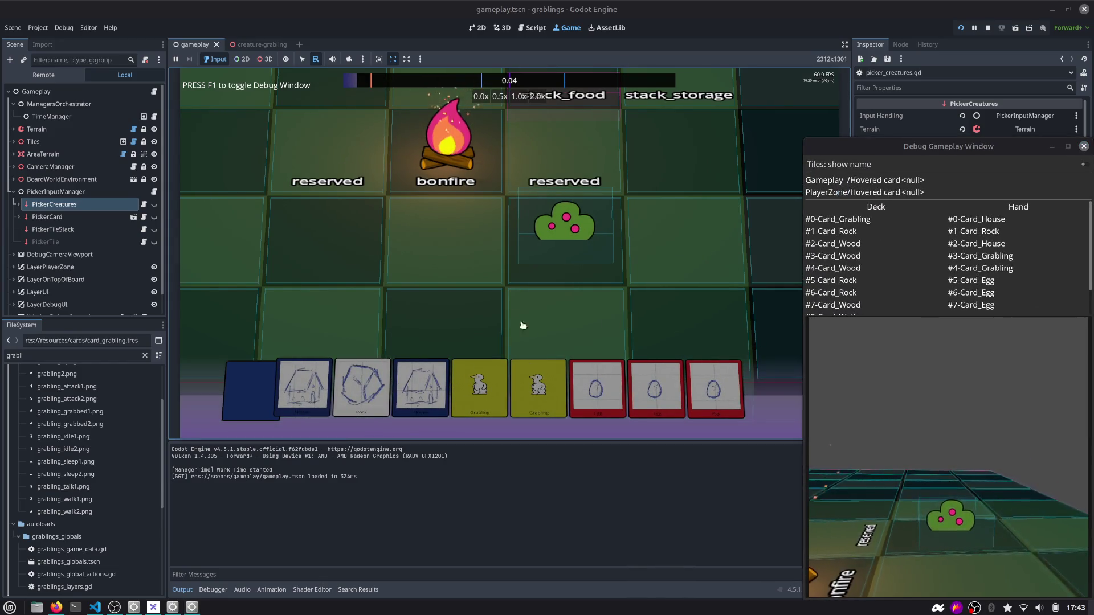
mouse_move(482, 380)
left_mouse_down()
mouse_move(447, 188)
mouse_move(558, 216)
mouse_move(594, 184)
left_mouse_up()
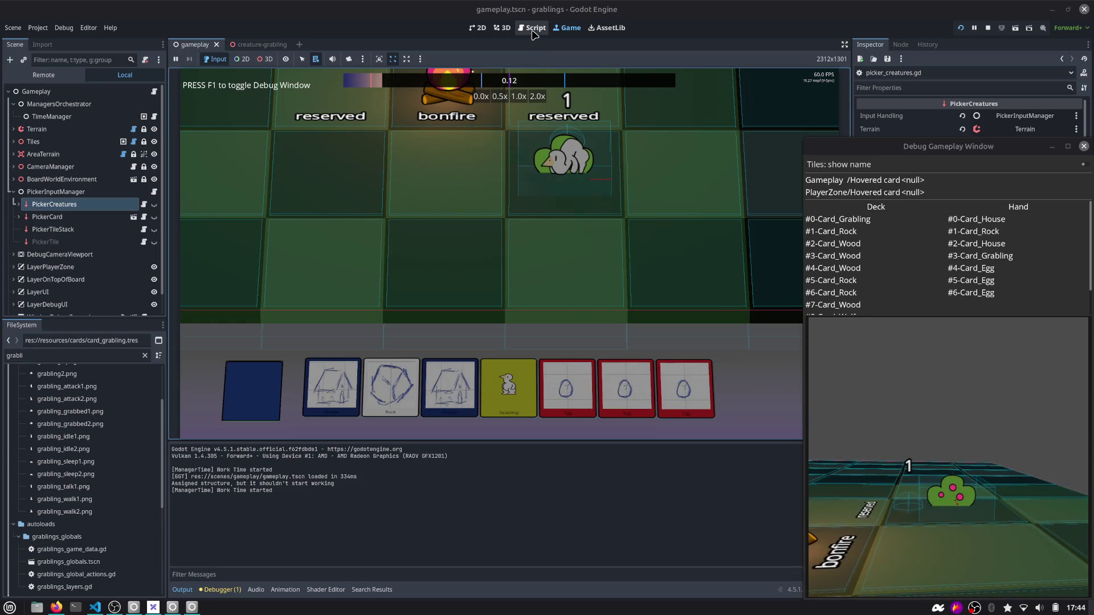
mouse_move(566, 159)
left_mouse_down()
mouse_move(670, 175)
mouse_move(565, 162)
left_mouse_up()
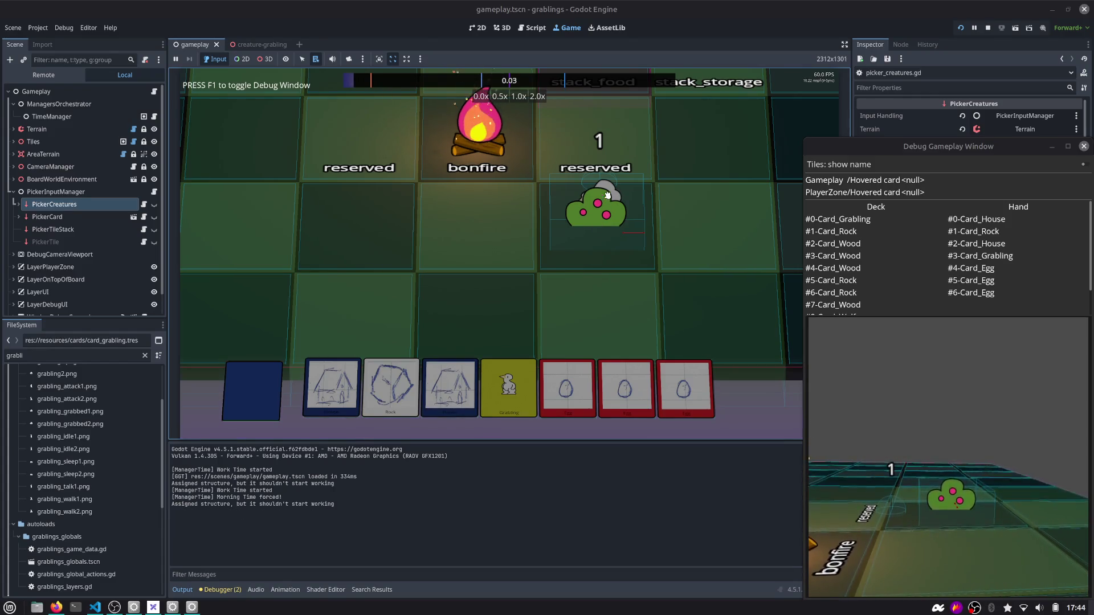
mouse_move(607, 195)
left_mouse_down()
mouse_move(622, 231)
mouse_move(604, 229)
left_mouse_up()
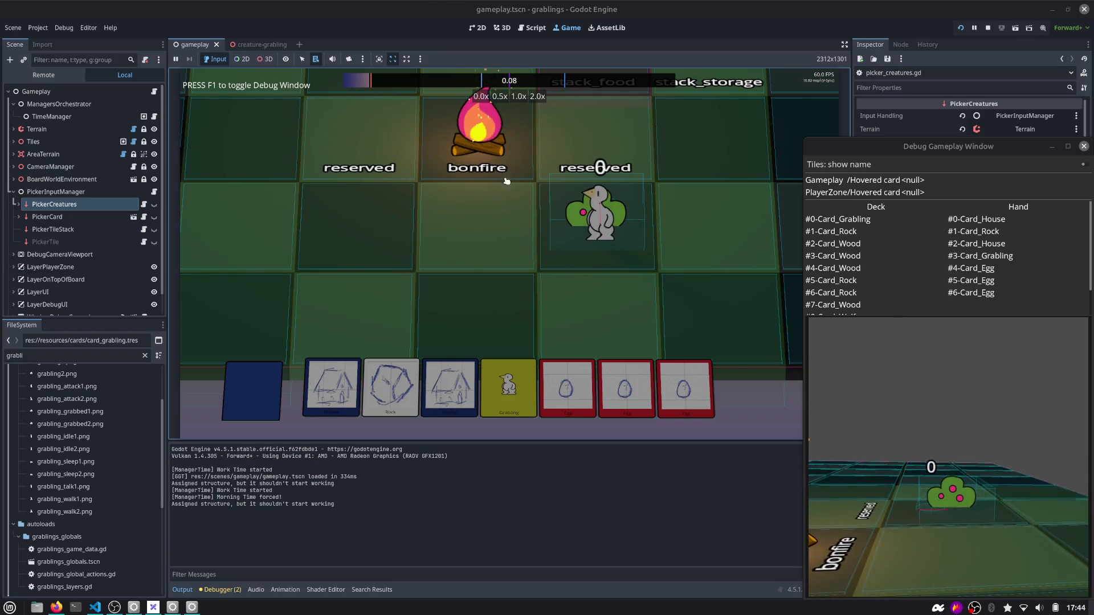
left_click(986, 28)
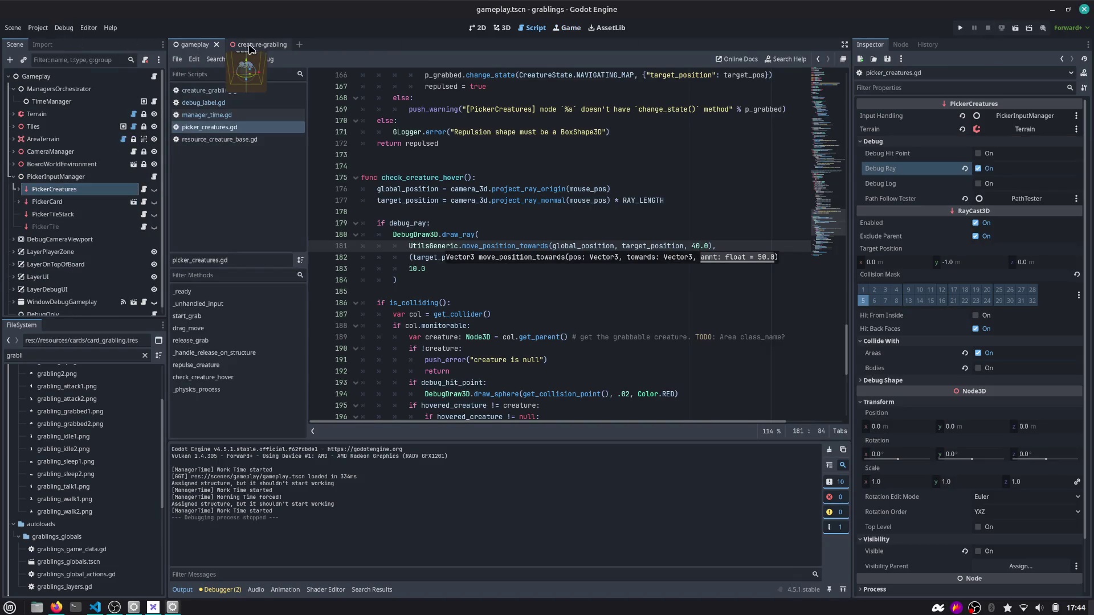
left_click(61, 32)
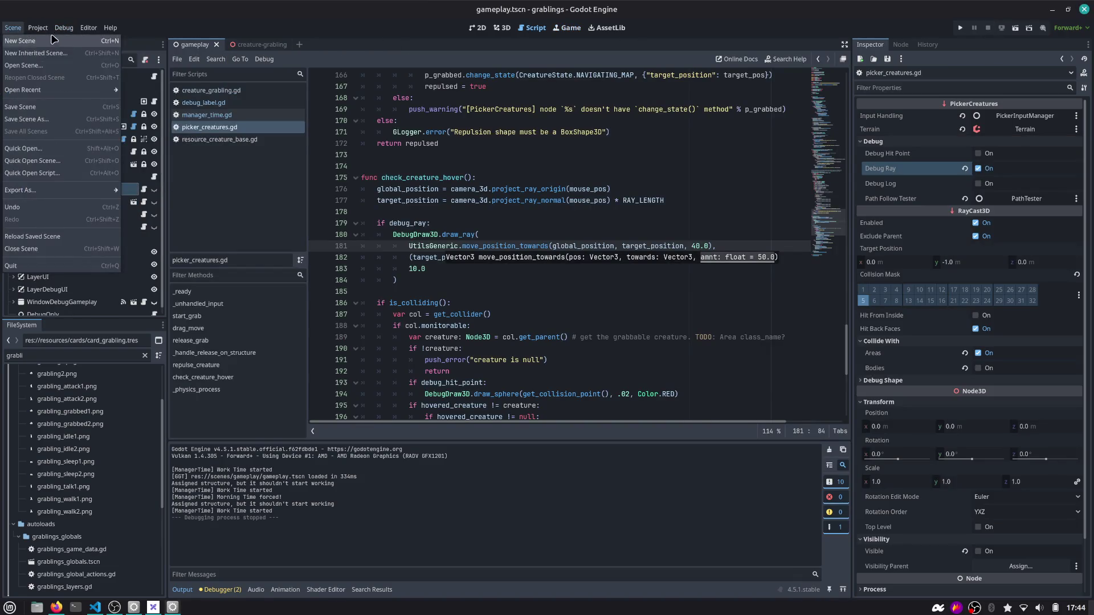
Open the structure_berry_bush scene via quick search 'berry' and view it in 3D
left_click(313, 34)
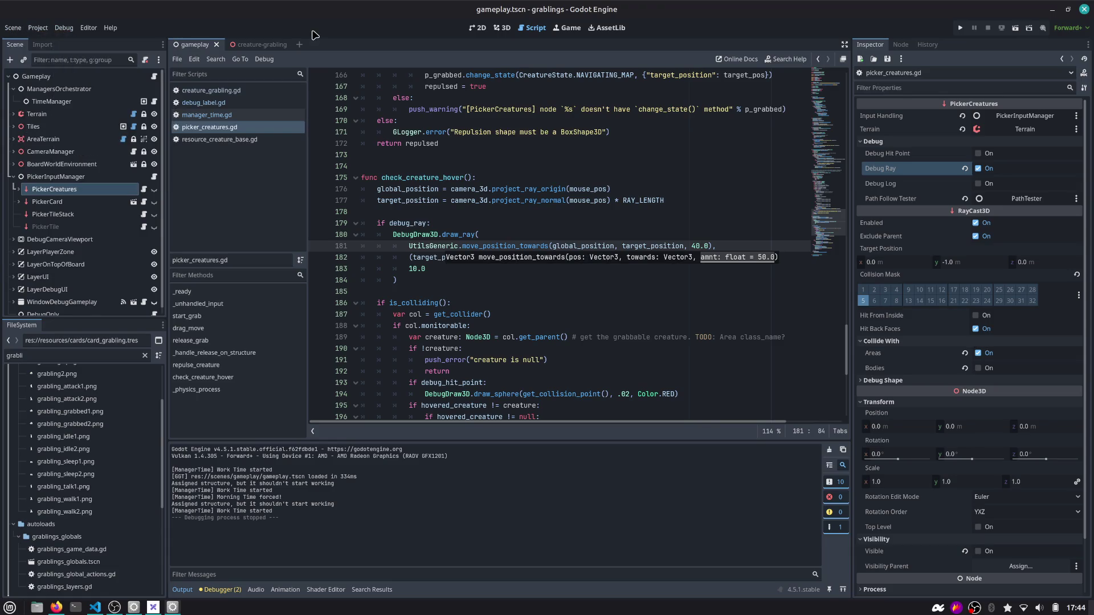
key("ctrl+shift+o")
type("berry")
key("Return")
left_click(59, 76)
left_click(501, 28)
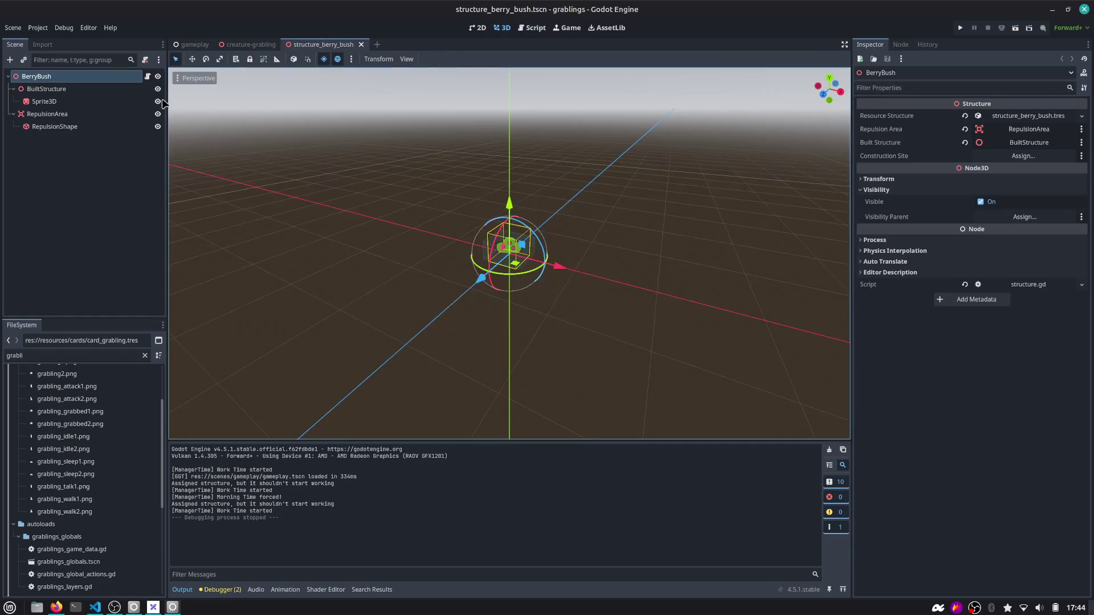
Inspect the berry bush's RepulsionArea and RepulsionShape nodes in the 3D view
left_click(47, 114)
scroll(479, 179, "up", 4)
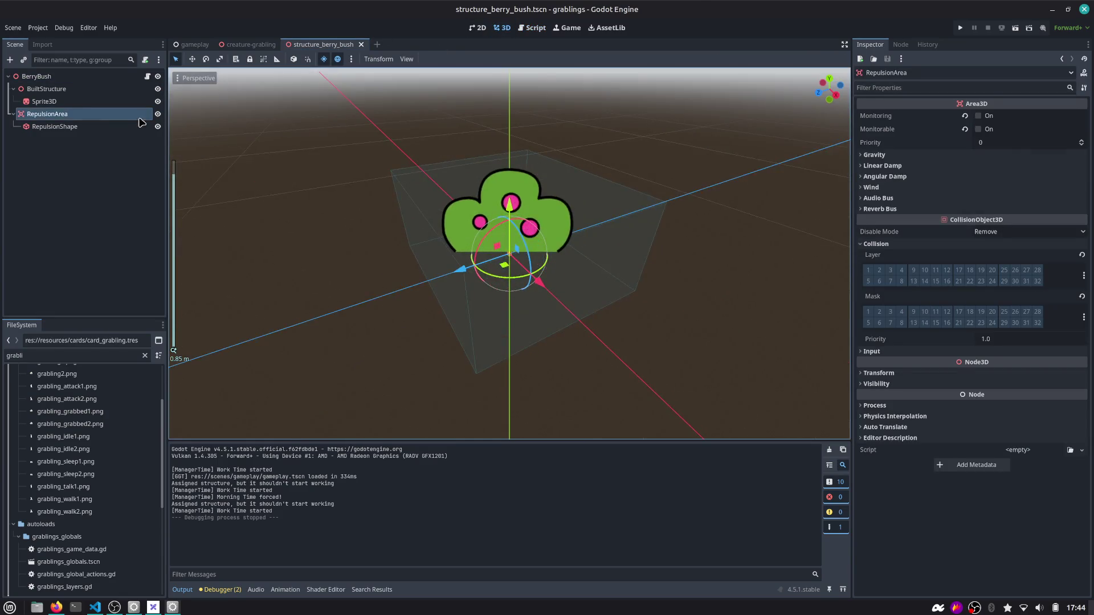
left_click(94, 127)
scroll(359, 140, "down", 3)
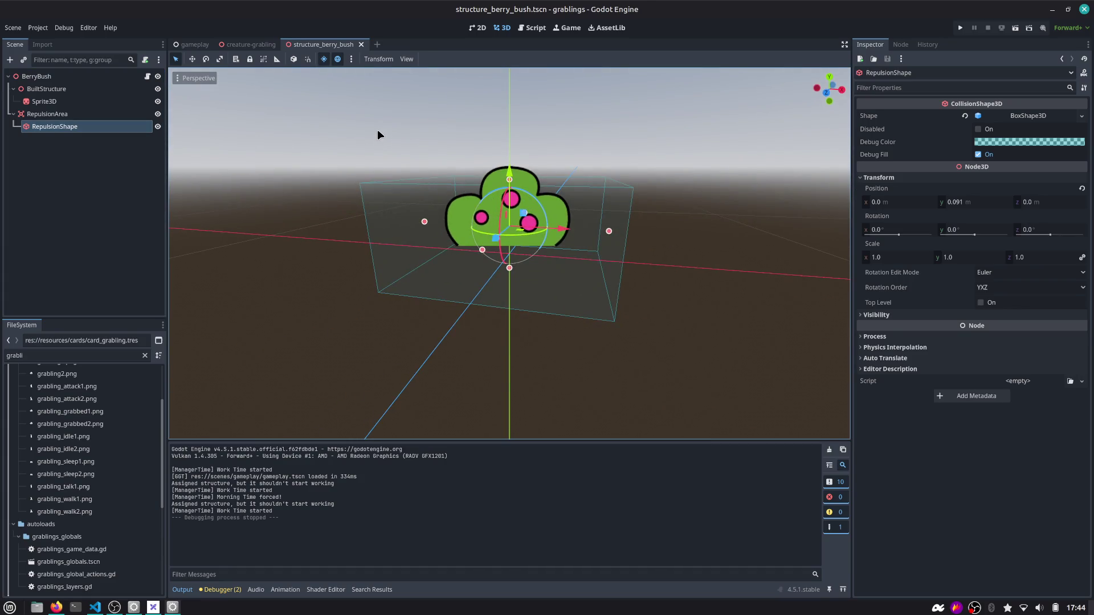
key("KP_4")
scroll(373, 143, "down", 2)
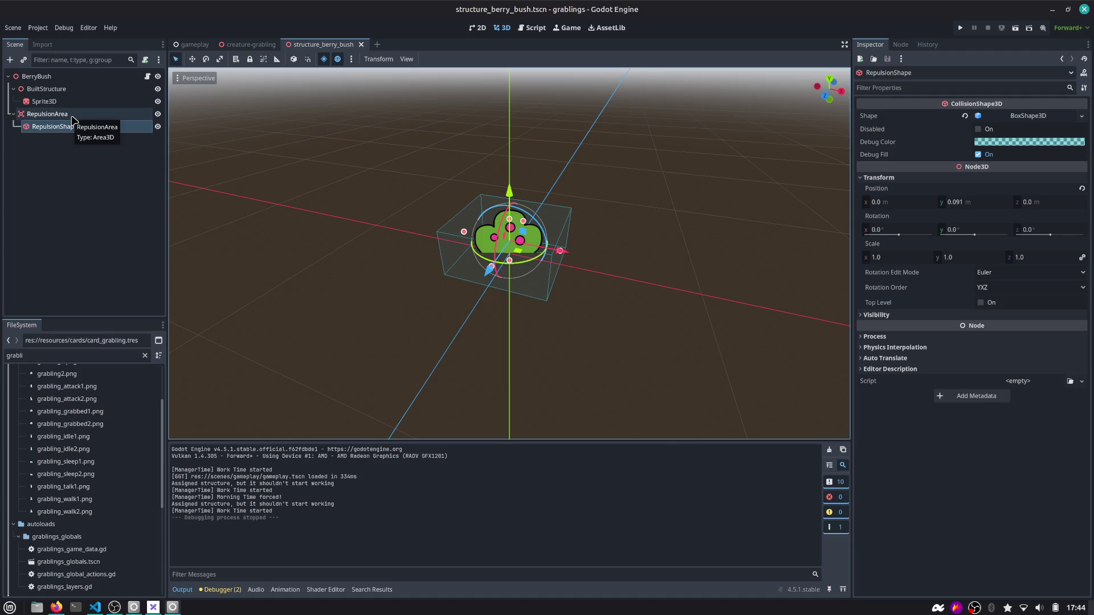
left_click(73, 119)
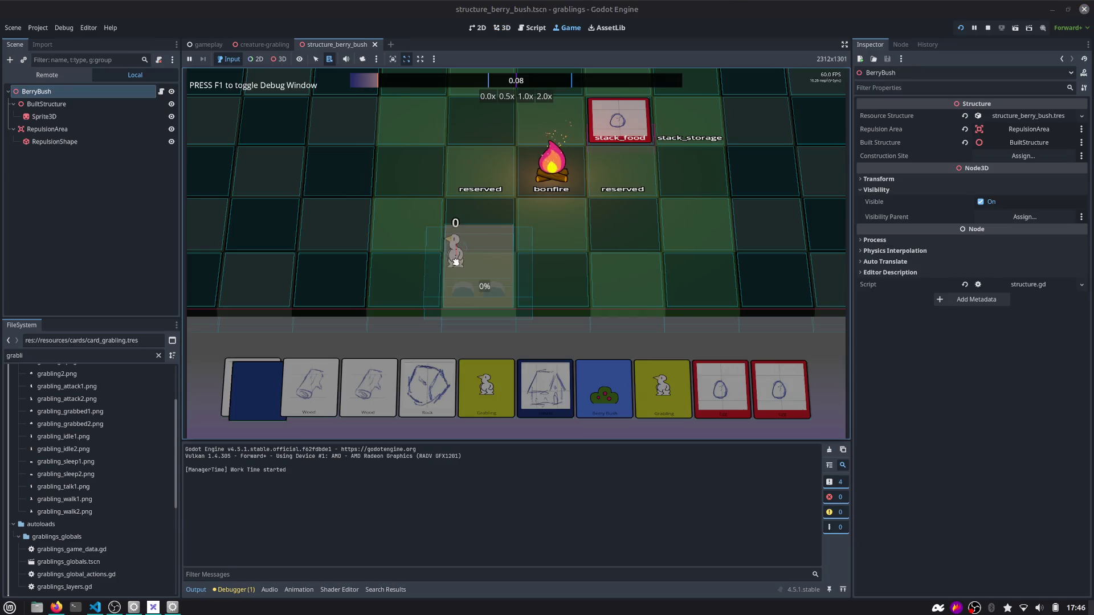
Move the grabling beside the building site and place another Berry Bush on the board
left_click_drag(494, 262, 506, 265)
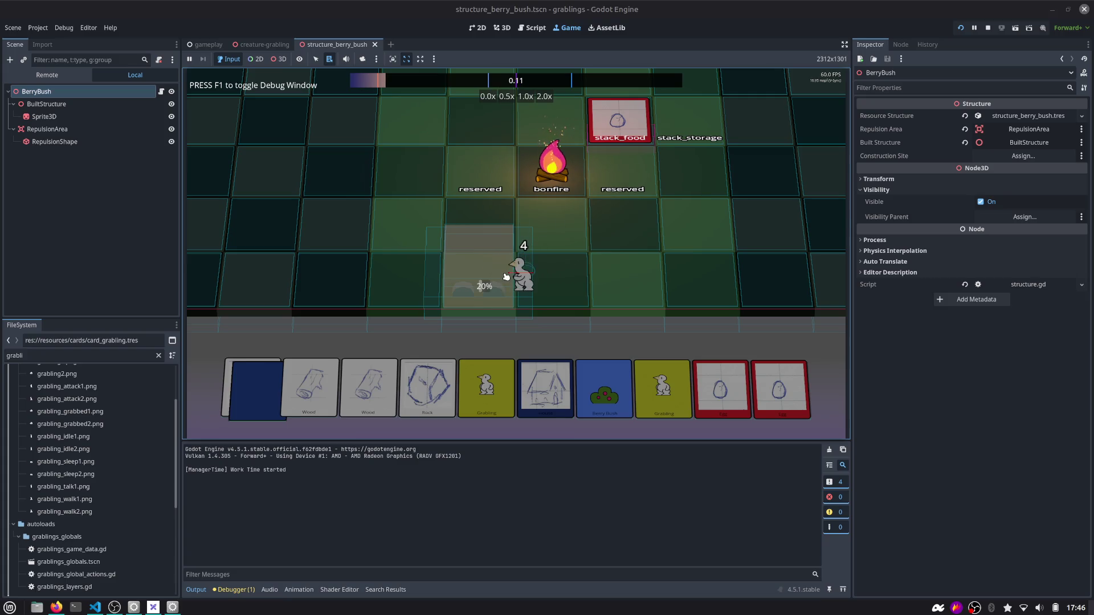
scroll(502, 279, "up", 3)
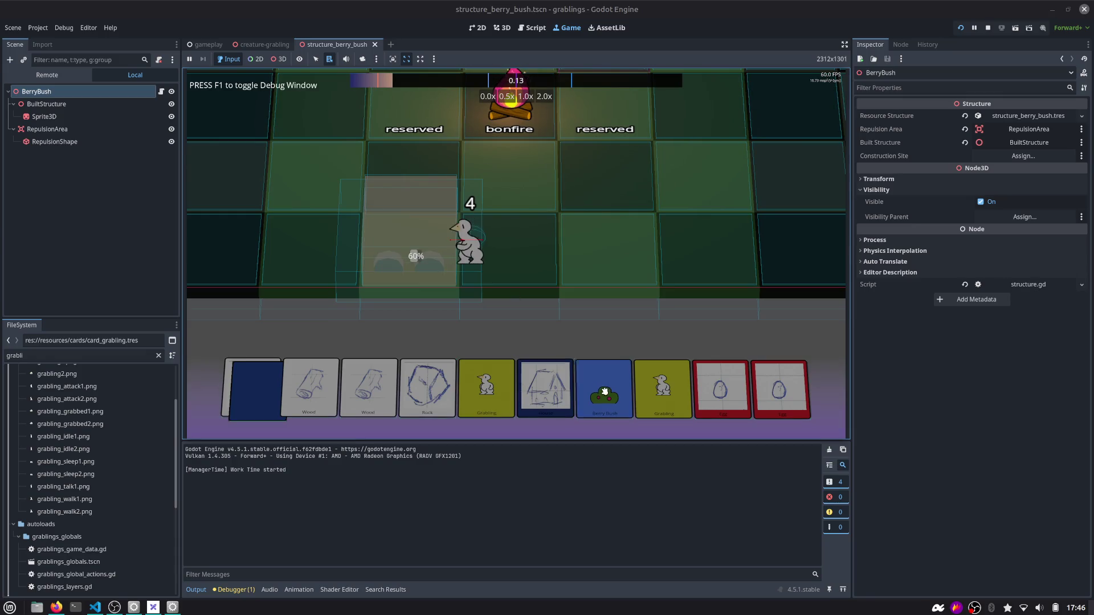
left_click_drag(604, 388, 609, 246)
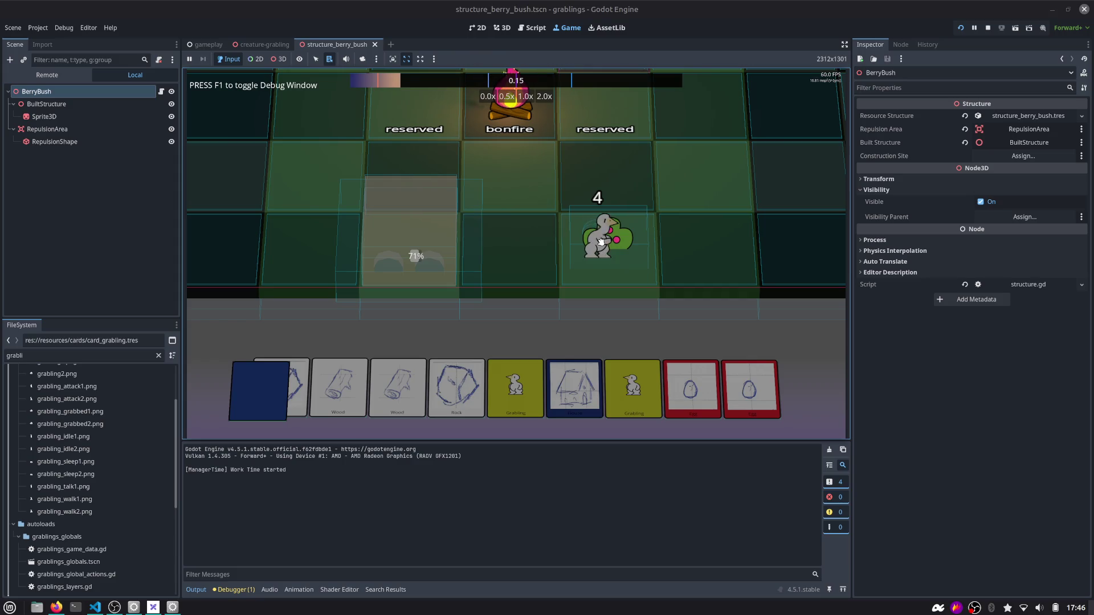
Open structure.gd and scroll to its exported variable declarations
left_click(532, 27)
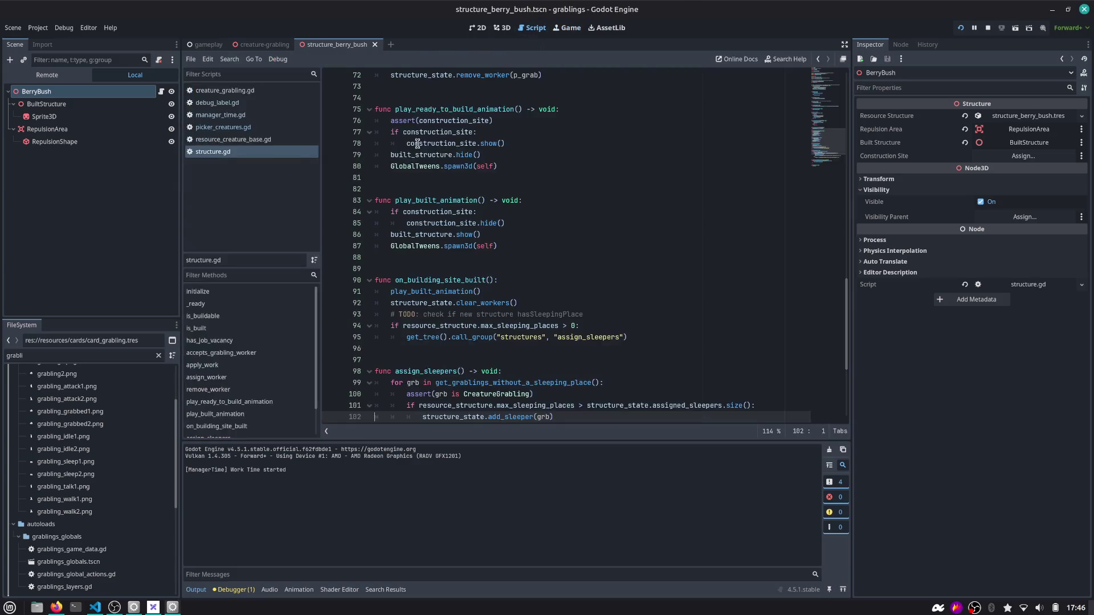
left_click(161, 91)
scroll(376, 162, "up", 9)
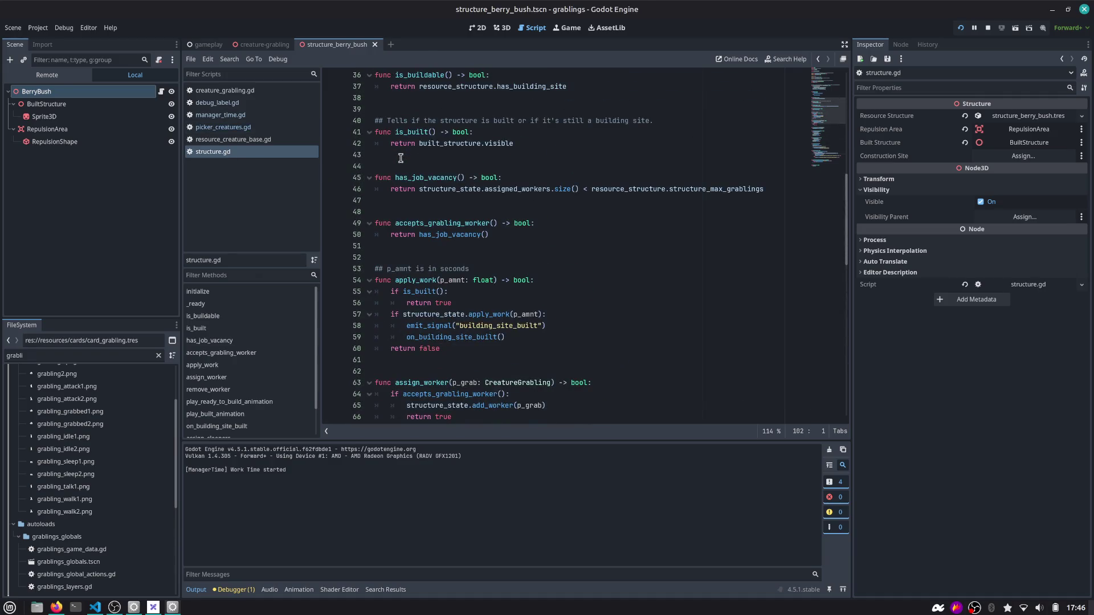
scroll(230, 376, "down", 2)
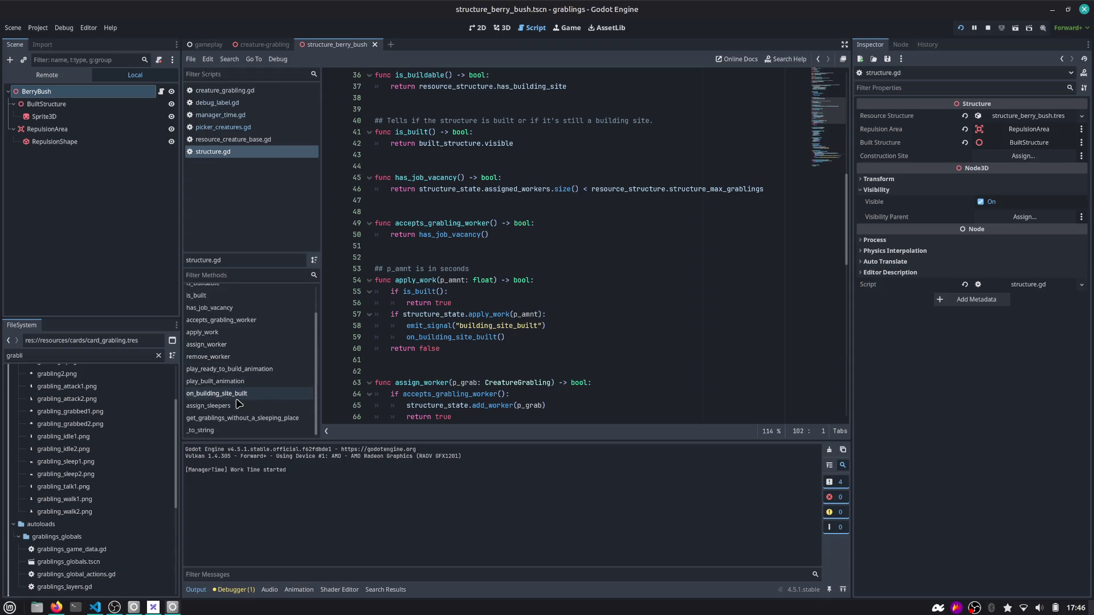
scroll(234, 413, "up", 2)
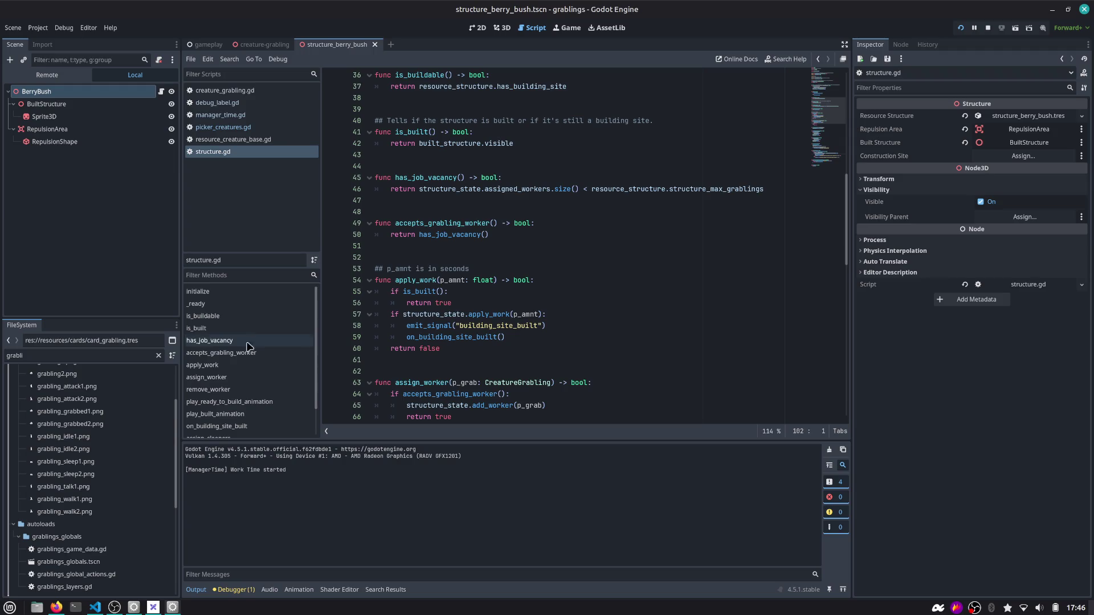
scroll(420, 179, "up", 10)
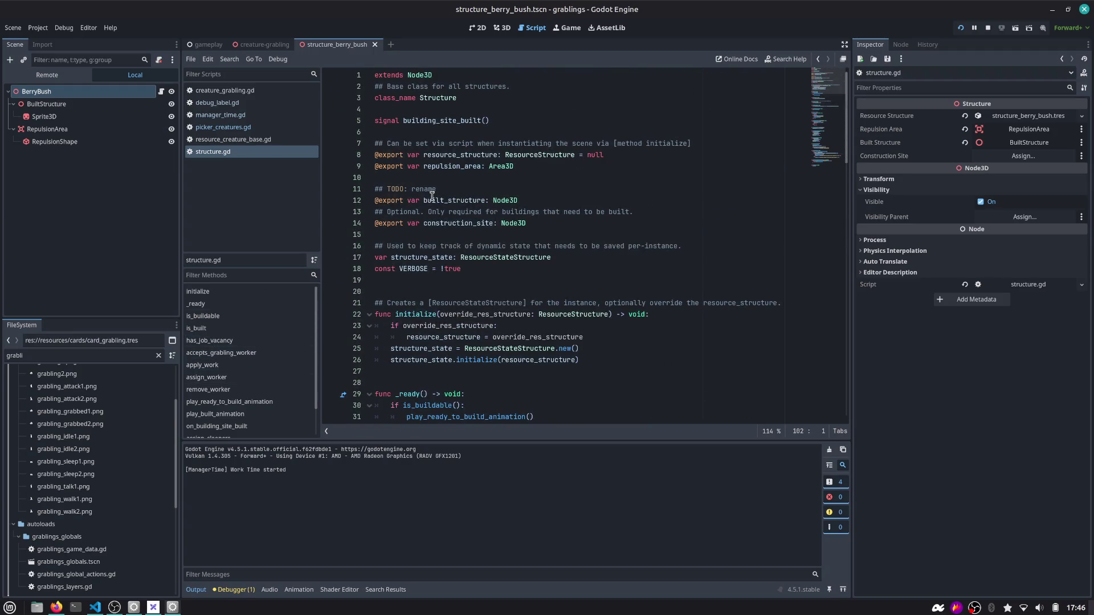
left_click(432, 200)
Find repulsion_area across all project files, then select the berry bush's RepulsionArea node
double_click(417, 257)
double_click(454, 223)
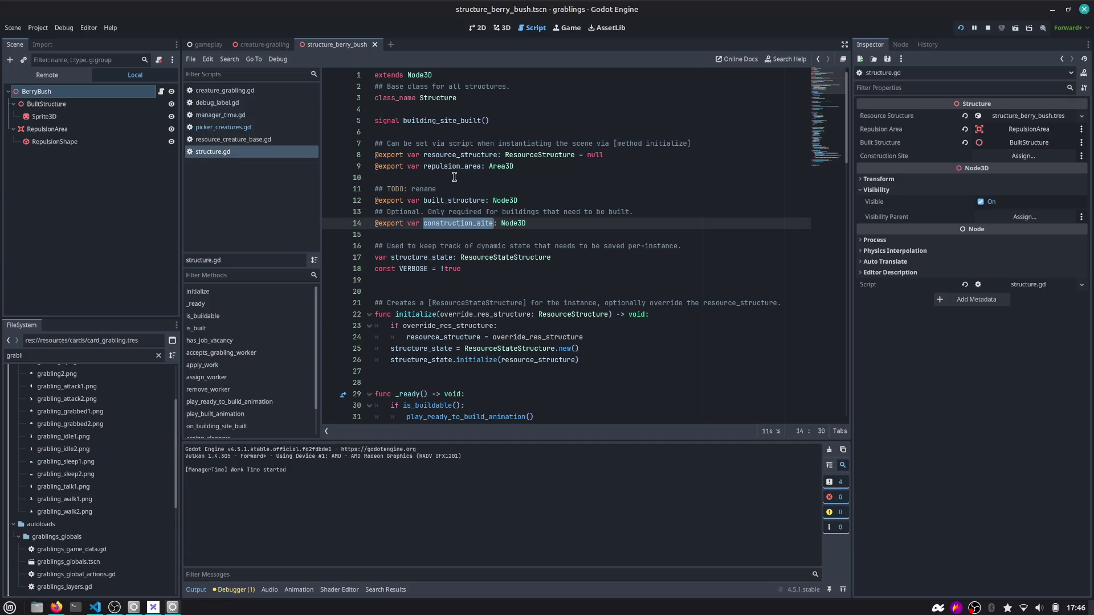
double_click(454, 166)
key("ctrl+shift+f")
key("Return")
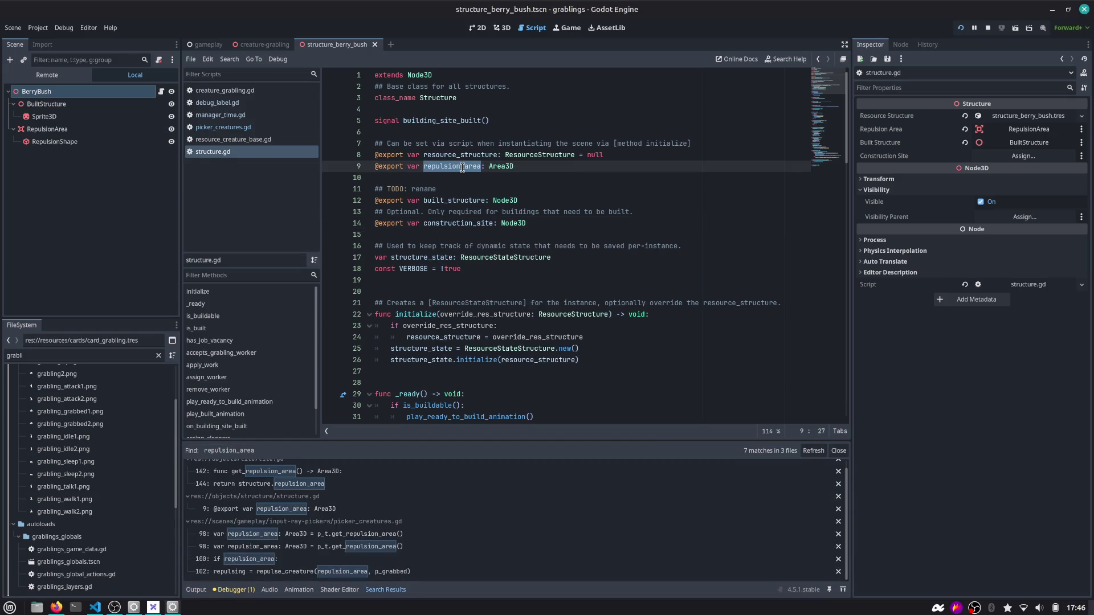
left_click(85, 91)
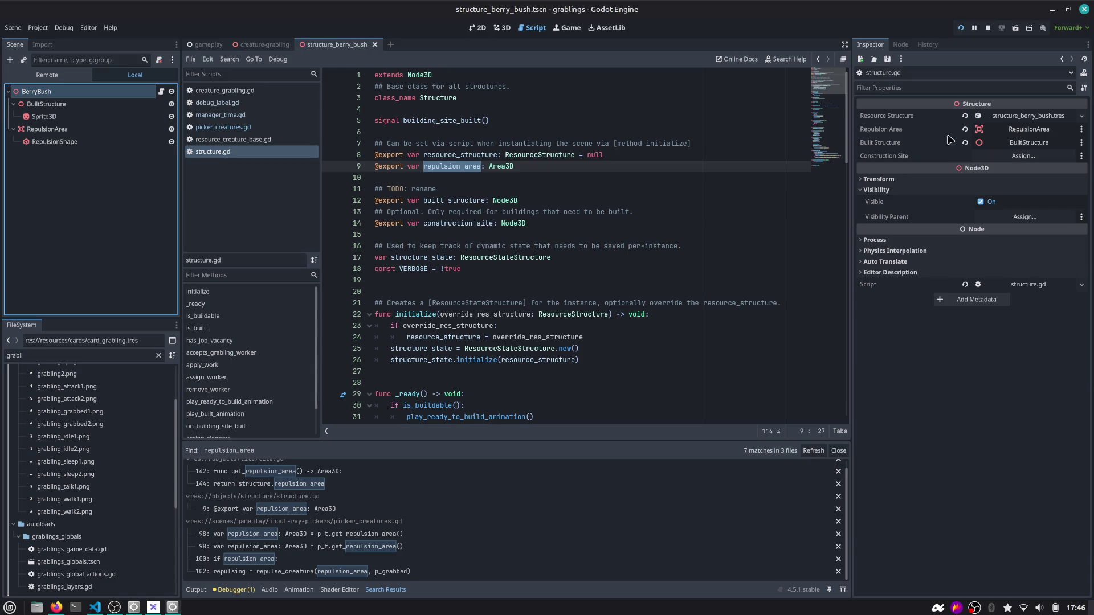
left_click(68, 129)
Resize the RepulsionShape box to 0.684 wide and 0.703 deep
left_click(500, 29)
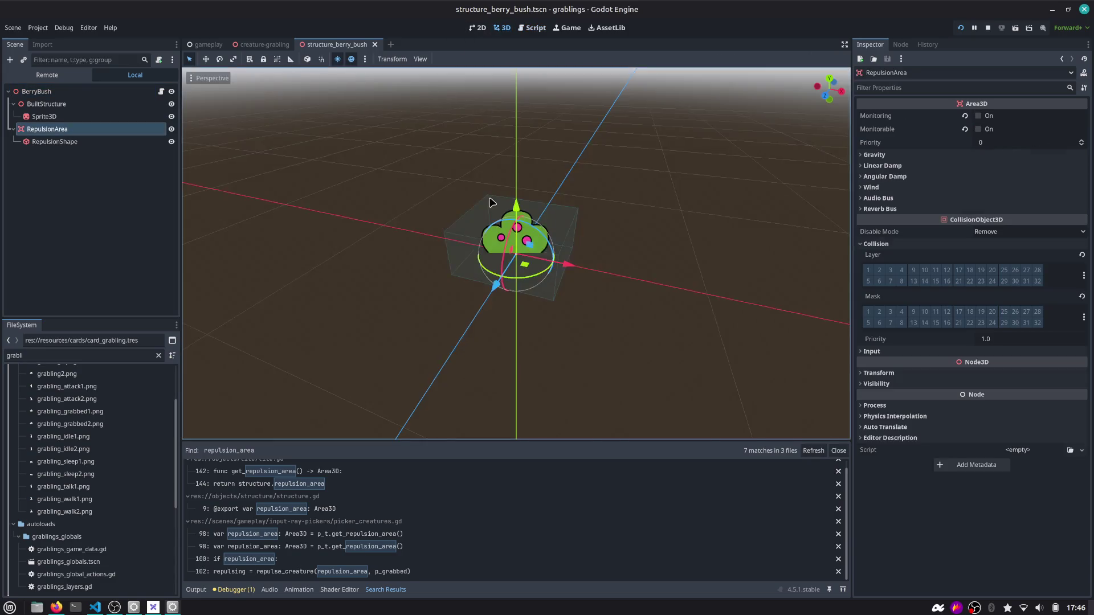
key("e")
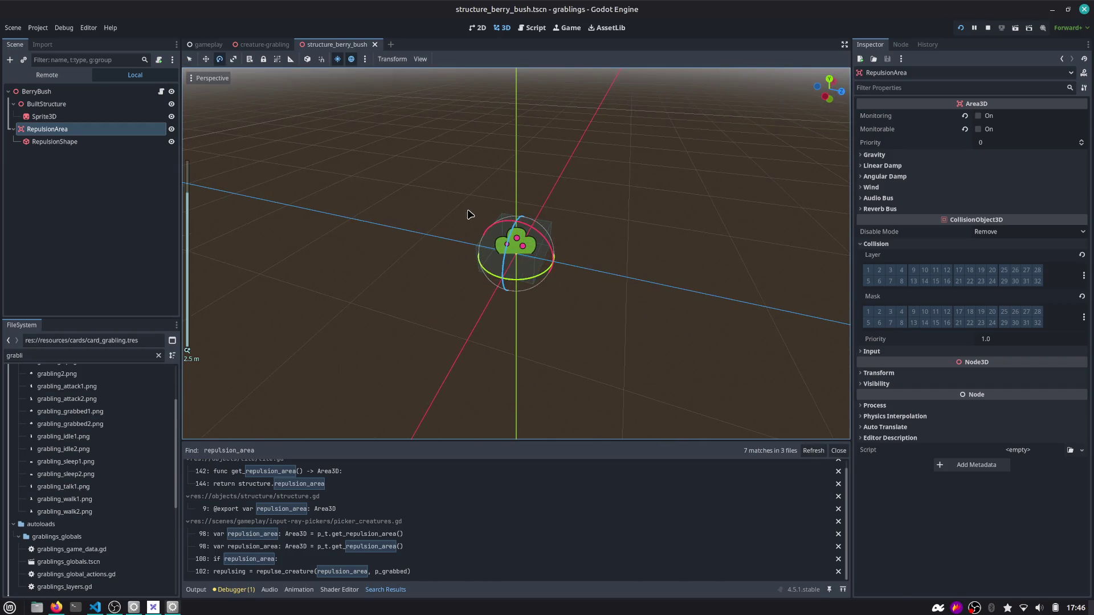
key("r")
left_click(64, 132)
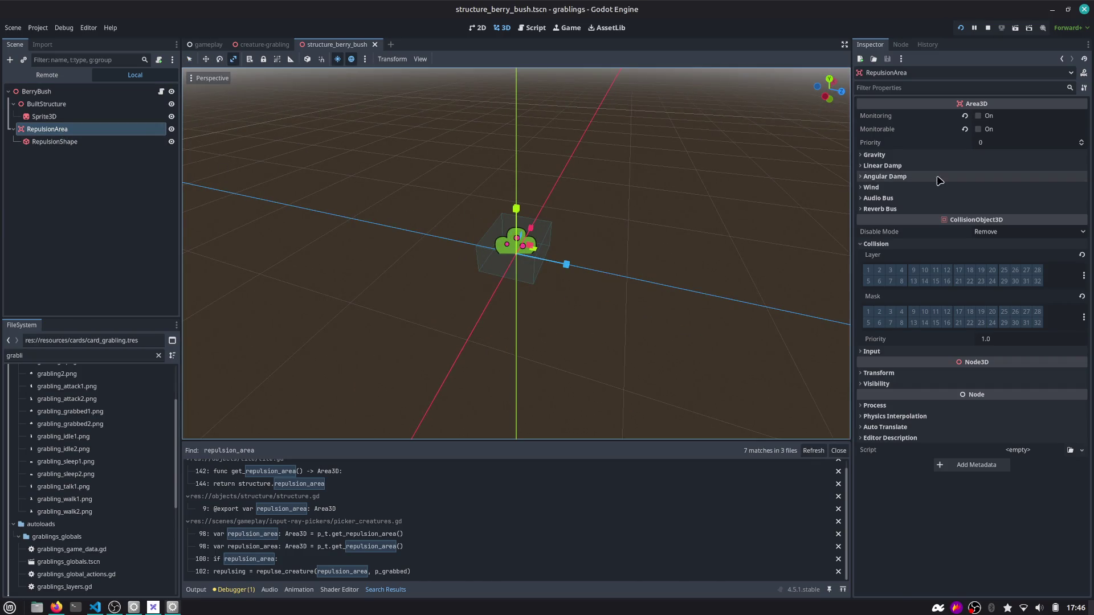
left_click(112, 146)
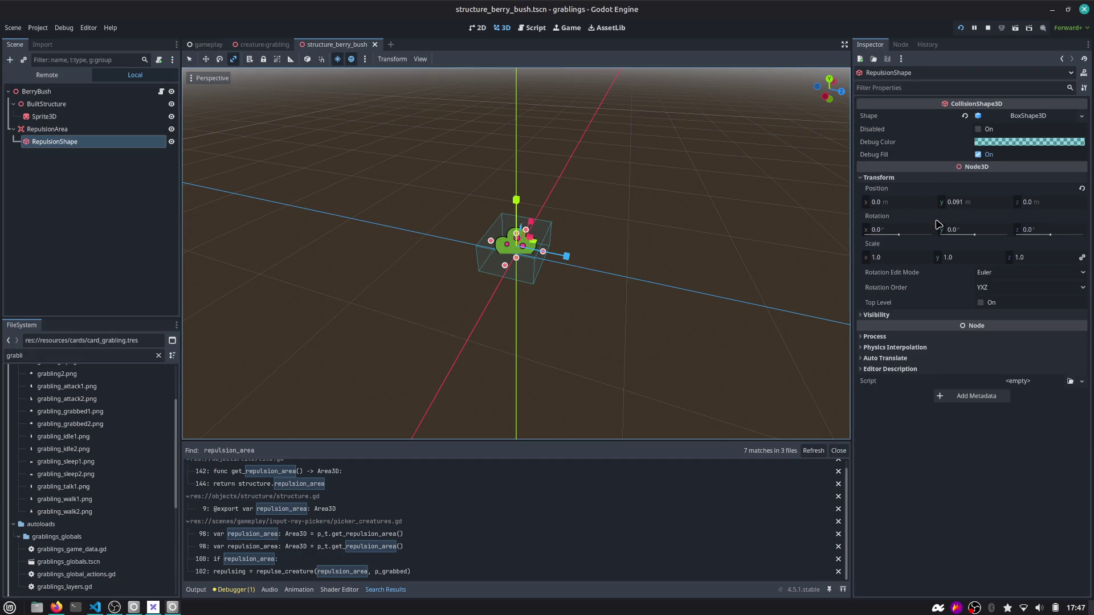
left_click(1028, 117)
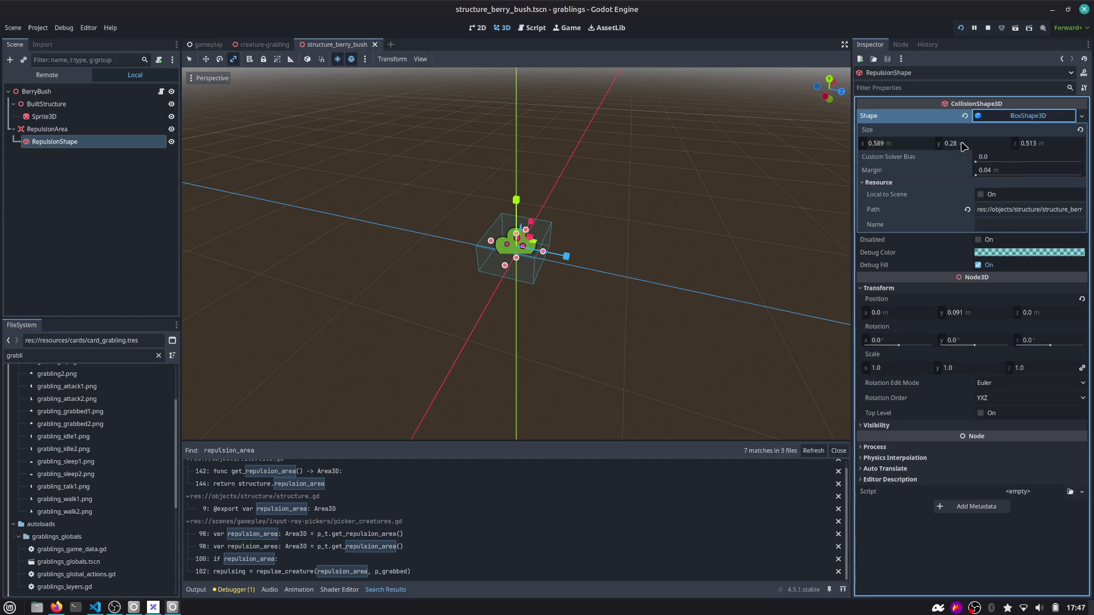
left_click_drag(1025, 143, 1066, 143)
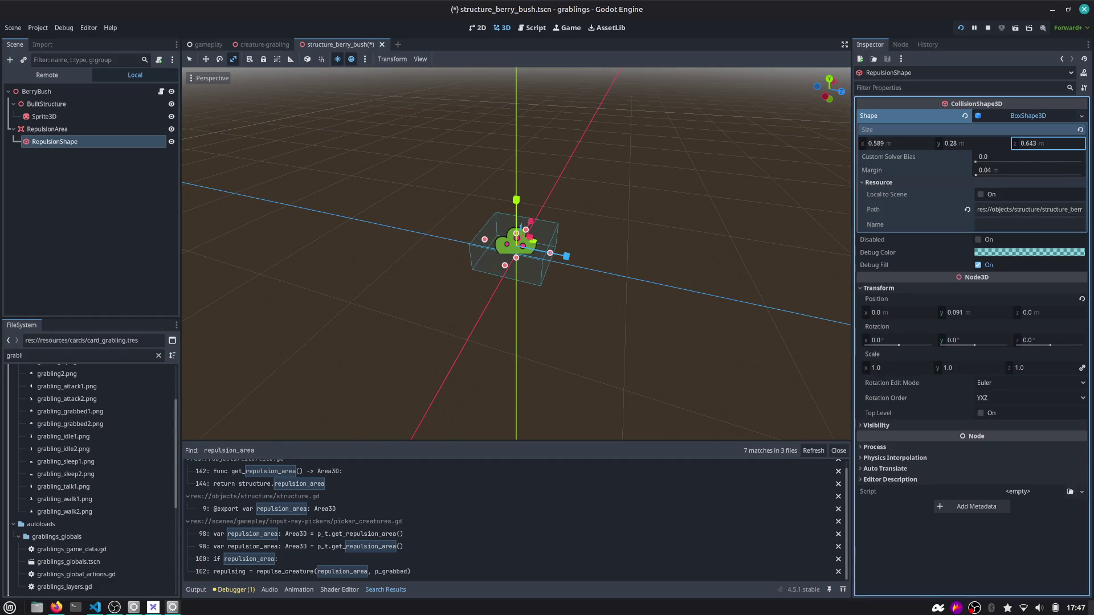
left_click_drag(903, 147, 923, 147)
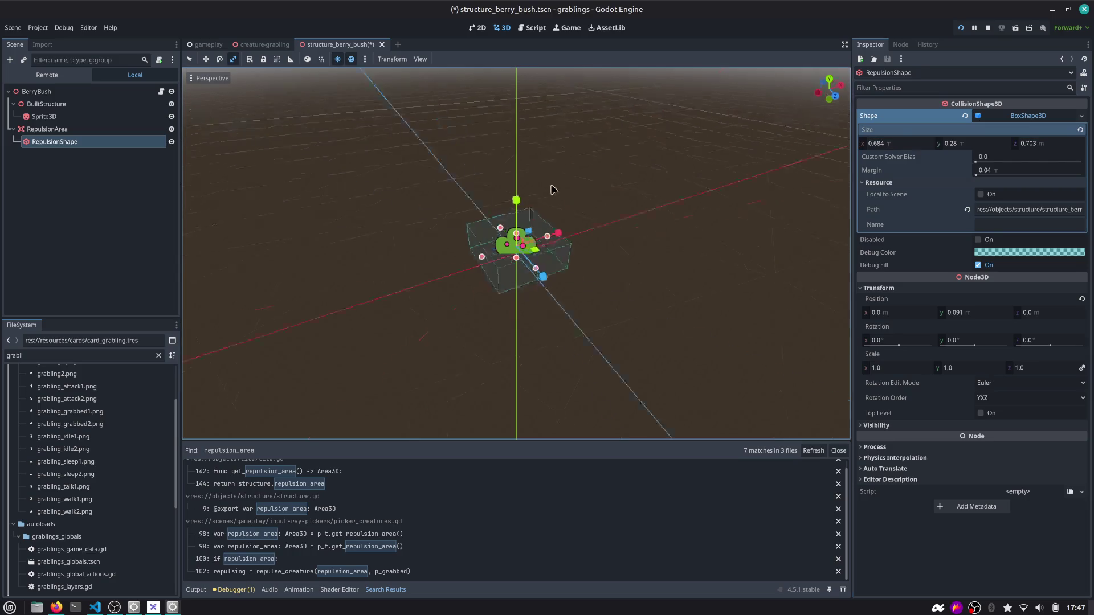
left_click_drag(552, 190, 878, 32)
Run the game, place a Berry Bush card and drop a Grabling onto it
left_click(958, 29)
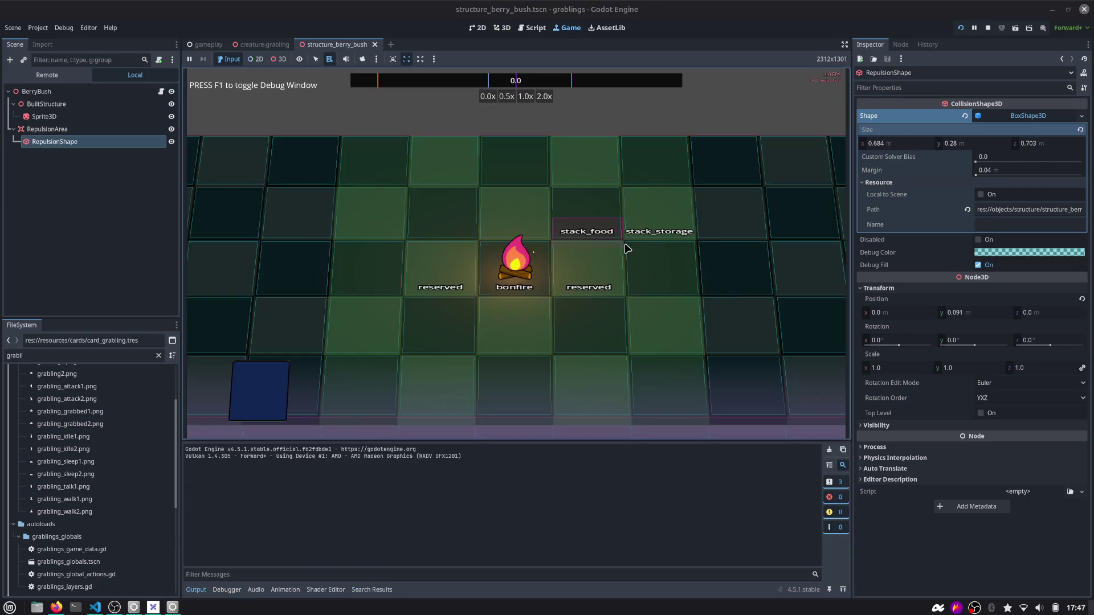
mouse_move(412, 387)
left_mouse_down()
mouse_move(561, 303)
mouse_move(610, 259)
mouse_move(658, 244)
left_mouse_up()
mouse_move(460, 392)
left_mouse_down()
mouse_move(595, 249)
mouse_move(659, 241)
left_mouse_up()
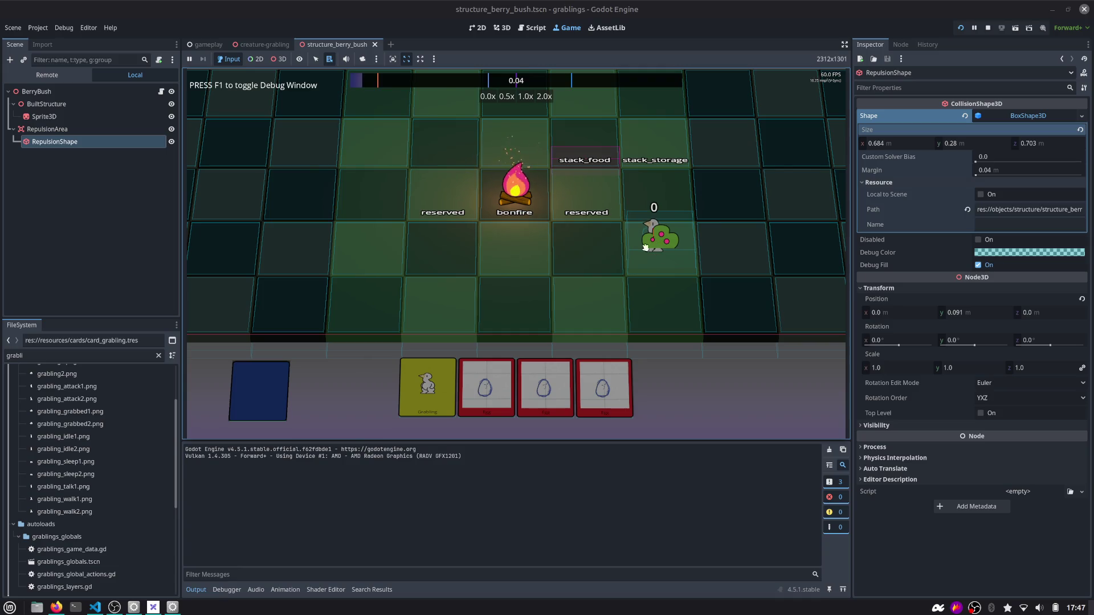
left_click(520, 28)
Open the structure_house scene through the quick scene picker, searching 'house'
left_click(466, 132)
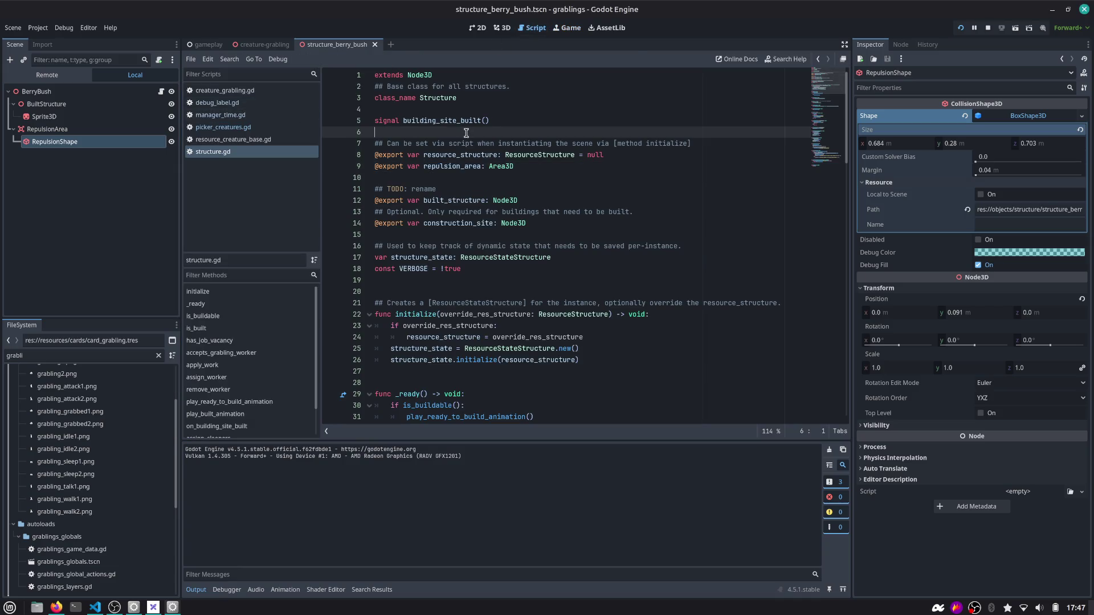
key("ctrl+shift+o")
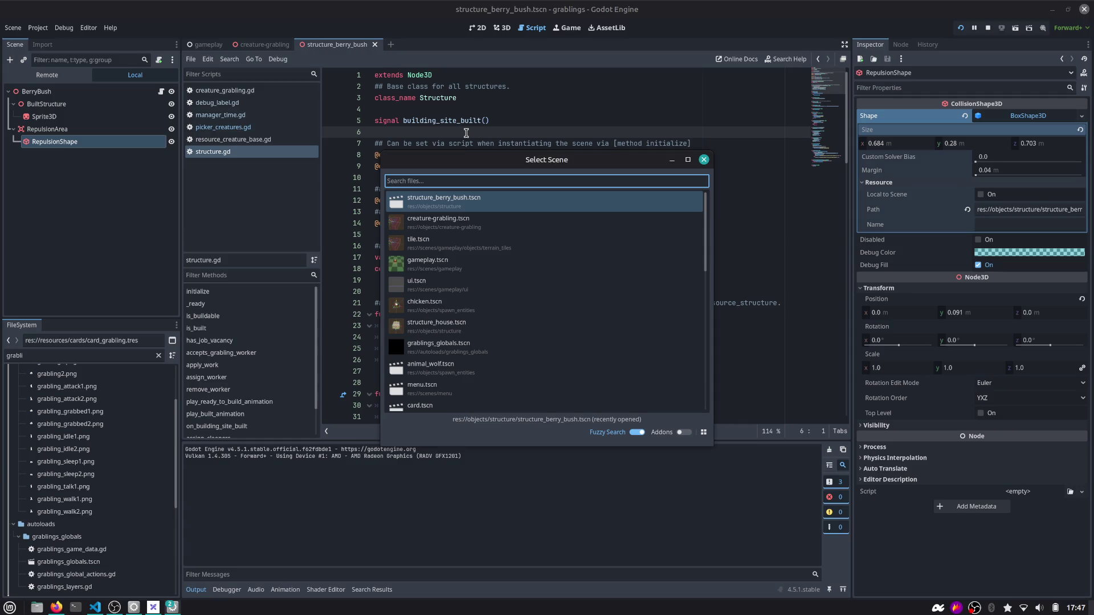
type("house")
key("Return")
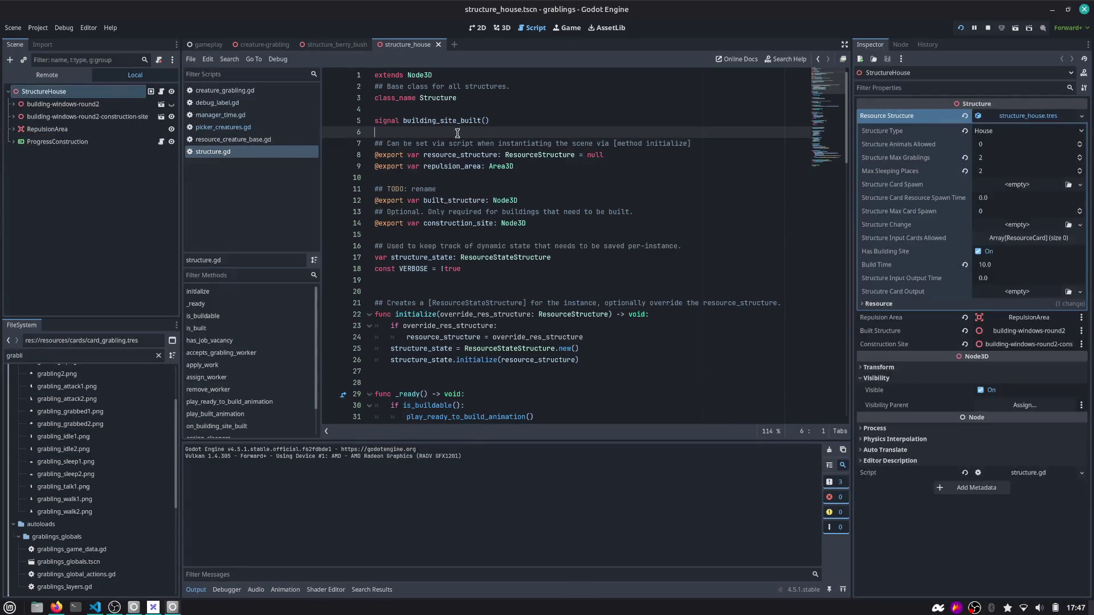
Inspect the house's RepulsionArea and its RepulsionShape box in 3D
left_click(47, 129)
left_click(502, 28)
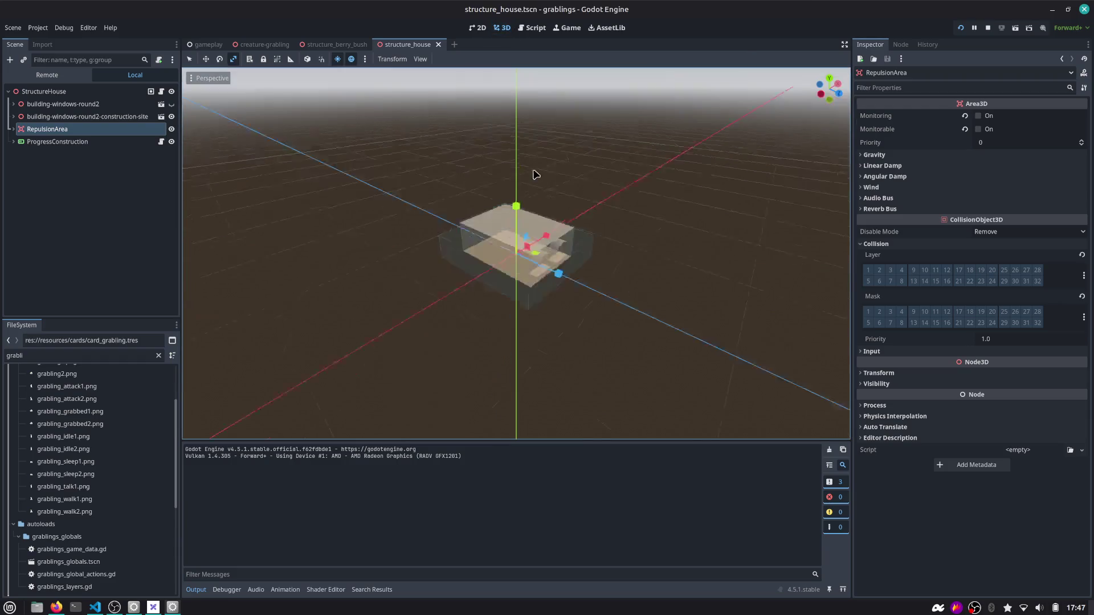
scroll(536, 174, "up", 3)
left_click(14, 130)
left_click(55, 142)
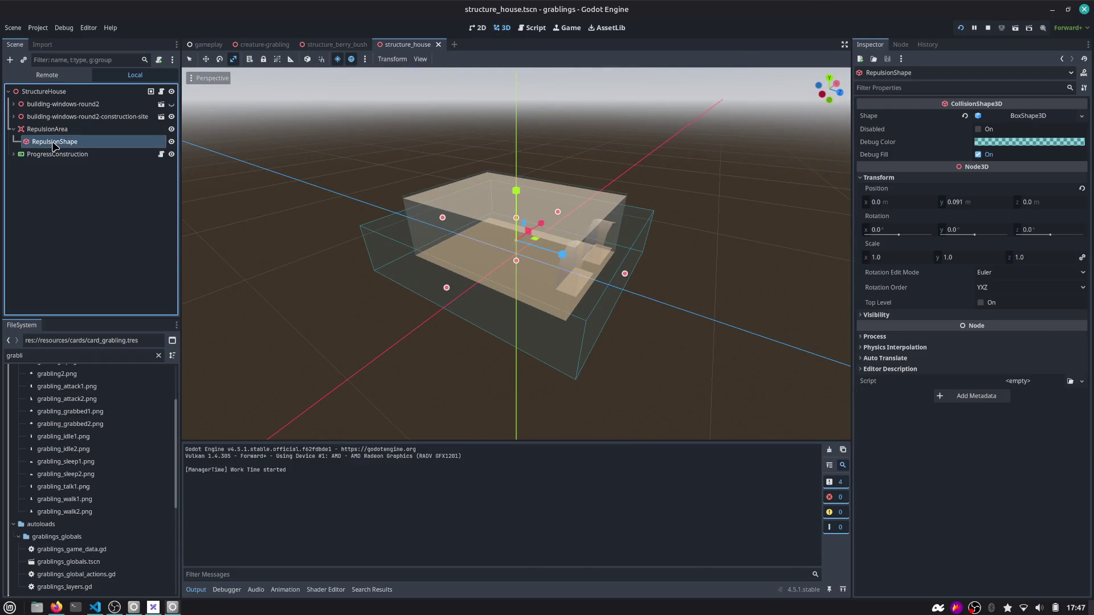
left_click(50, 129)
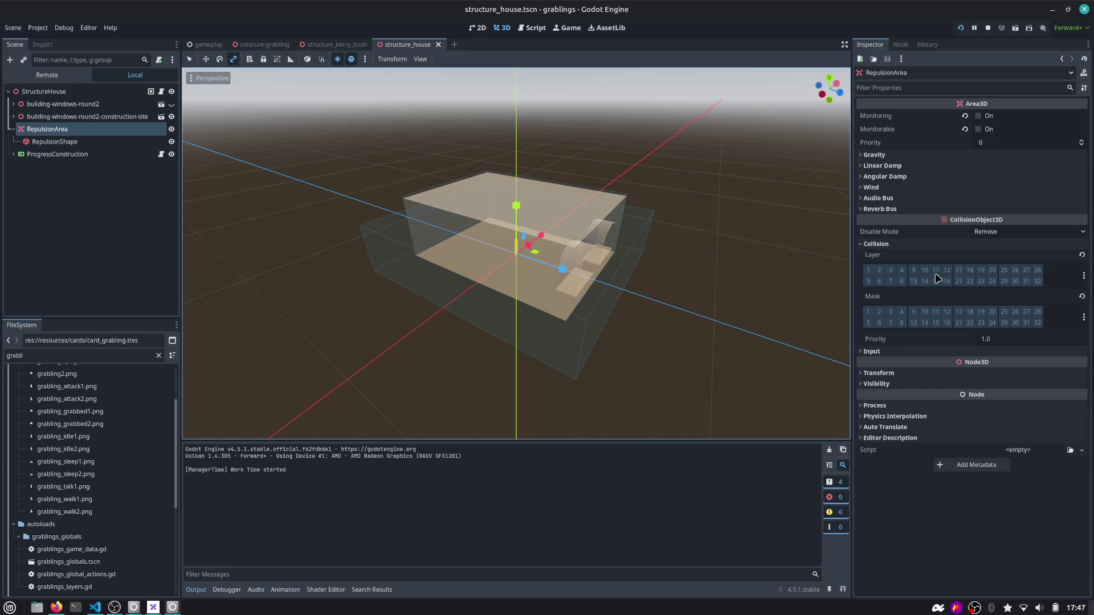
Check the collision layer and mask names, then return to gameplay.tscn
left_click(1083, 276)
left_click(1083, 275)
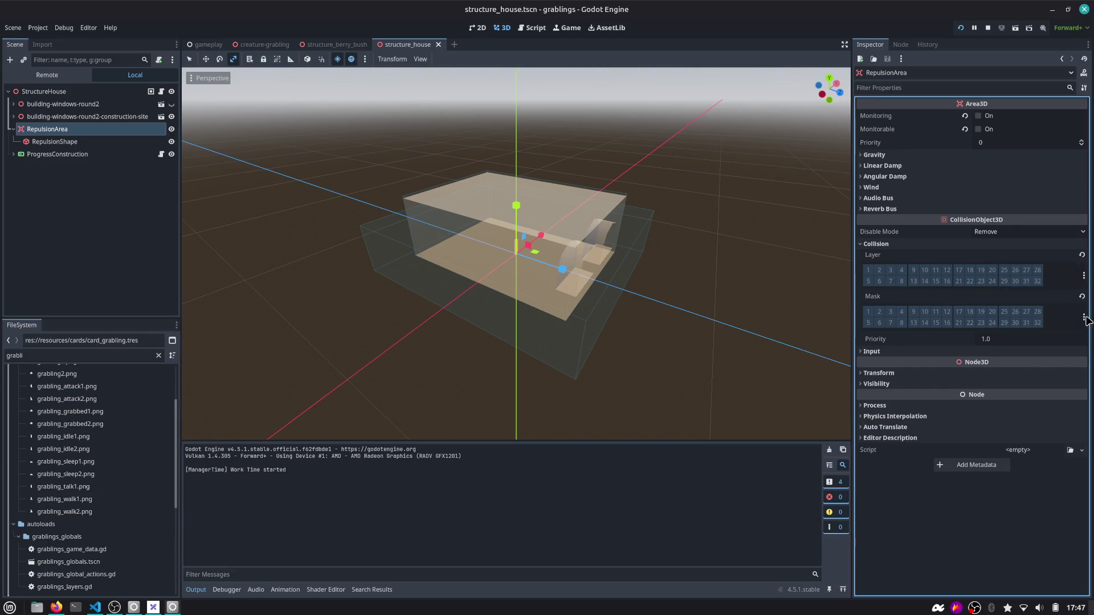
left_click(1084, 318)
left_click(754, 330)
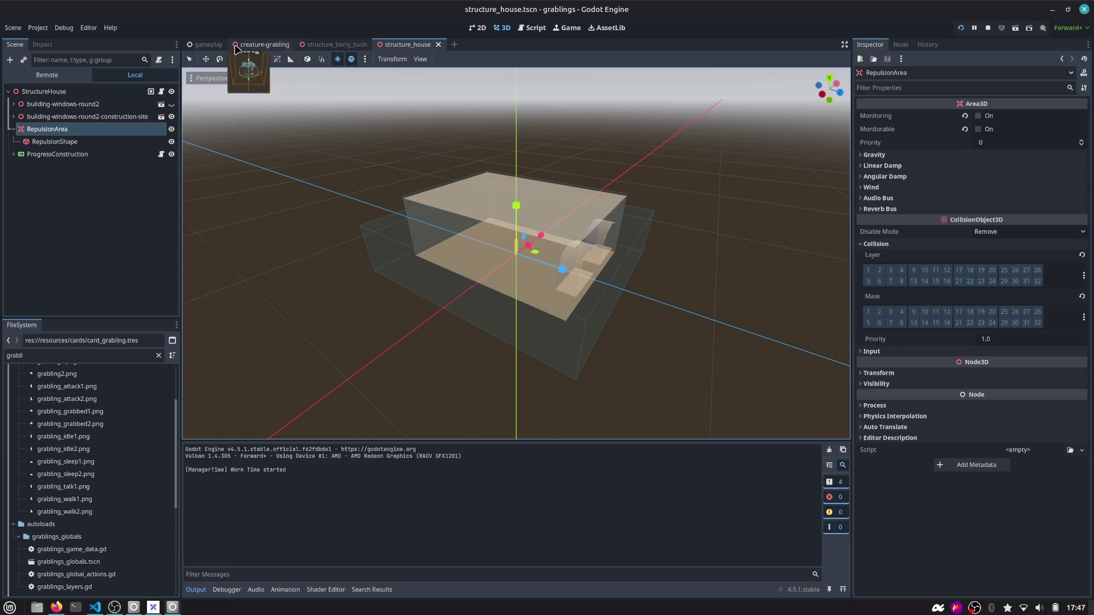
left_click(203, 46)
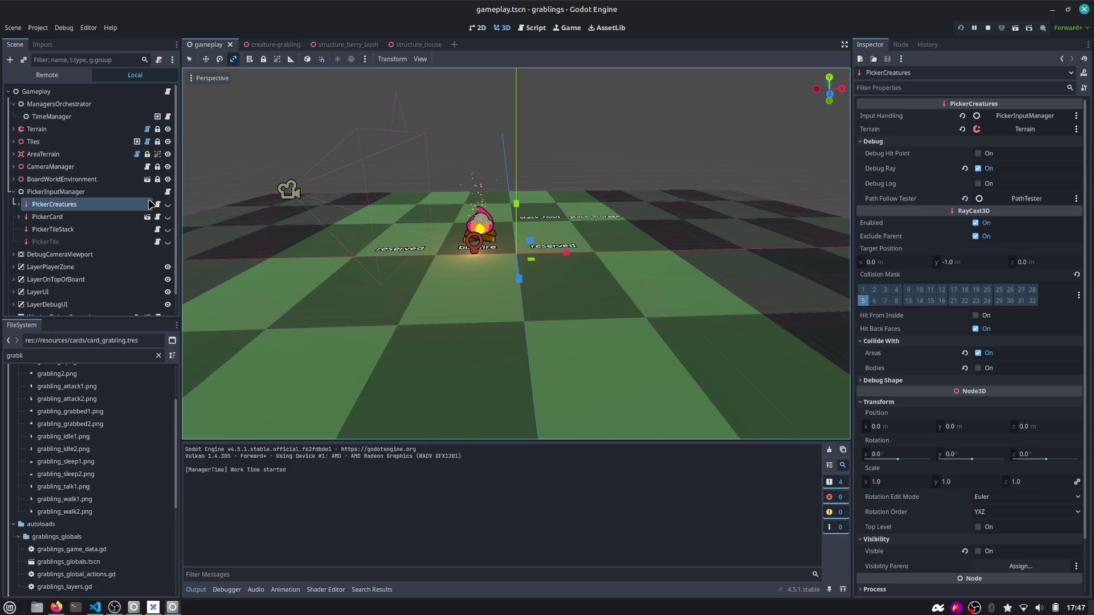
In picker_creatures.gd, find the repulse_creature call on line 102
left_click(157, 204)
key("ctrl+f")
type("repul")
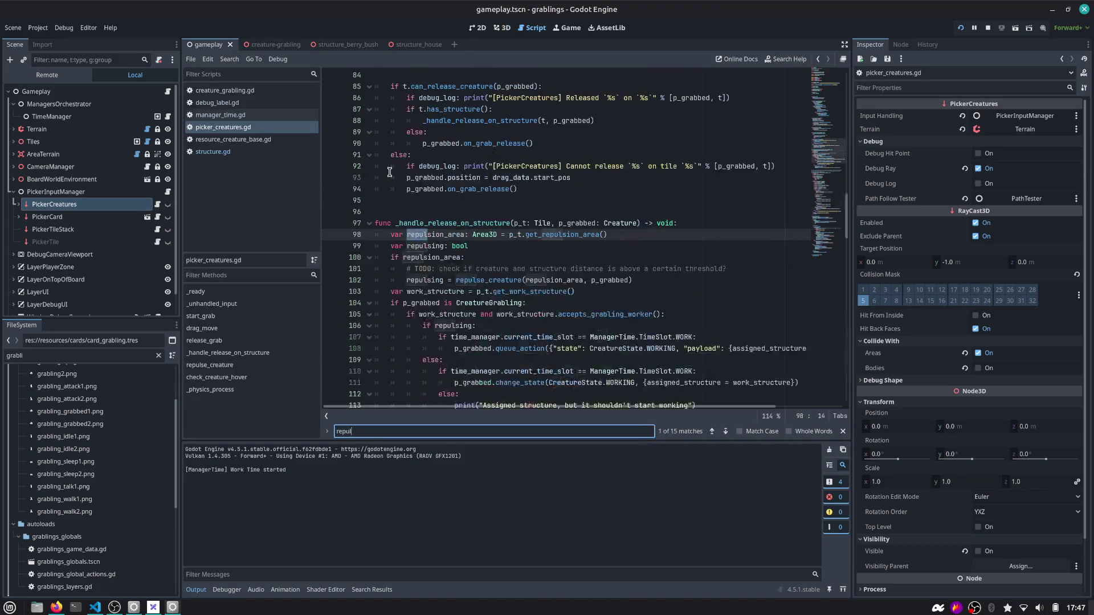
key("Return")
key("Return")
key("Return")
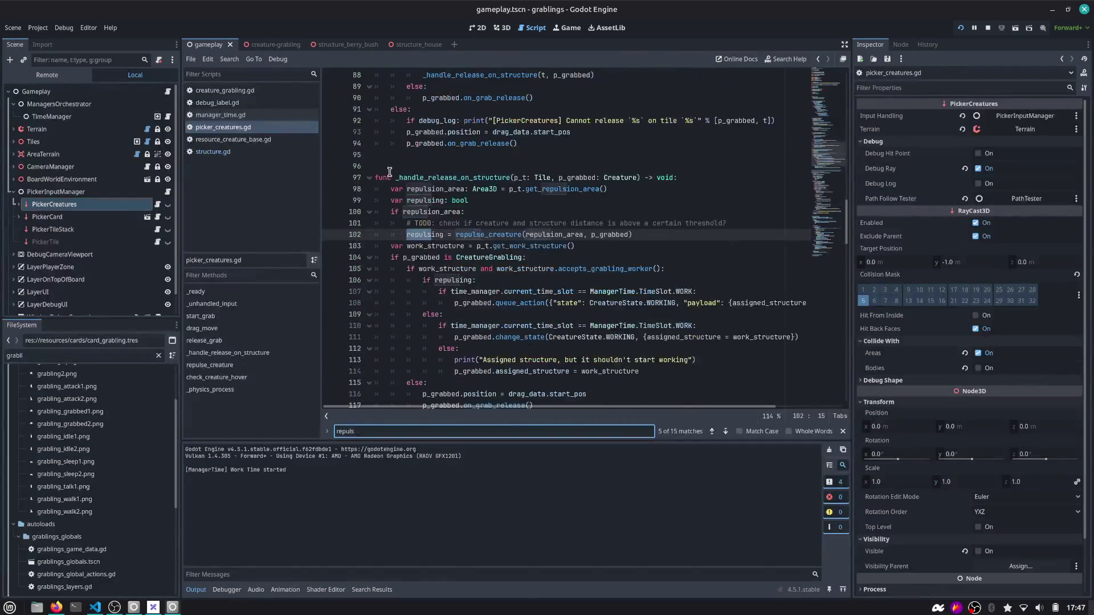
left_click(499, 234)
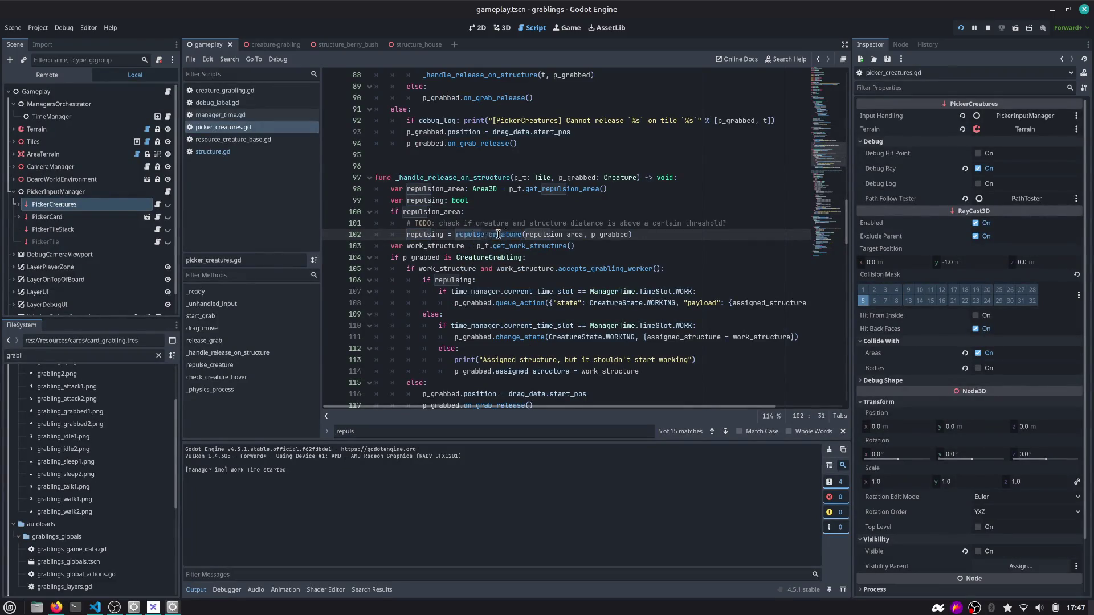
key("Escape")
left_click(437, 235)
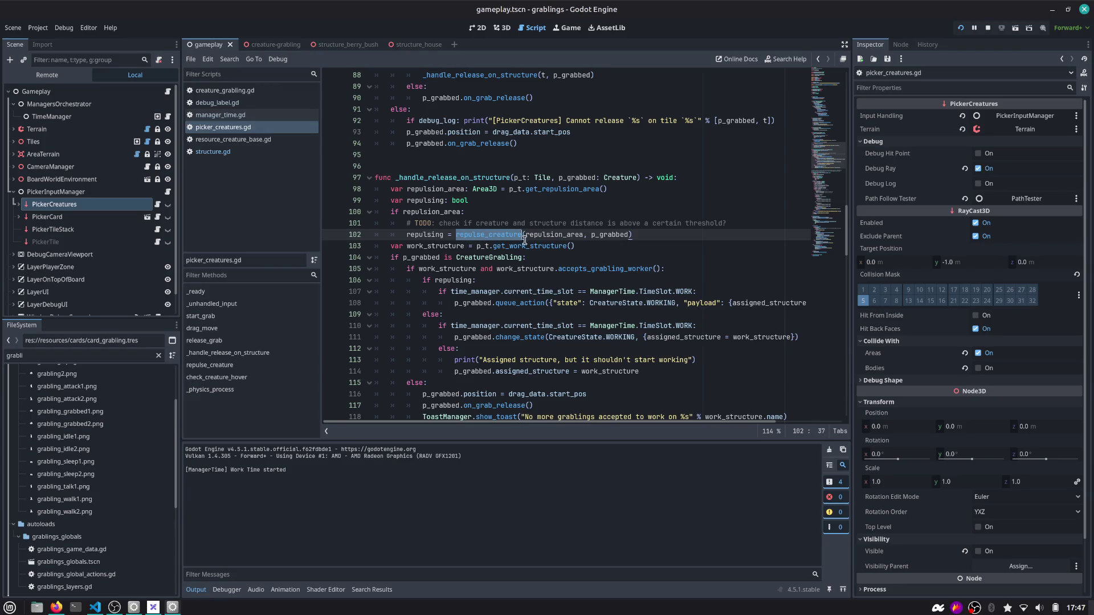
left_click(444, 238)
Add a print of repulsing and repulsion_area on new line 103
key("Return")
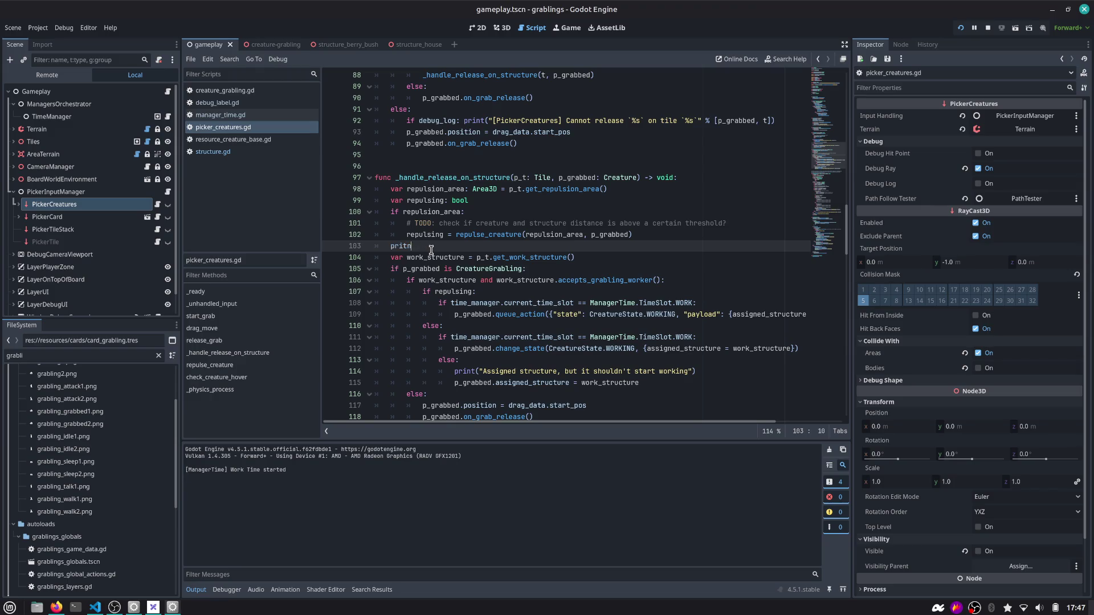
key("BackSpace")
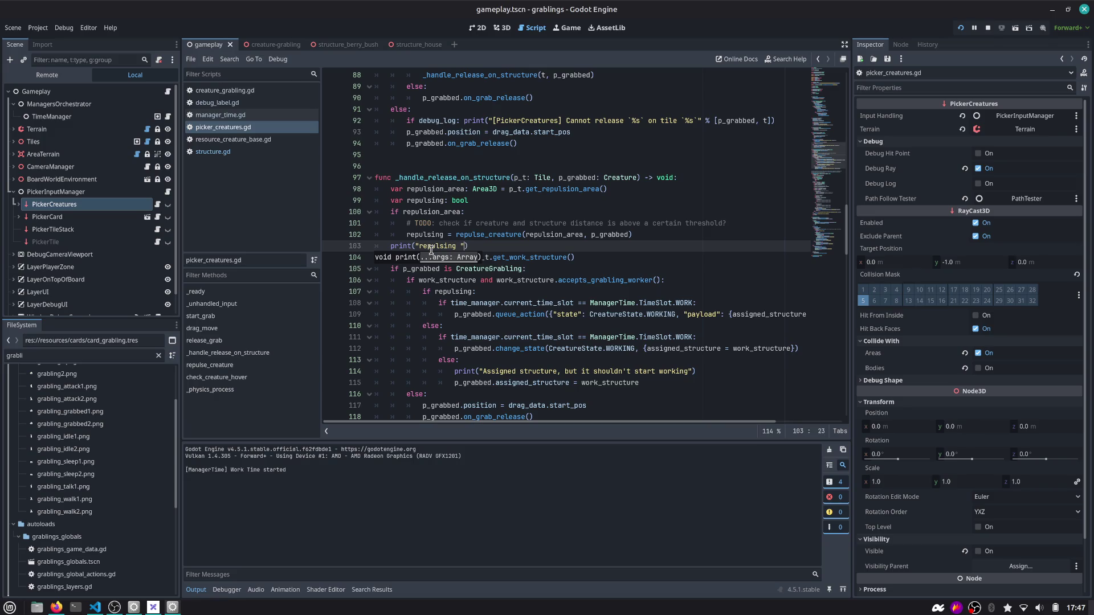
key("BackSpace")
key("BackSpace")
key("BackSpace")
type("pul")
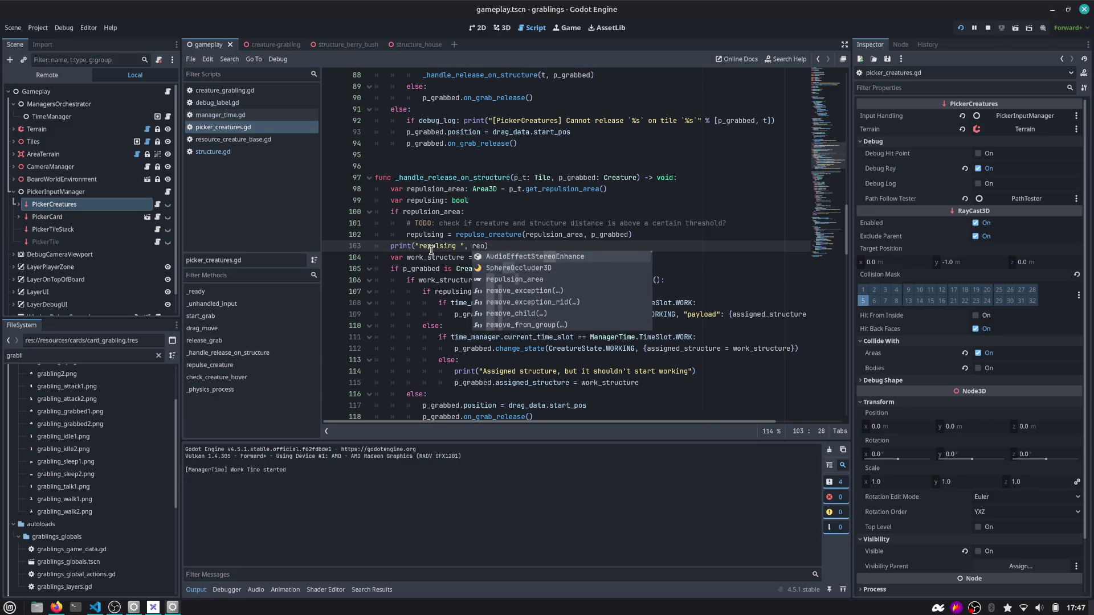
key("Return")
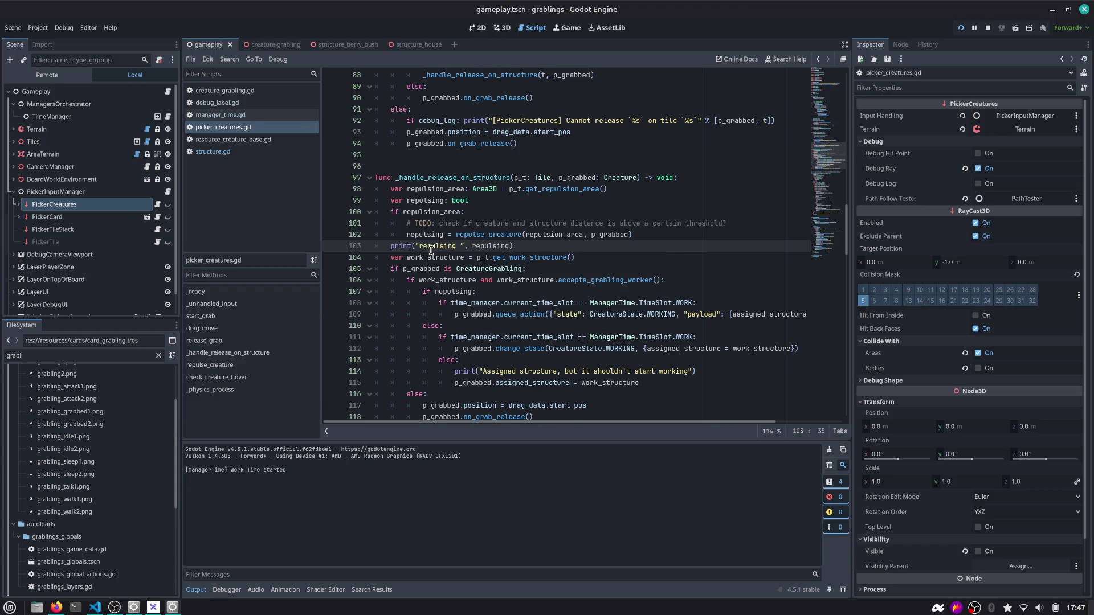
key("Return")
key("Up")
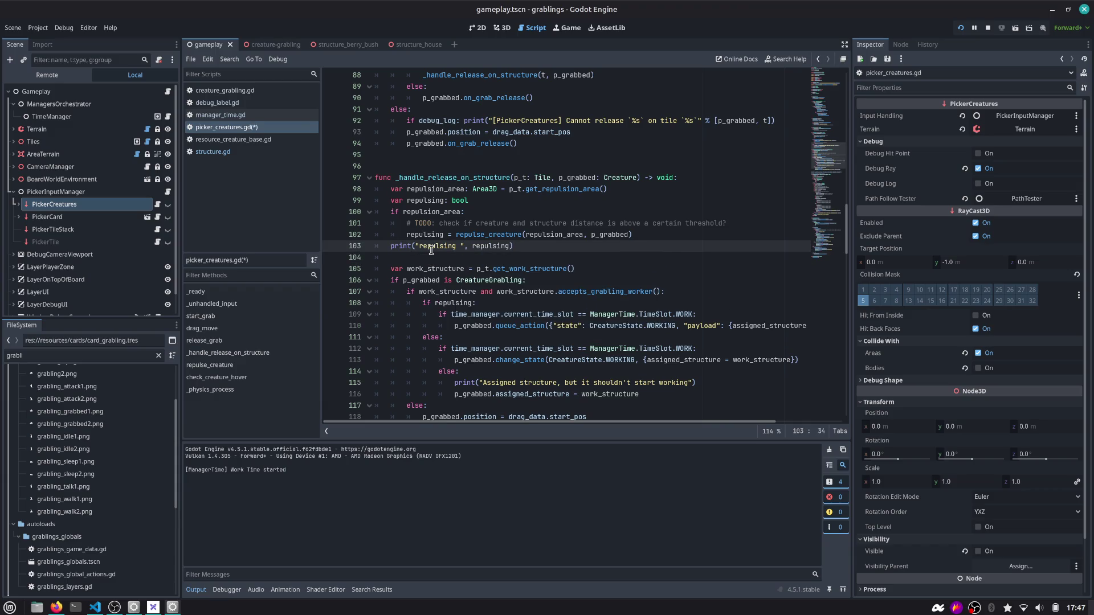
type(", repul")
key("Down")
key("Return")
Review uses of repulsion_area, the repulsing check, and the change_state call on line 113
scroll(464, 242, "down", 1)
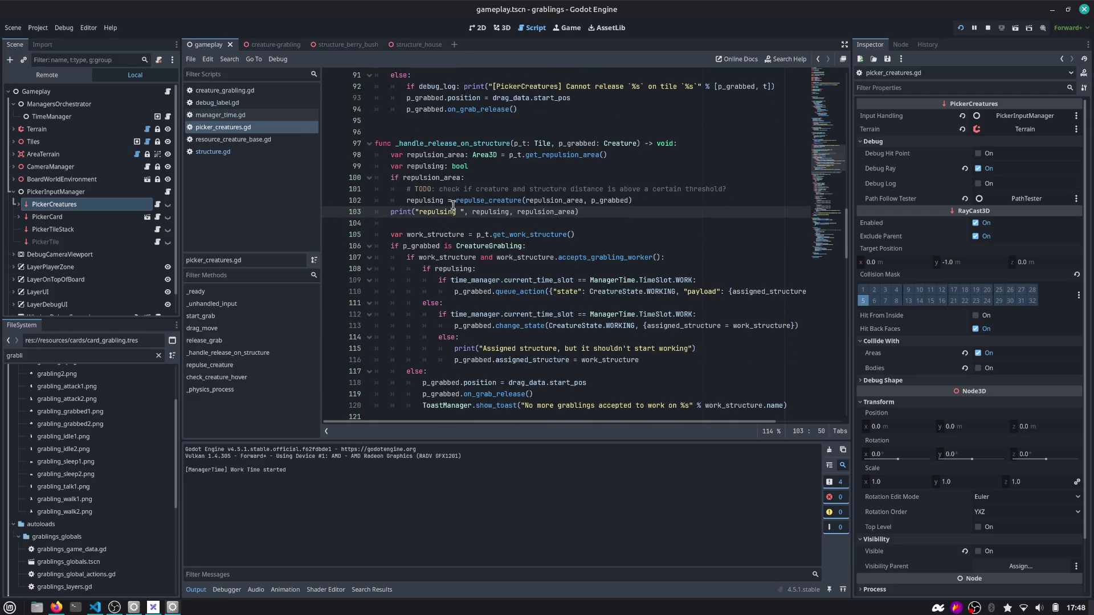
double_click(435, 178)
scroll(492, 218, "down", 2)
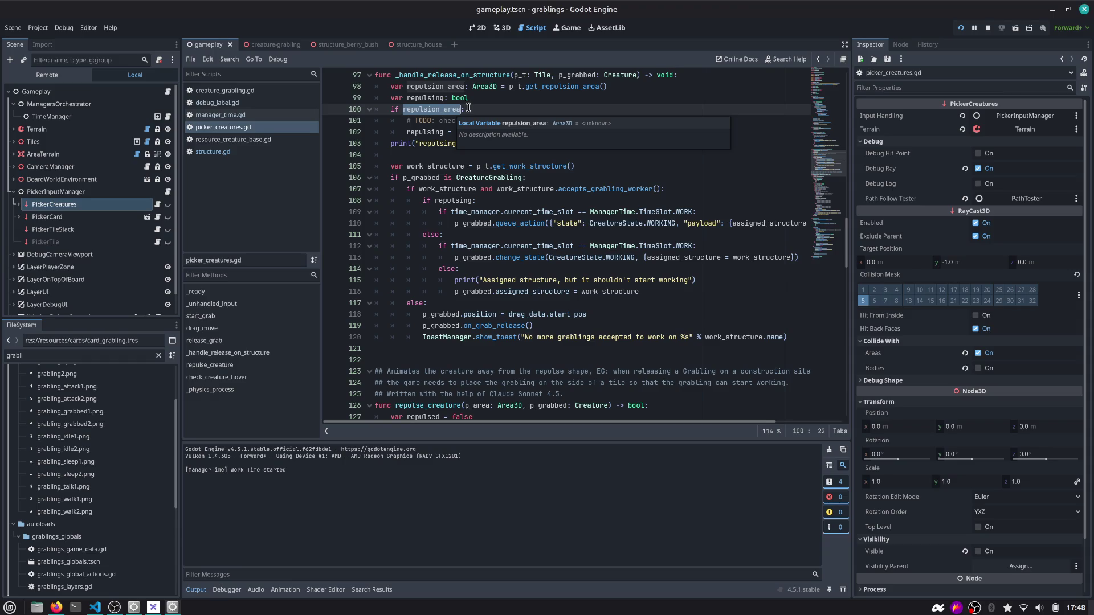
double_click(462, 200)
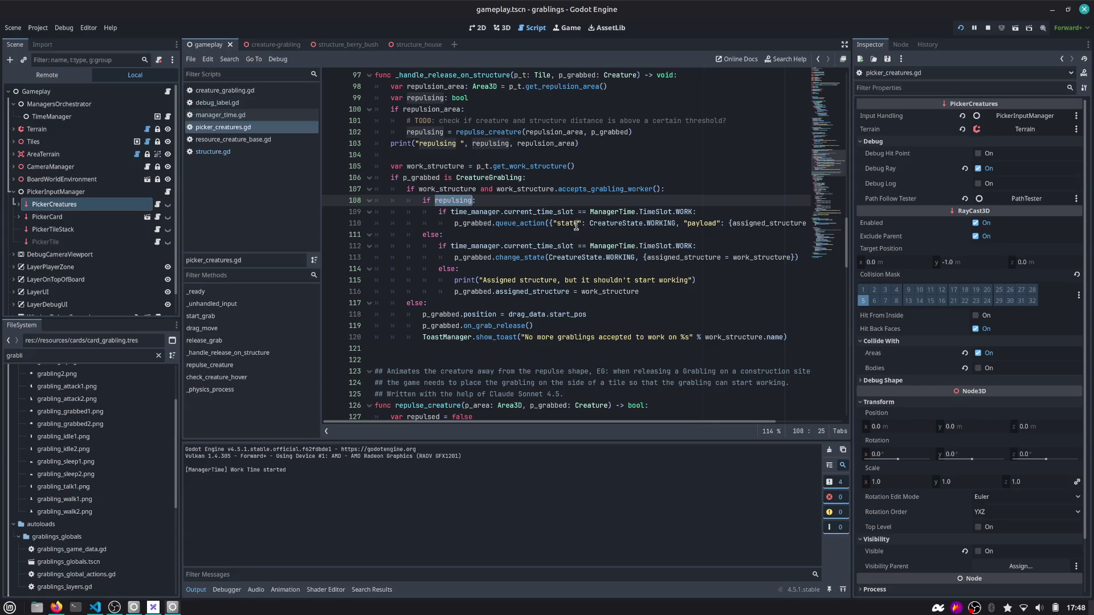
double_click(502, 258)
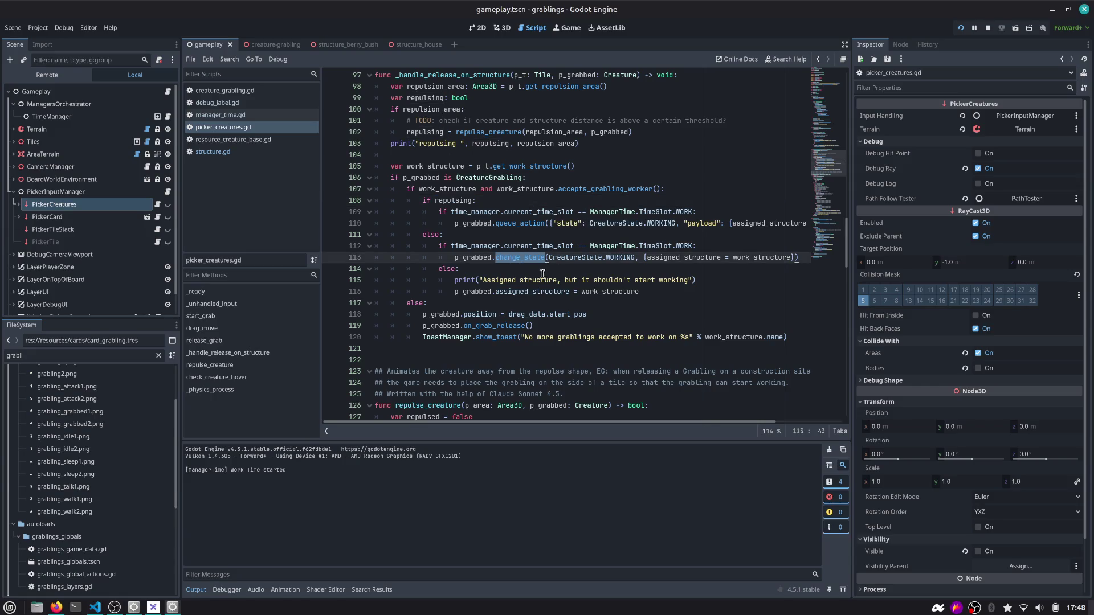
left_click(500, 280)
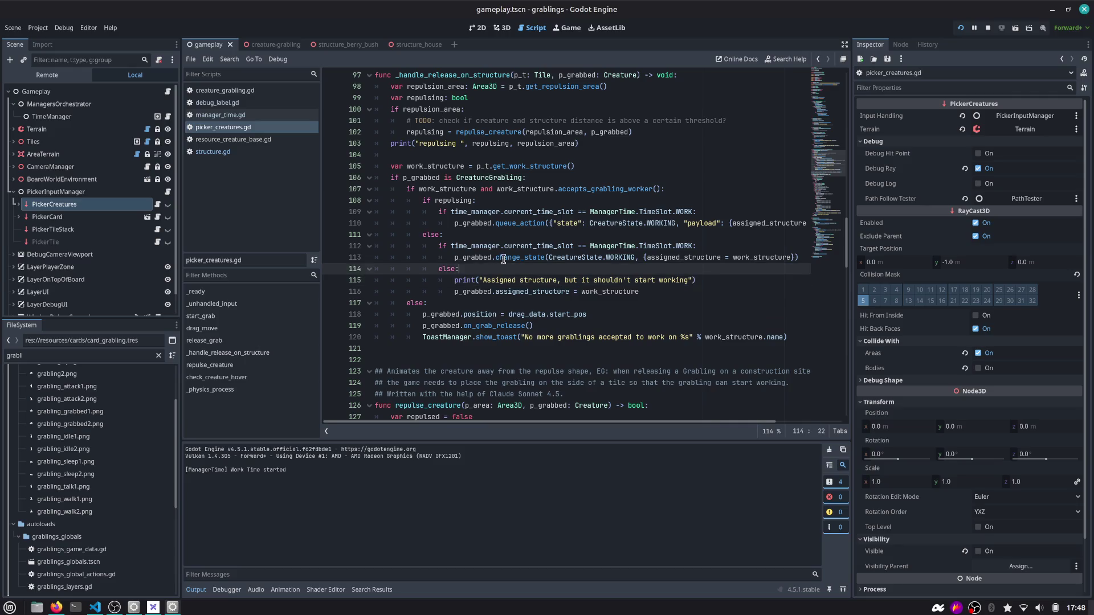
left_click(504, 257)
Duplicate the print line directly below the change_state call
key("Down")
key("Down")
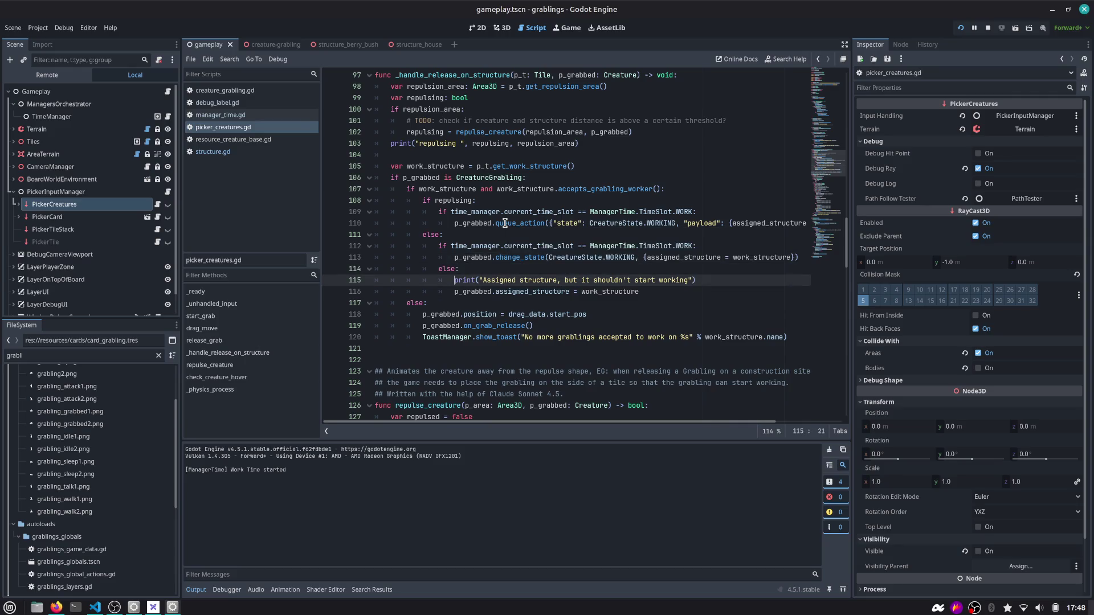
key("shift+End")
key("Up")
key("Up")
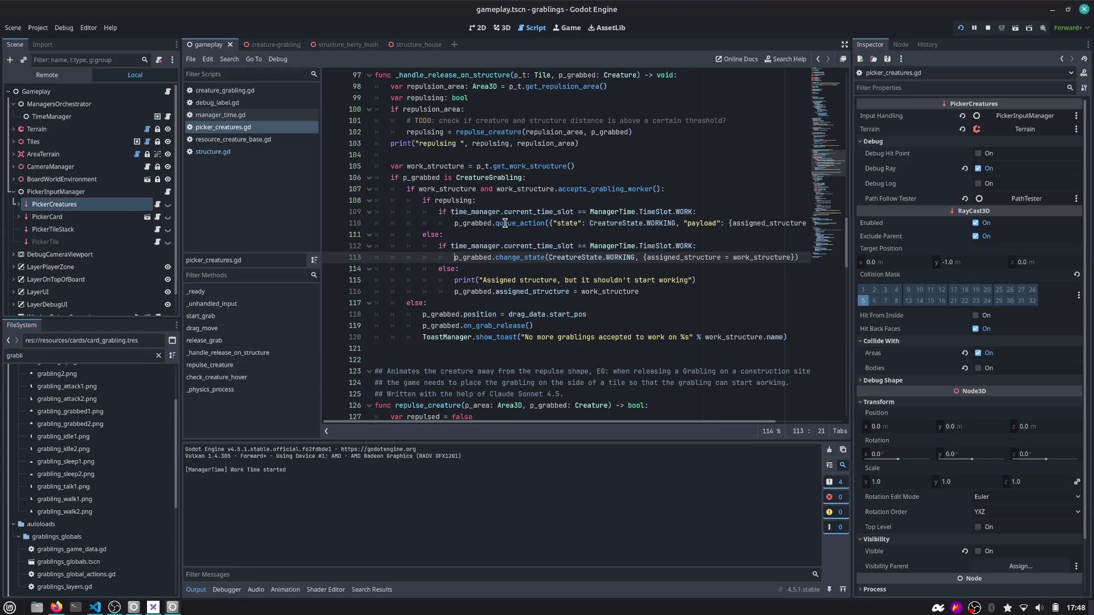
key("Down")
key("Down")
key("shift+End")
key("ctrl+c")
key("Up")
key("Up")
key("End")
key("Return")
key("ctrl+v")
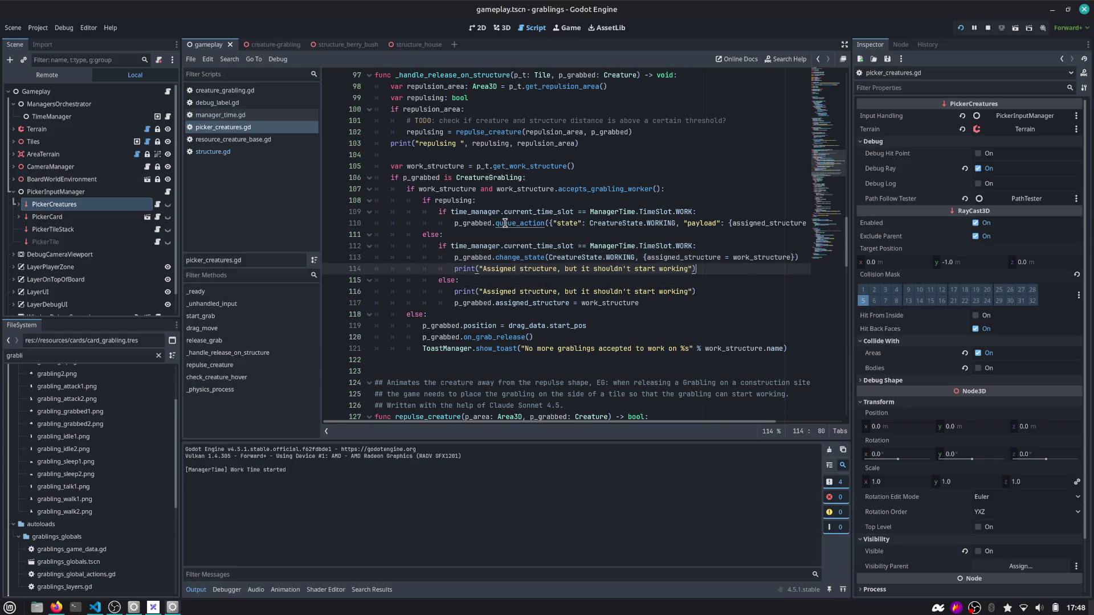
Change the copied message to "WORK STARTED", save the script, and run the game
key("Left")
key("ctrl+shift+Left")
key("ctrl+shift+Left")
key("ctrl+shift+Left")
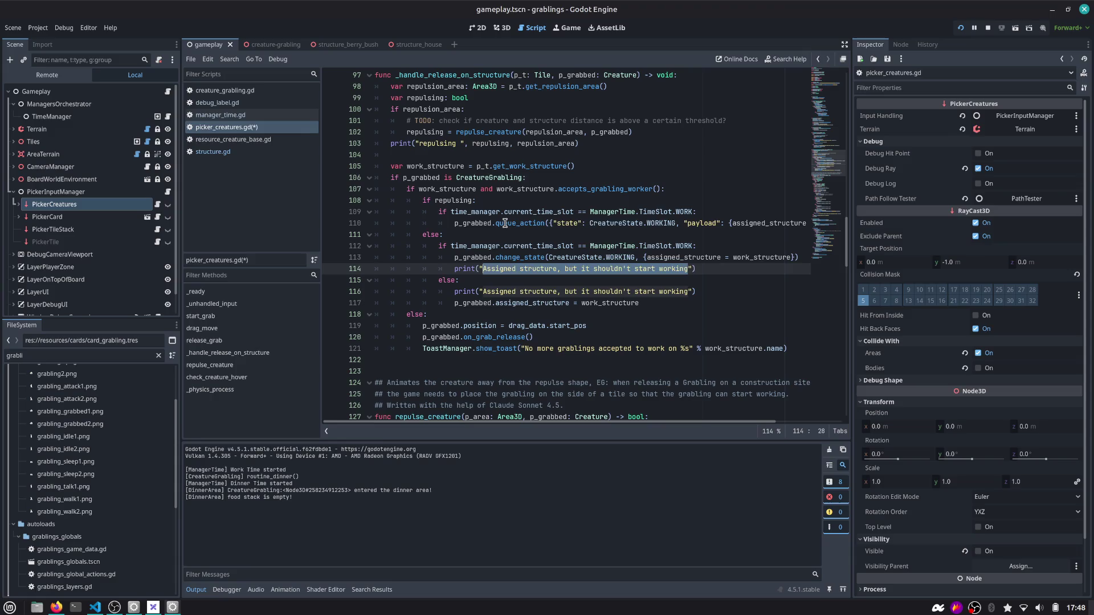
type("WOKR ")
type("D")
key("Left")
key("Left")
key("Left")
key("BackSpace")
key("BackSpace")
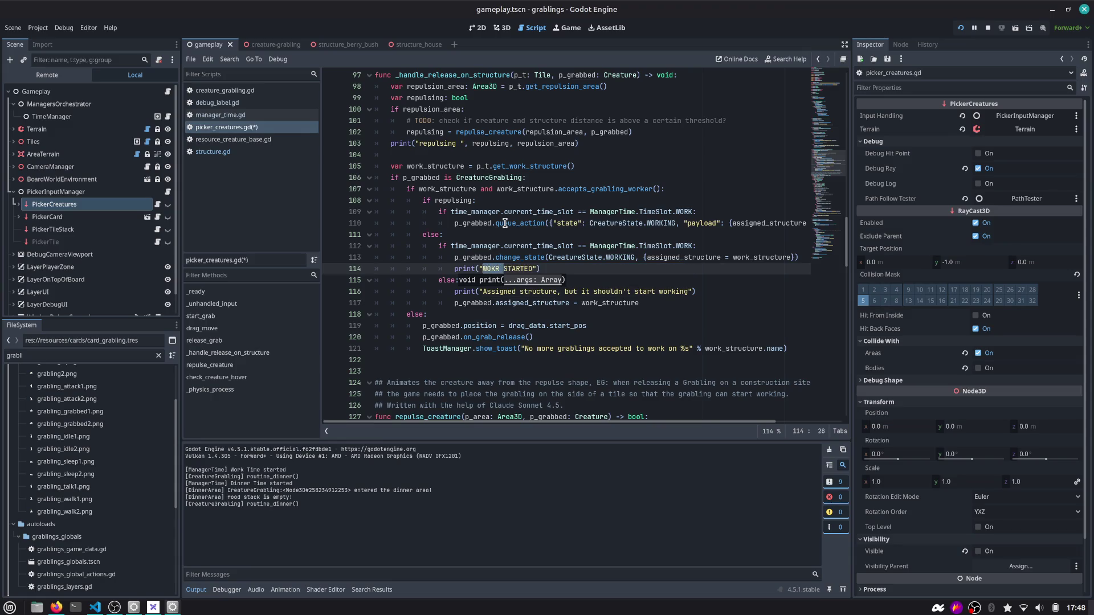
type("RK")
key("ctrl+s")
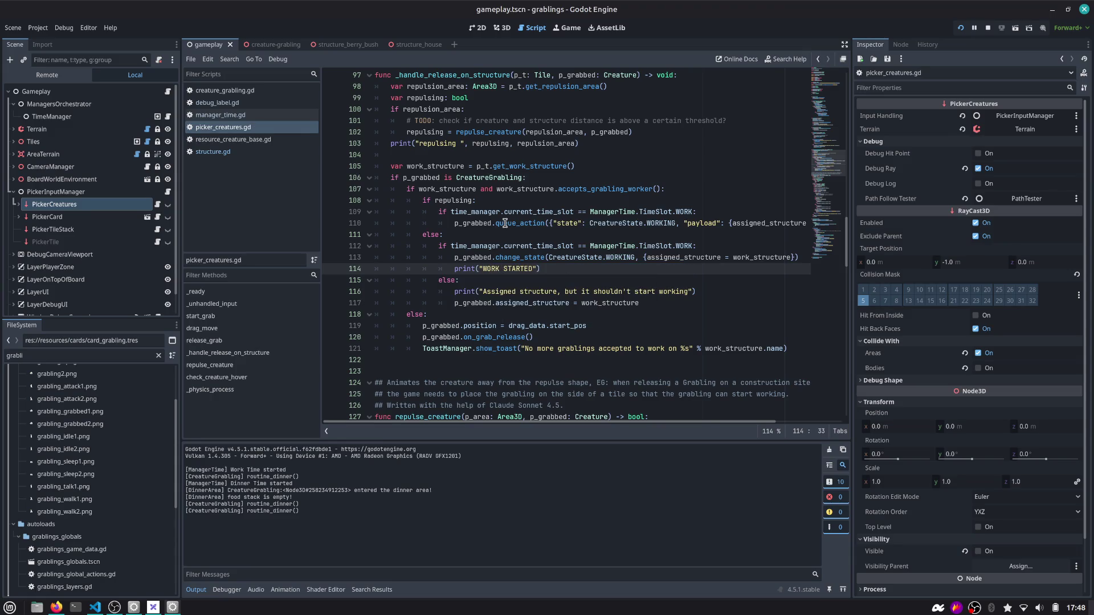
key("F5")
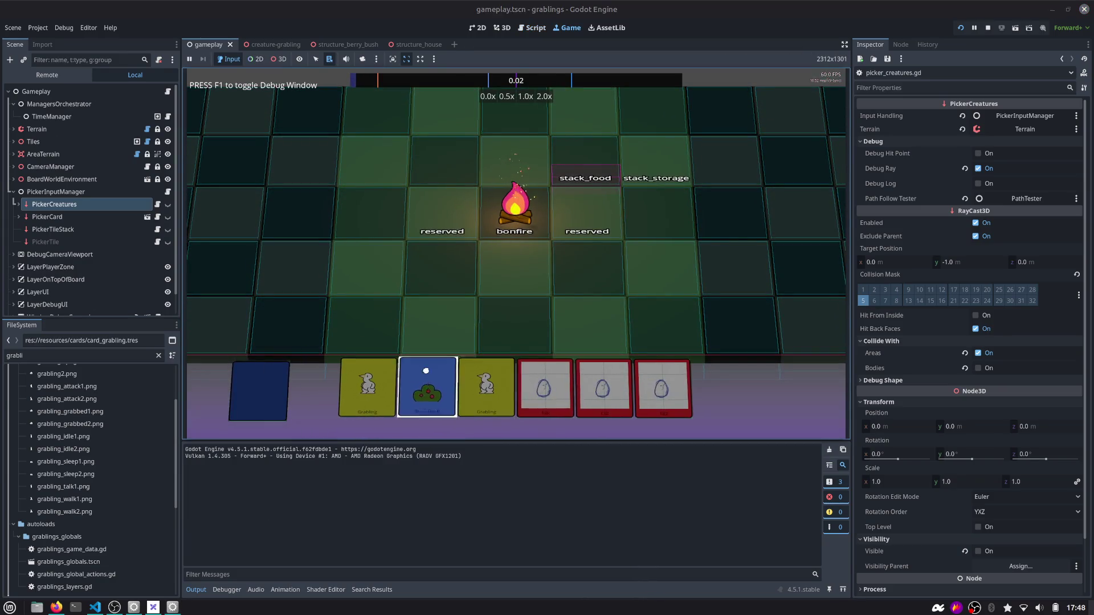
Place a berry bush and a grabling, then move the grabling onto the tile beside the bush
mouse_move(459, 387)
left_mouse_down()
mouse_move(585, 312)
mouse_move(578, 331)
left_mouse_up()
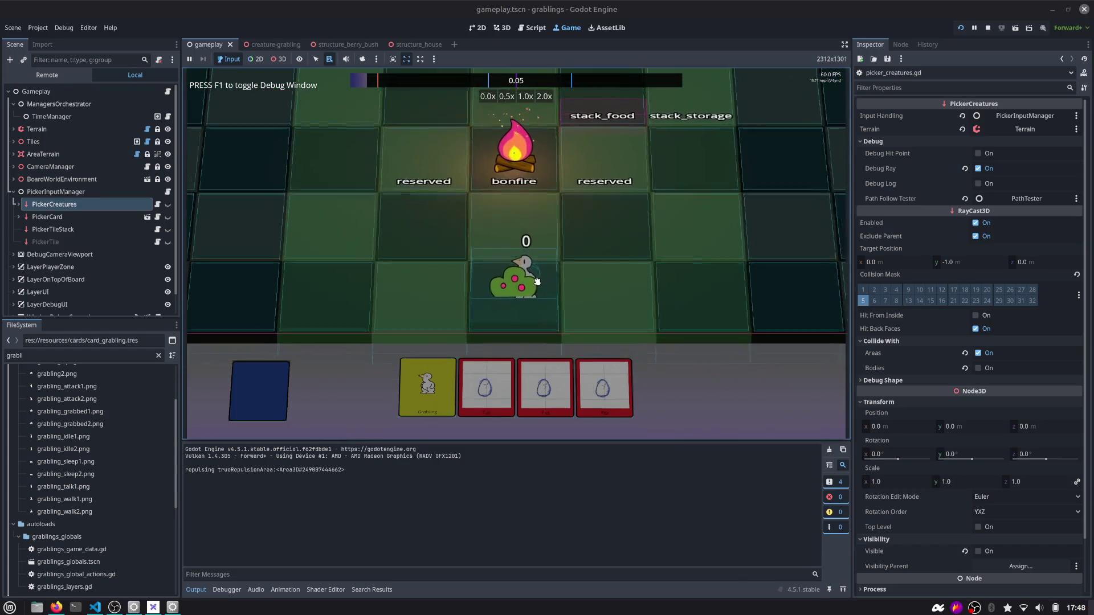
mouse_move(536, 281)
left_mouse_down()
mouse_move(601, 299)
mouse_move(561, 314)
mouse_move(539, 302)
left_mouse_up()
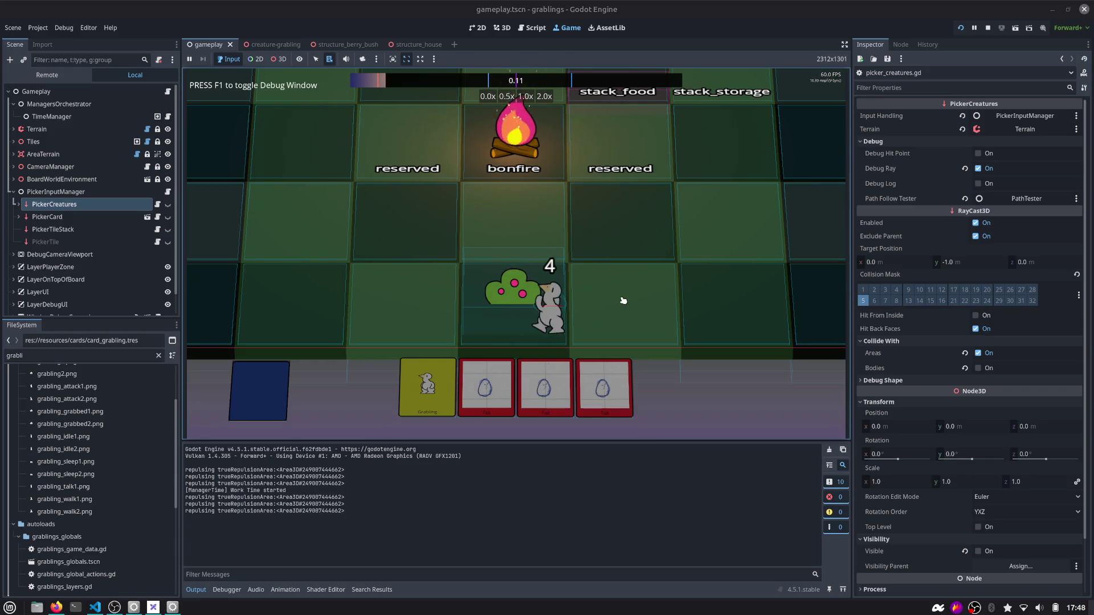
left_click_drag(561, 312, 649, 307)
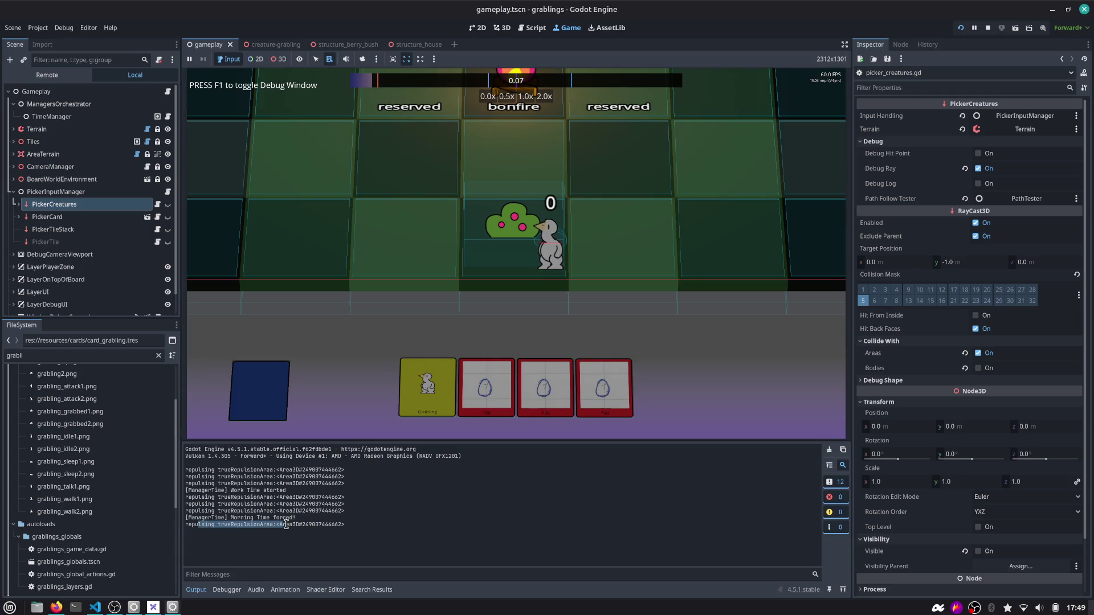
left_click(531, 27)
scroll(530, 273, "up", 1)
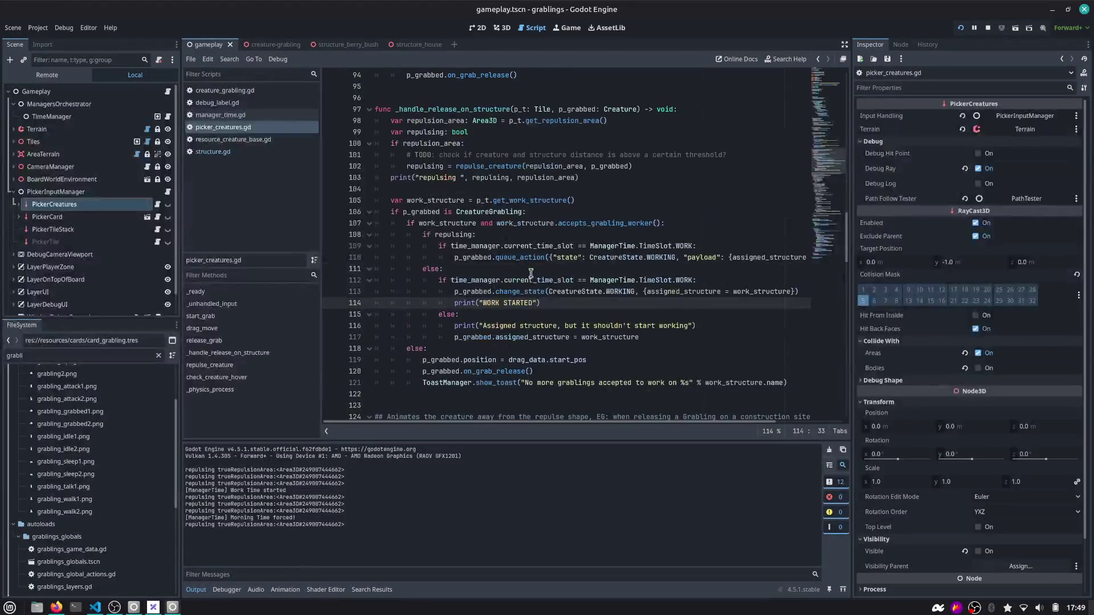
double_click(536, 177)
key("BackSpace")
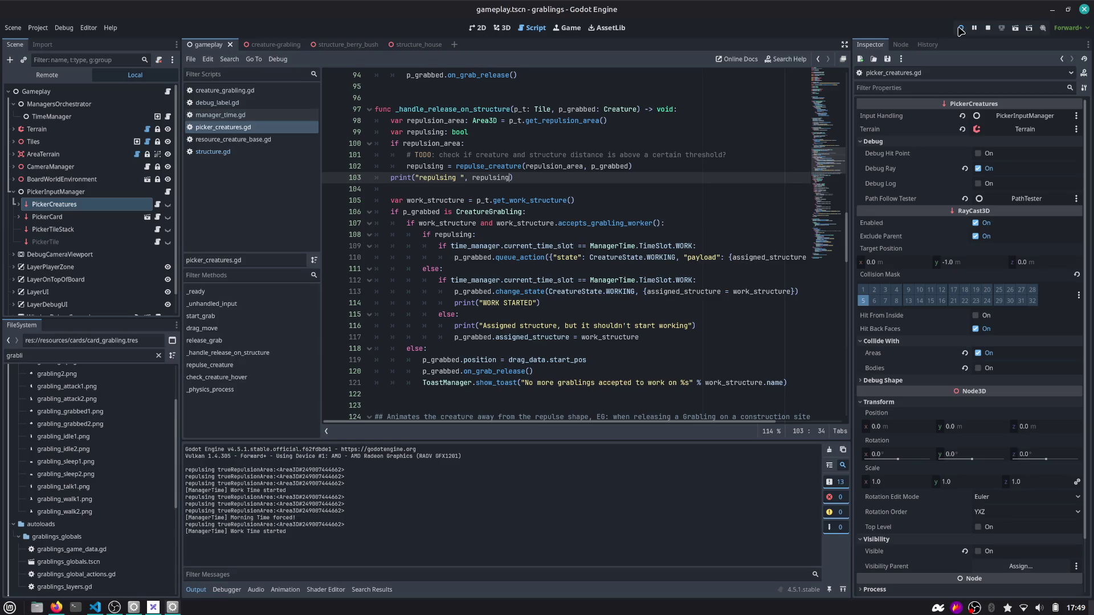
scroll(558, 231, "down", 2)
left_click(469, 166)
left_click(498, 177)
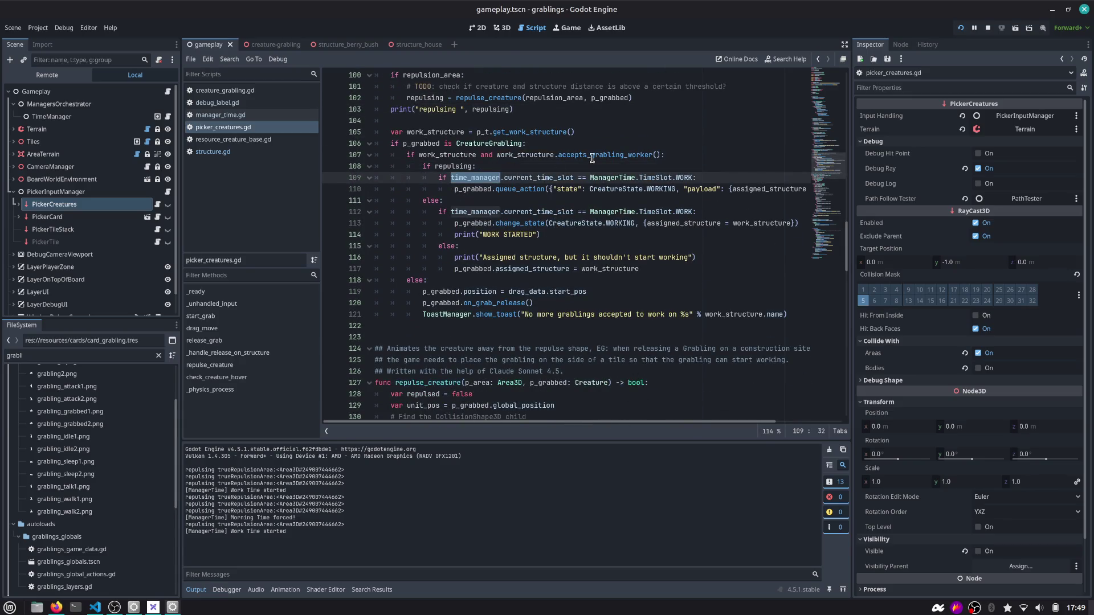
left_click(593, 155)
double_click(506, 221)
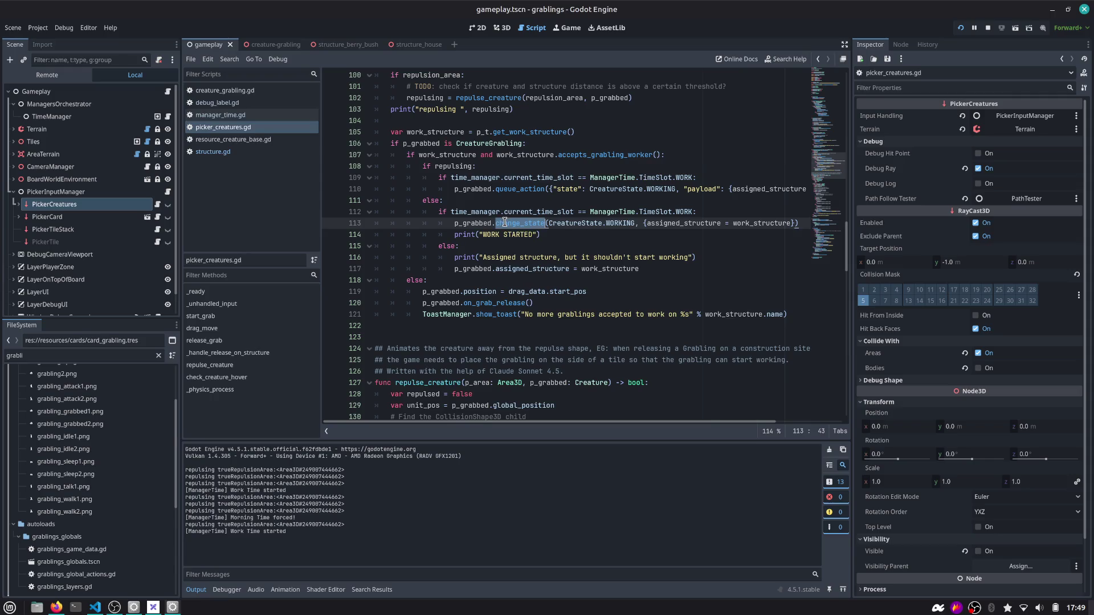
scroll(505, 222, "down", 1)
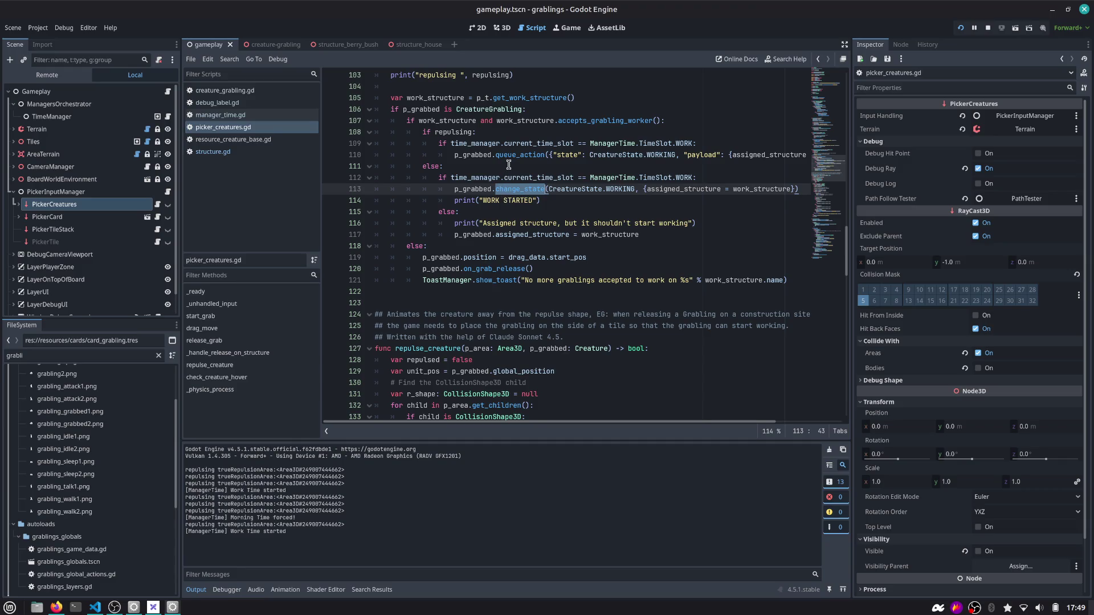
double_click(581, 121)
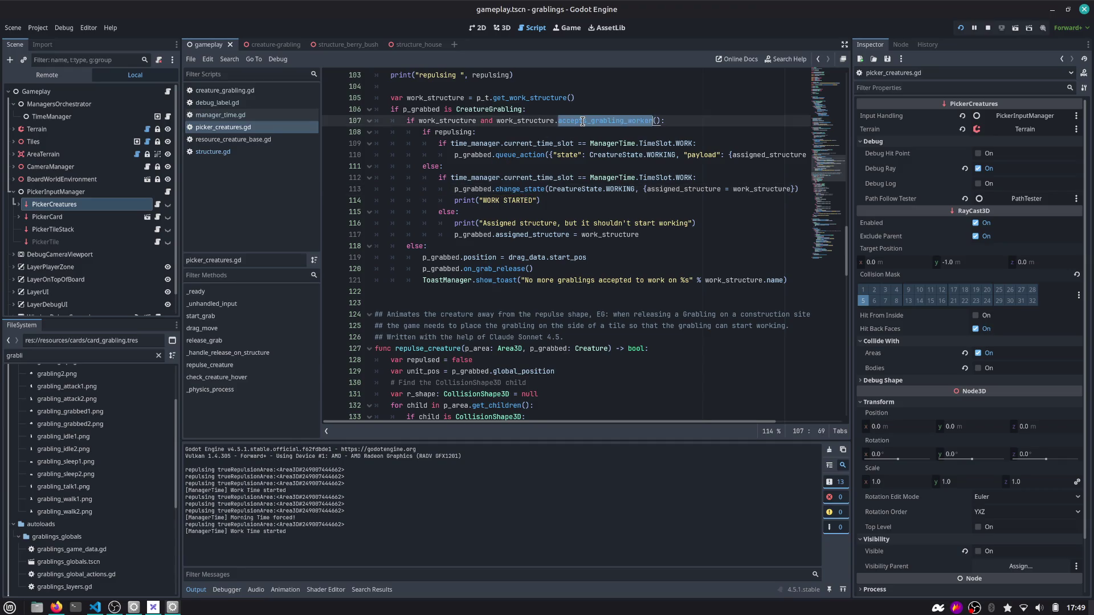
scroll(543, 126, "up", 2)
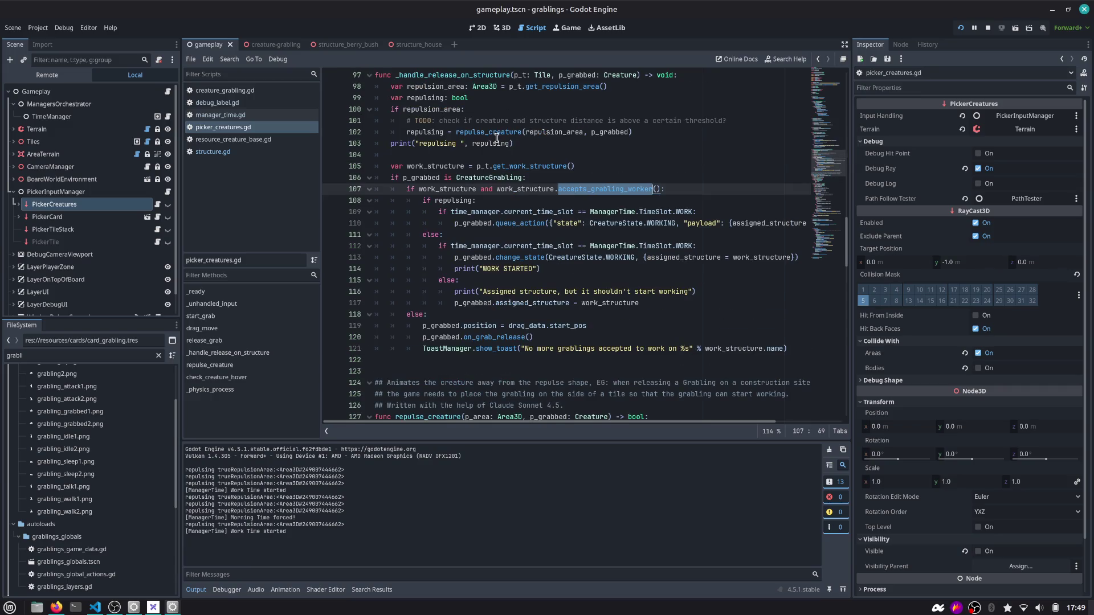
double_click(493, 133)
key("ctrl+f")
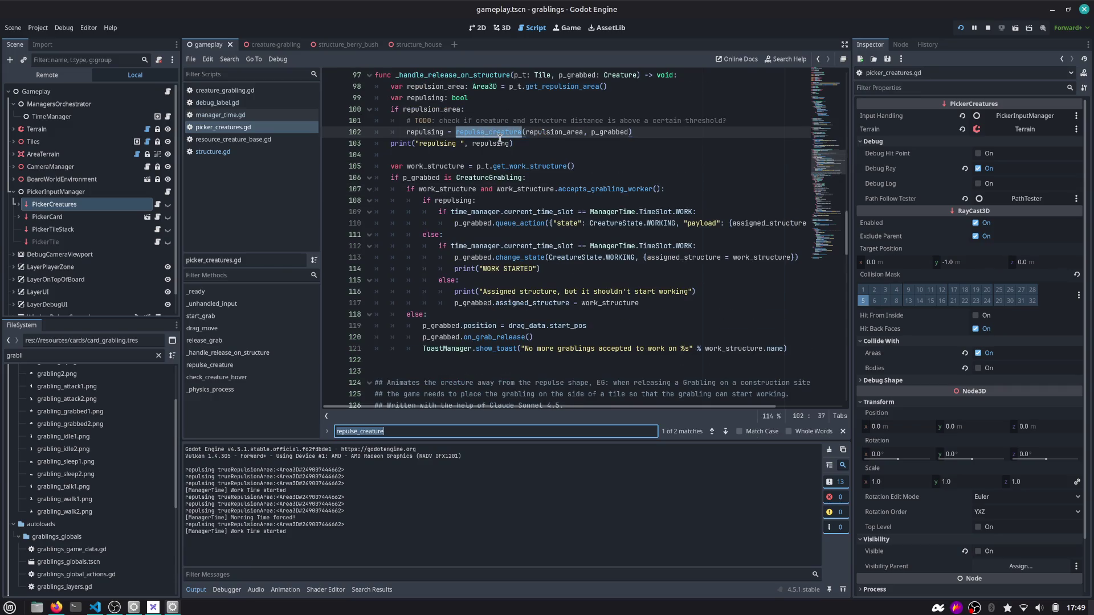
key("Return")
scroll(500, 138, "down", 2)
left_click(506, 189)
key("Escape")
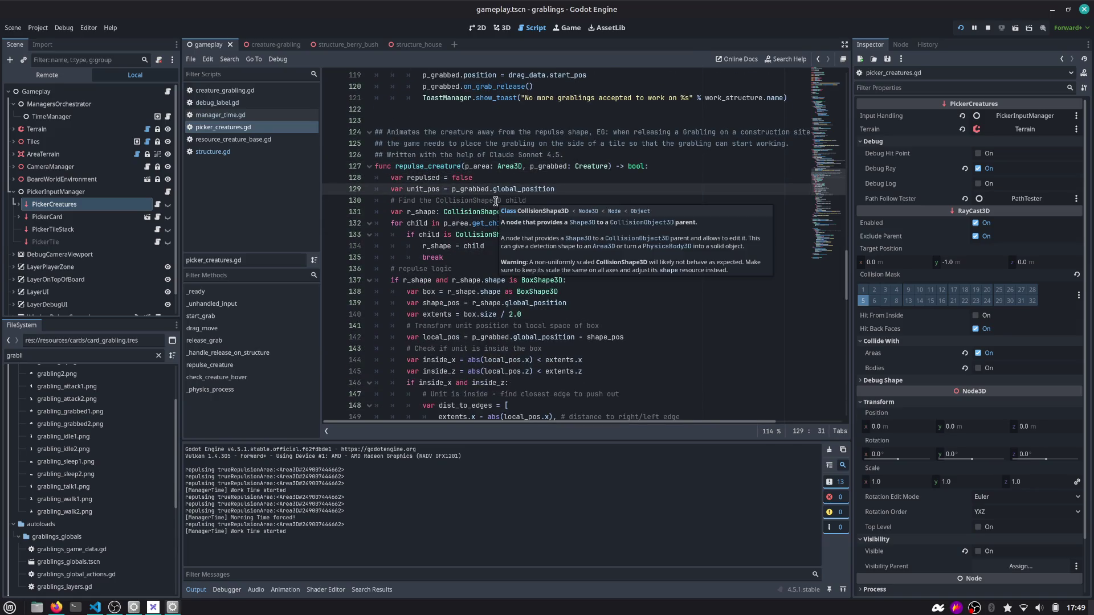
scroll(435, 205, "down", 1)
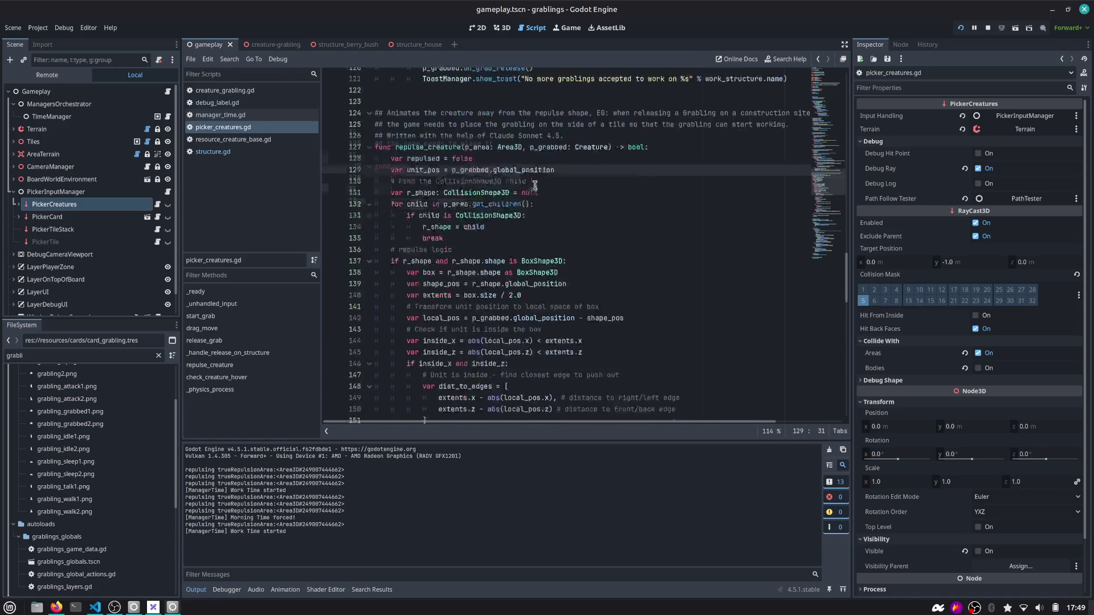
left_click_drag(590, 121, 373, 120)
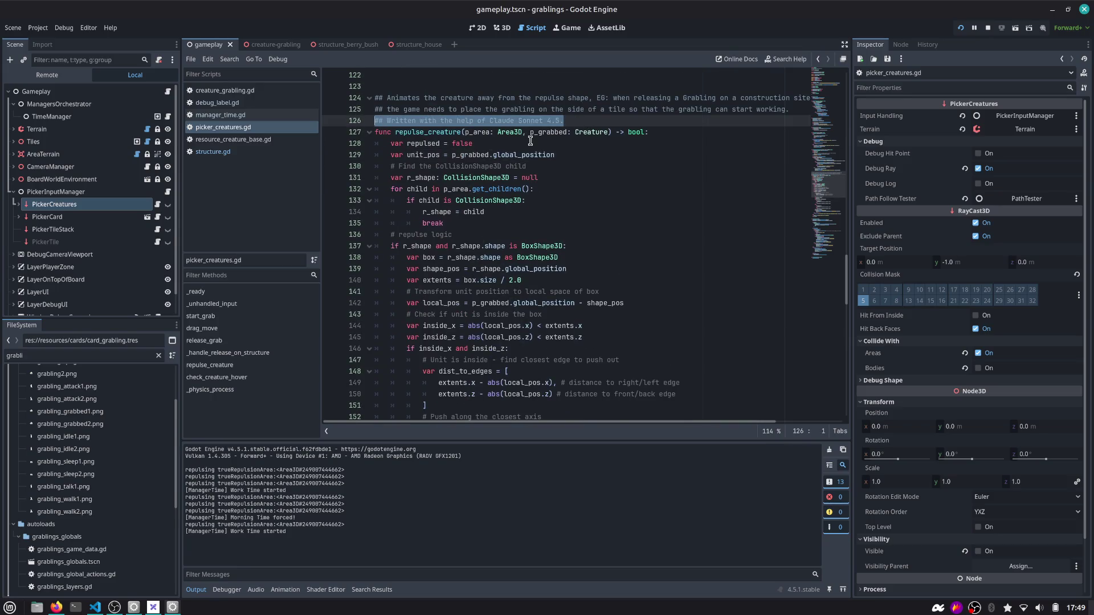
left_click(510, 133)
scroll(524, 146, "down", 1)
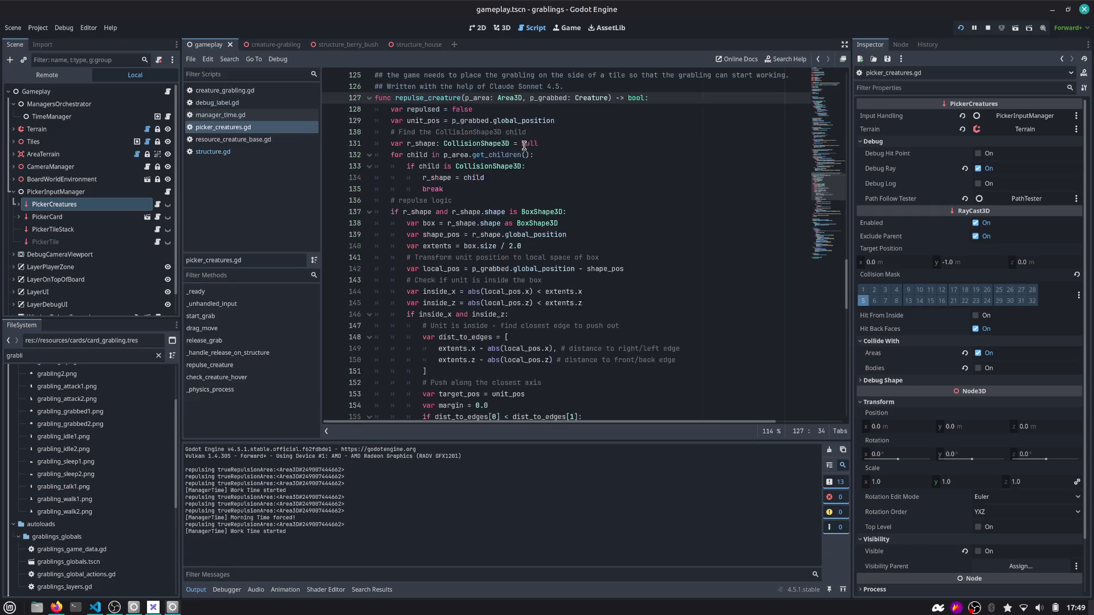
double_click(433, 143)
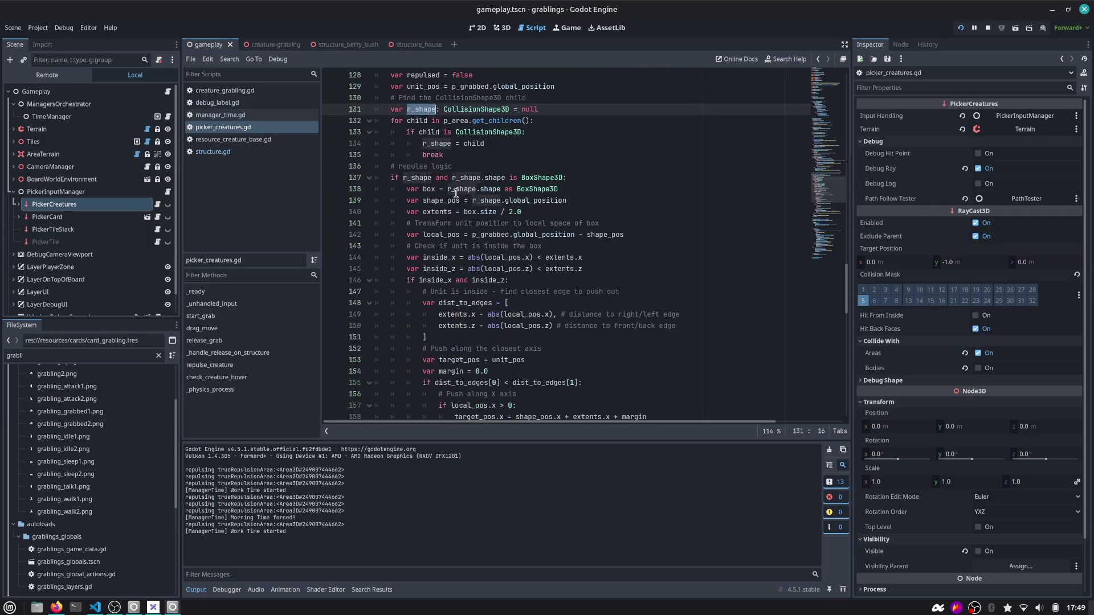
scroll(455, 188, "down", 1)
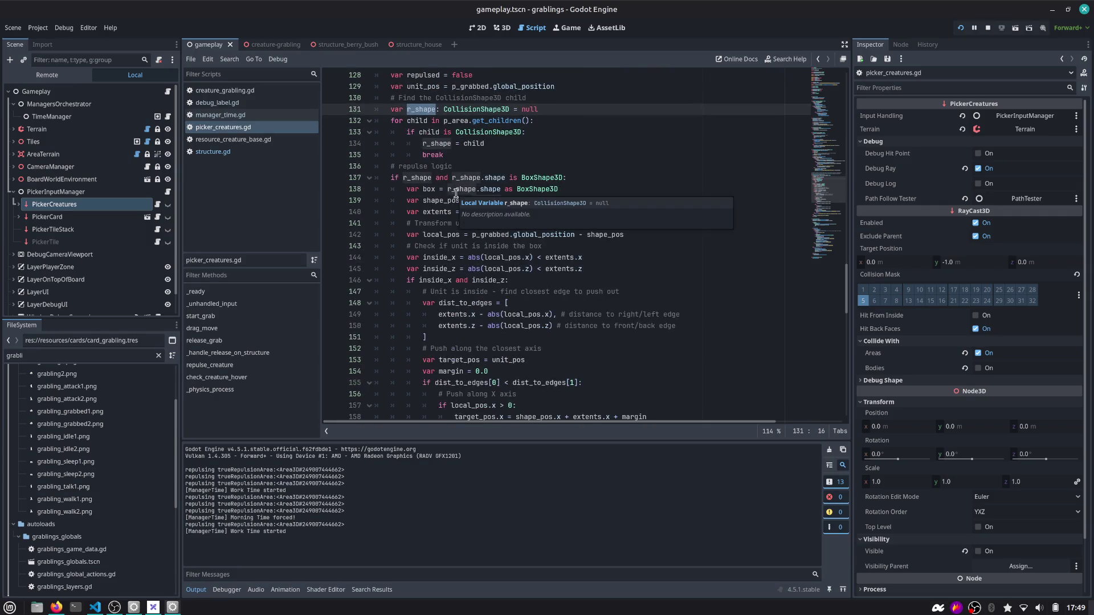
Add print("repulse area extent: ", extents) after the extents line 140
double_click(437, 211)
key("End")
key("Return")
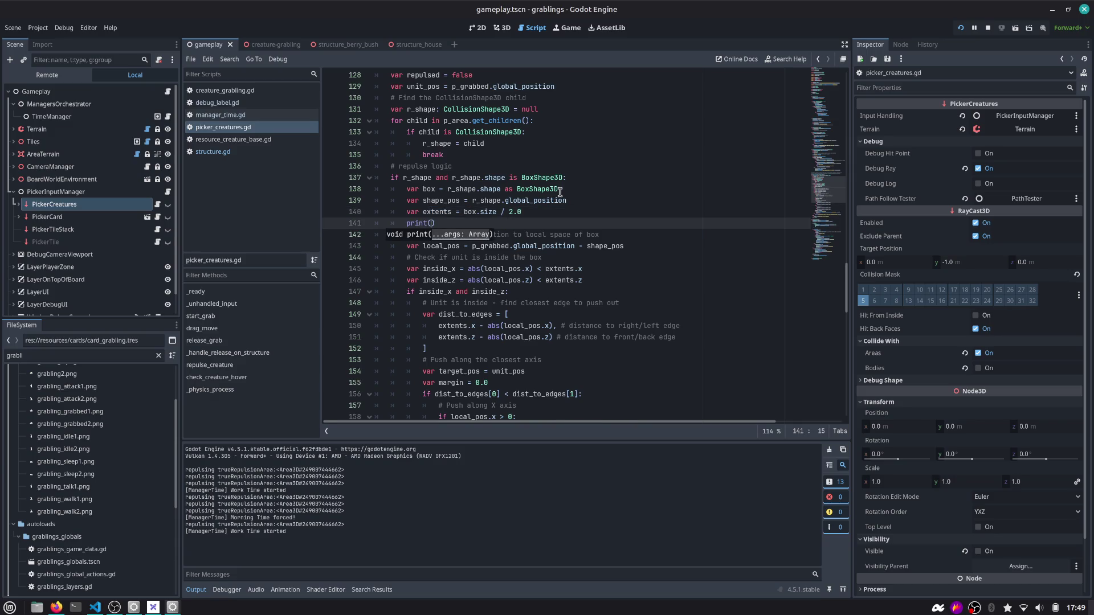
type("ext")
key("Return")
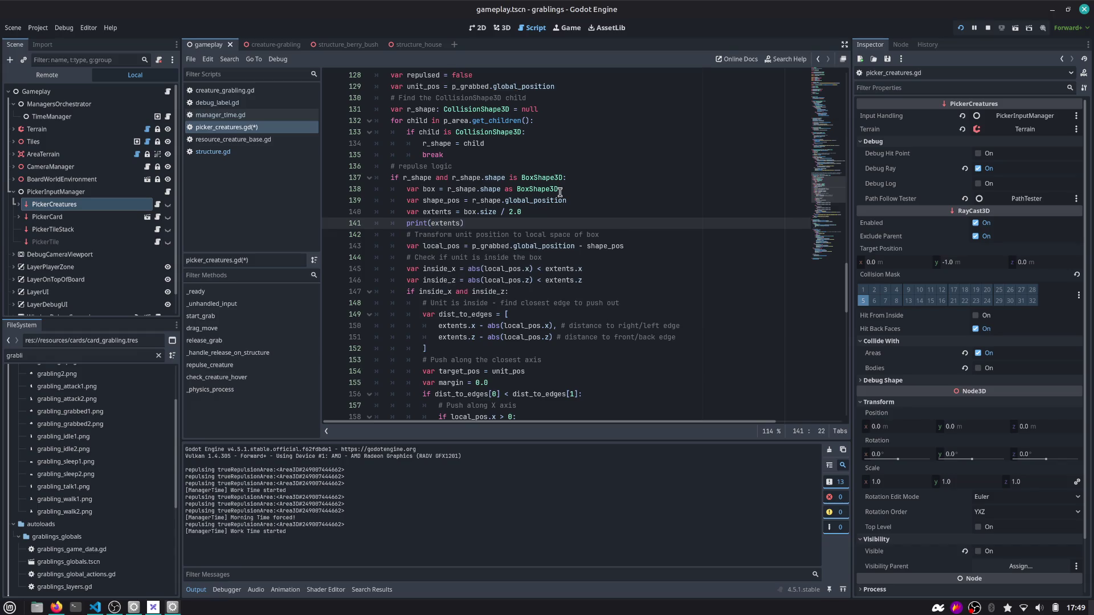
key("ctrl+Left")
type("\"")
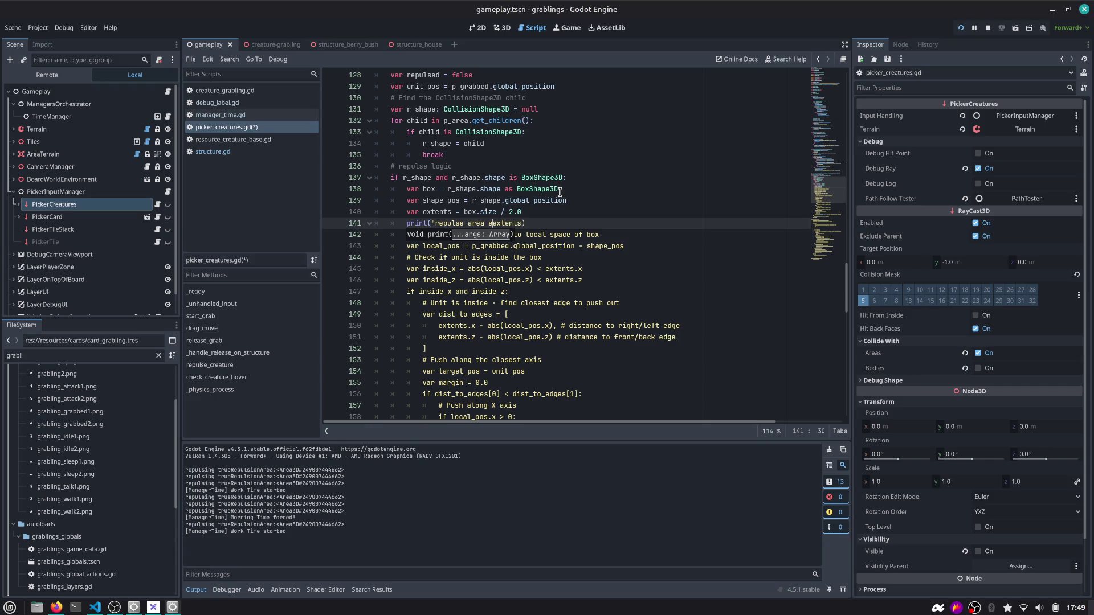
type("\", extent")
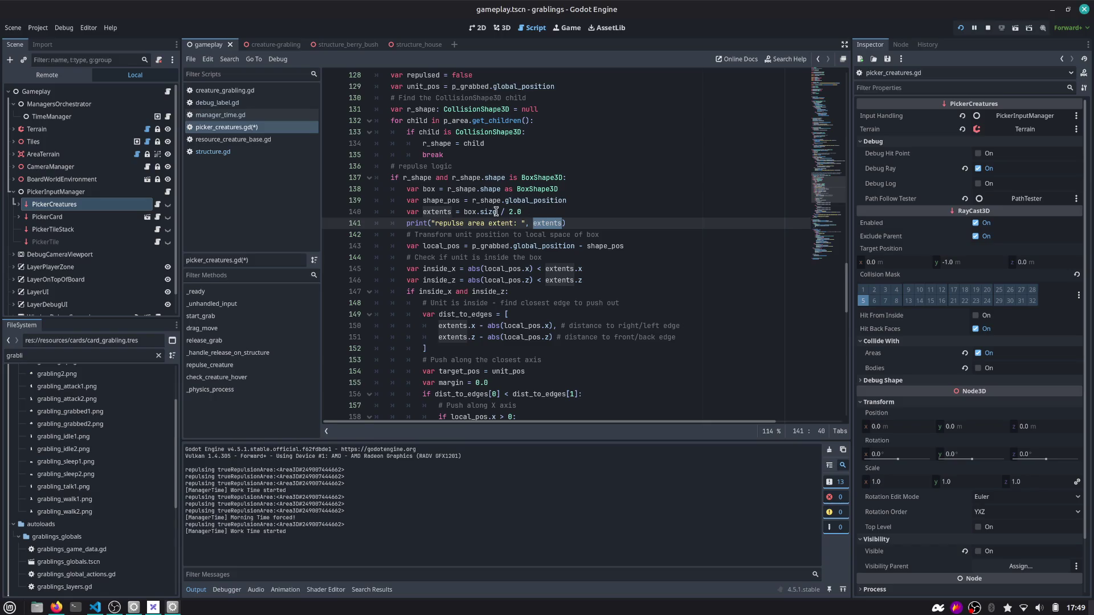
Select box.size and shape_pos on lines 139–140 to check the BoxShape3D.size tooltip
left_click(475, 212)
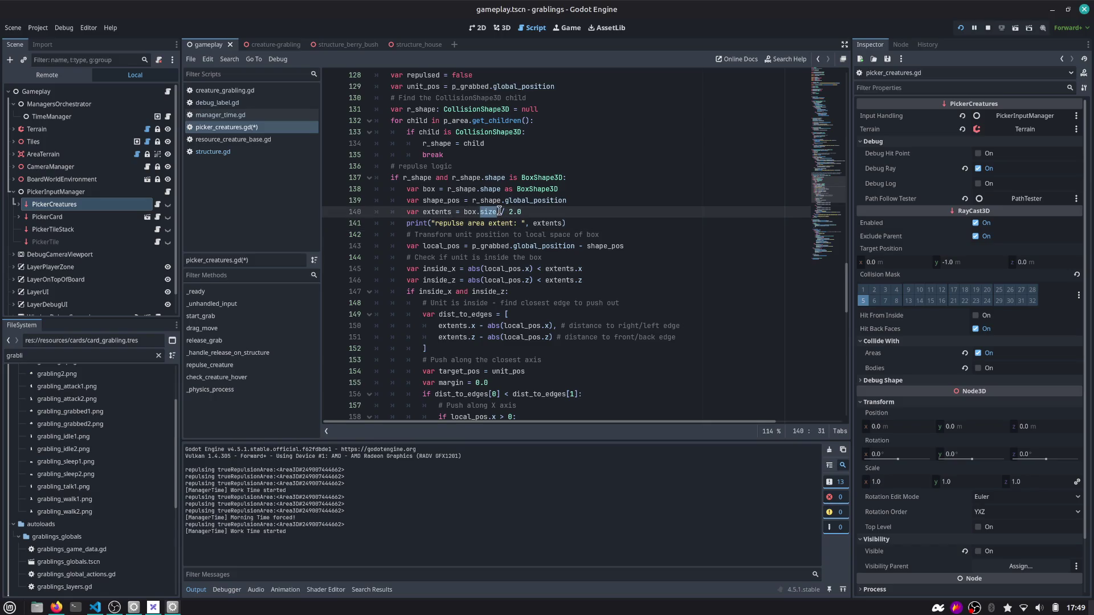
key("ctrl+shift+Right")
key("ctrl+shift+Right")
key("Up")
key("ctrl+Left")
key("ctrl+Left")
key("ctrl+Left")
key("ctrl+shift+Left")
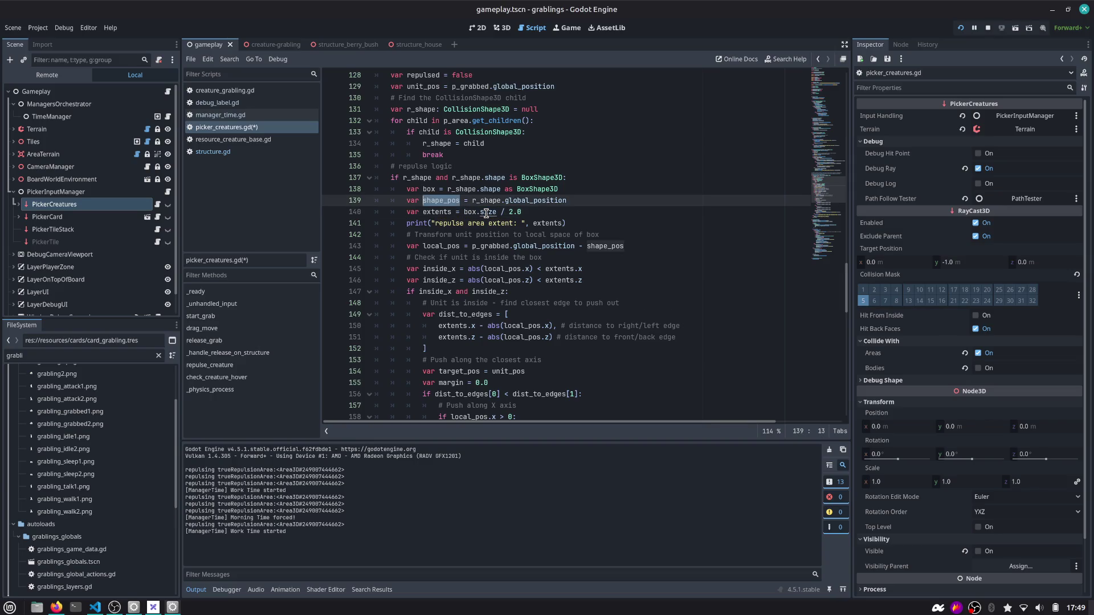
mouse_move(487, 210)
Restart the game, place a berry bush left of the bonfire, and drop a grabling on it
left_click(960, 28)
left_click(960, 28)
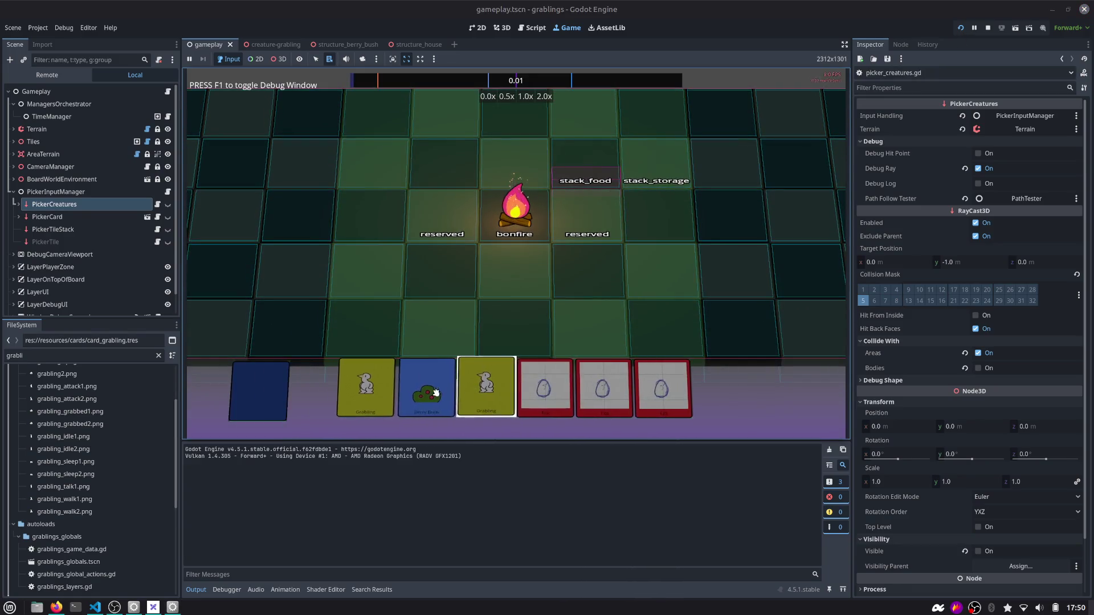
left_click_drag(436, 373, 458, 308)
mouse_move(450, 376)
left_mouse_down()
mouse_move(513, 268)
mouse_move(477, 264)
left_mouse_up()
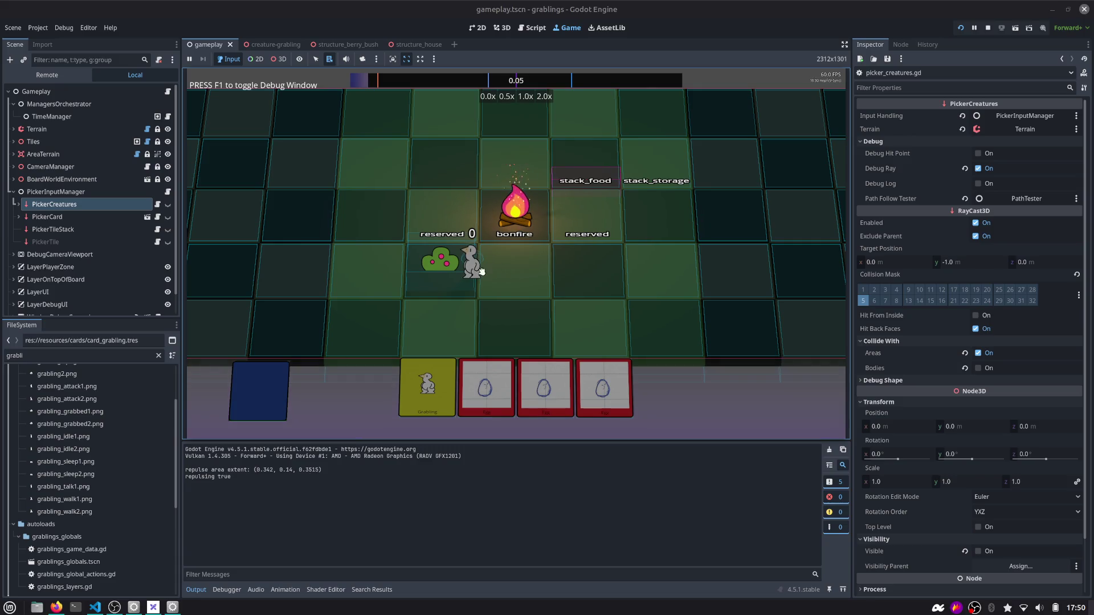
mouse_move(476, 265)
left_mouse_down()
mouse_move(443, 267)
mouse_move(455, 272)
left_mouse_up()
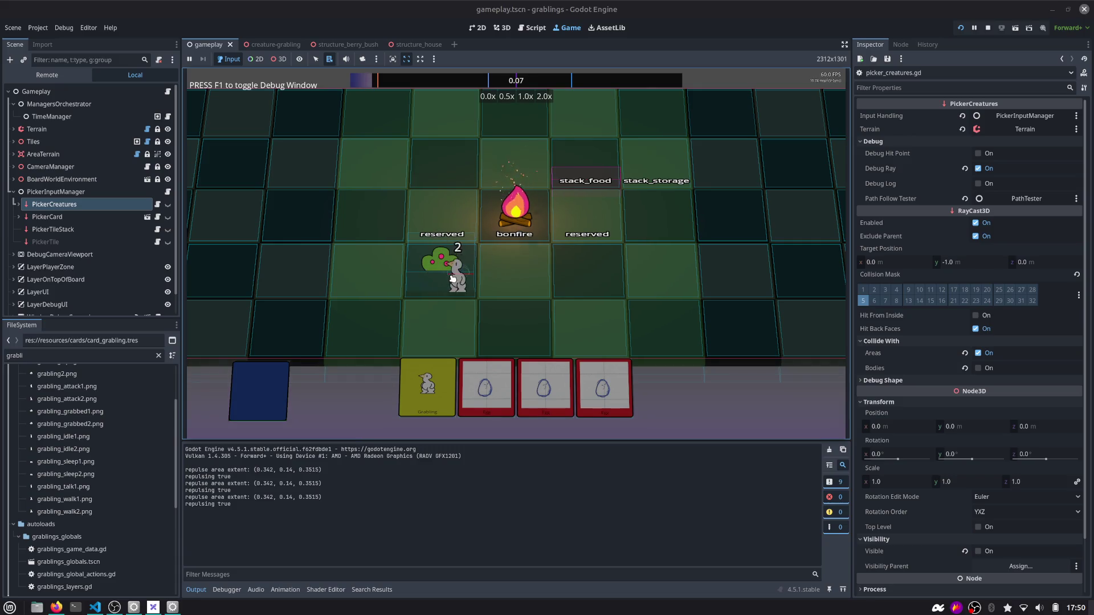
left_click(532, 28)
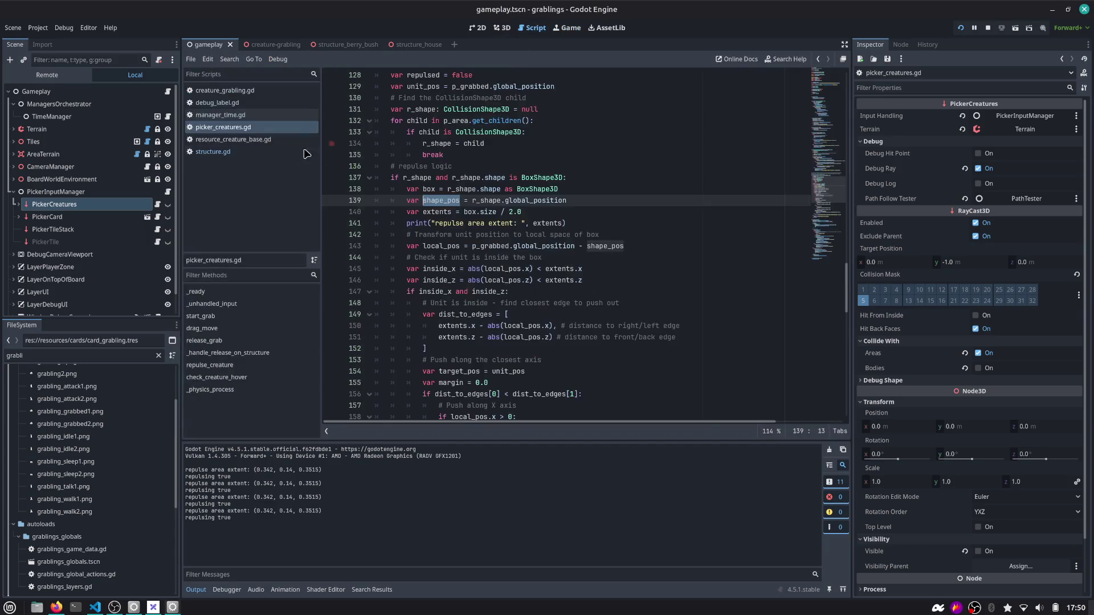
Return to picker_creatures.gd and inspect the repulsing check on line 108
left_click(224, 90)
left_click(222, 127)
scroll(441, 181, "up", 10)
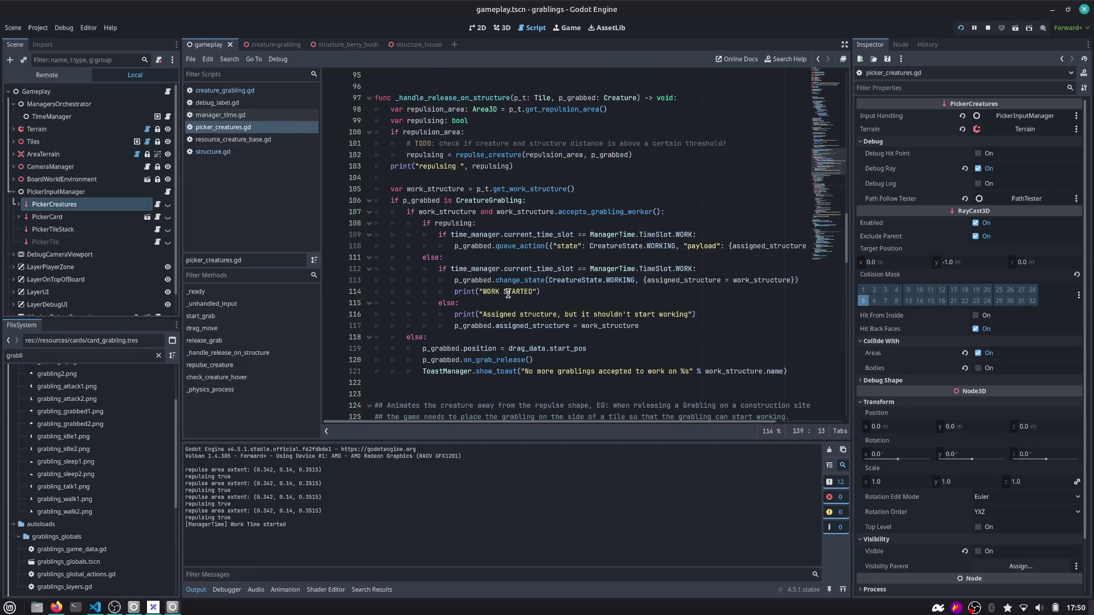
left_click(453, 224)
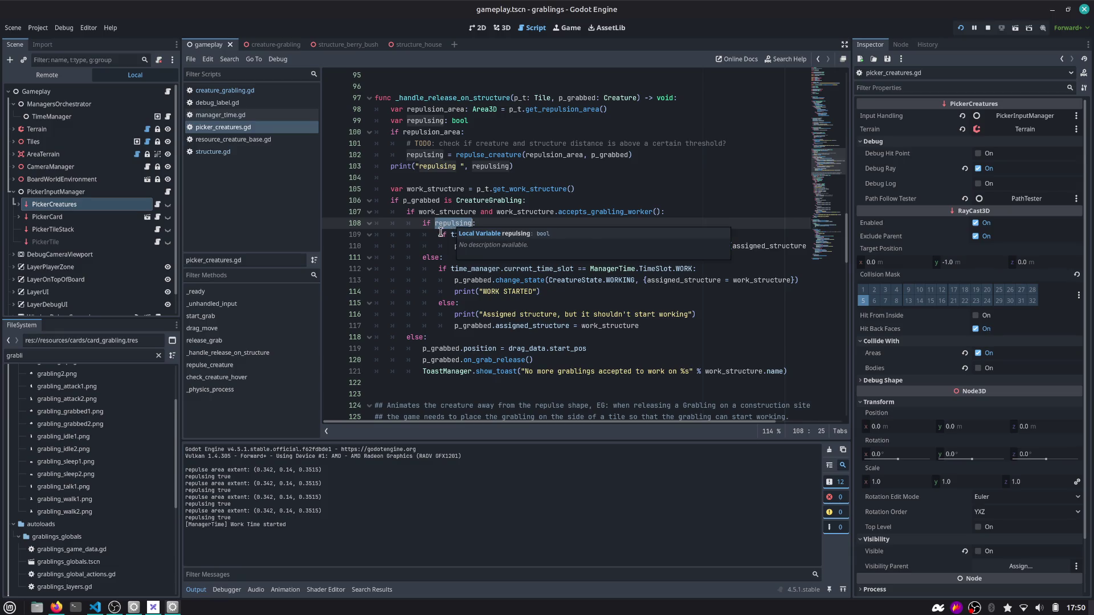
left_click(496, 325)
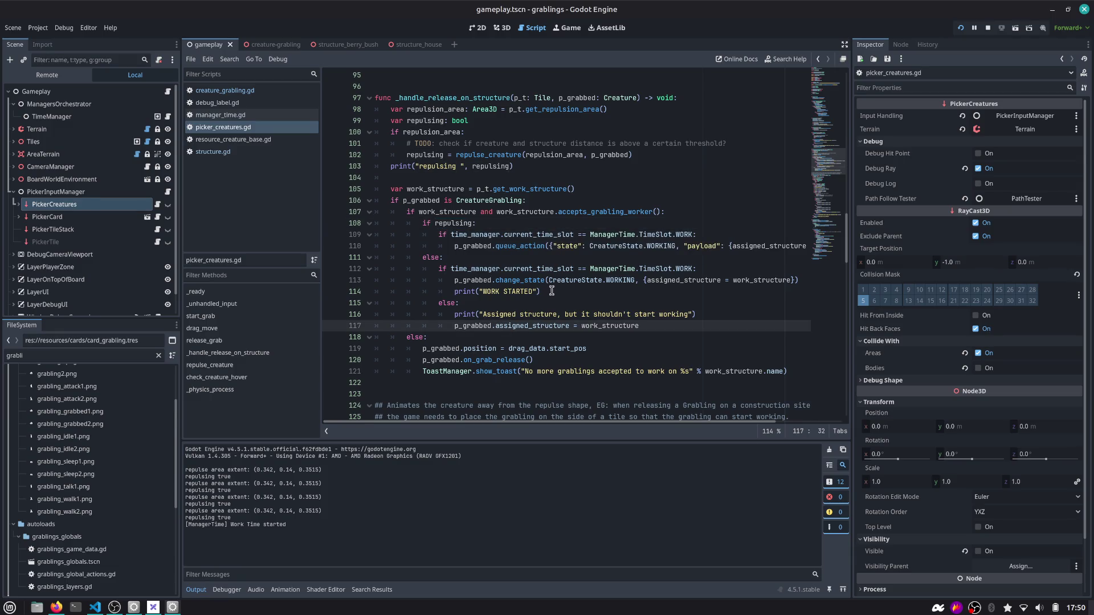
Try commenting out lines 109, 110 and 113, then restore them
key("Up")
key("Up")
key("Up")
key("ctrl+k")
key("Up")
key("Up")
key("Up")
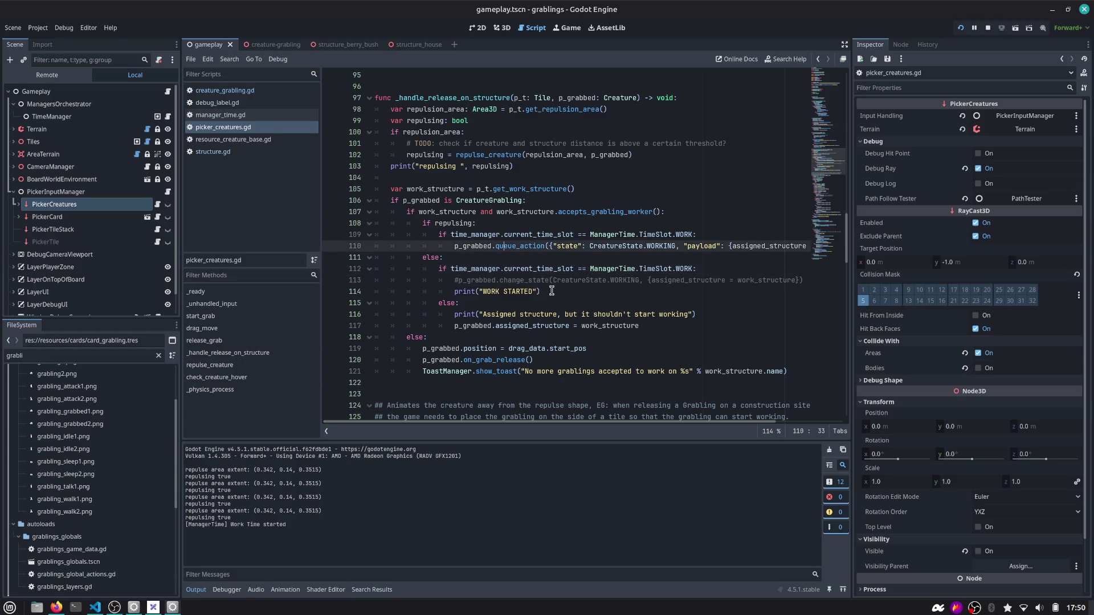
key("ctrl+k")
key("Up")
key("ctrl+k")
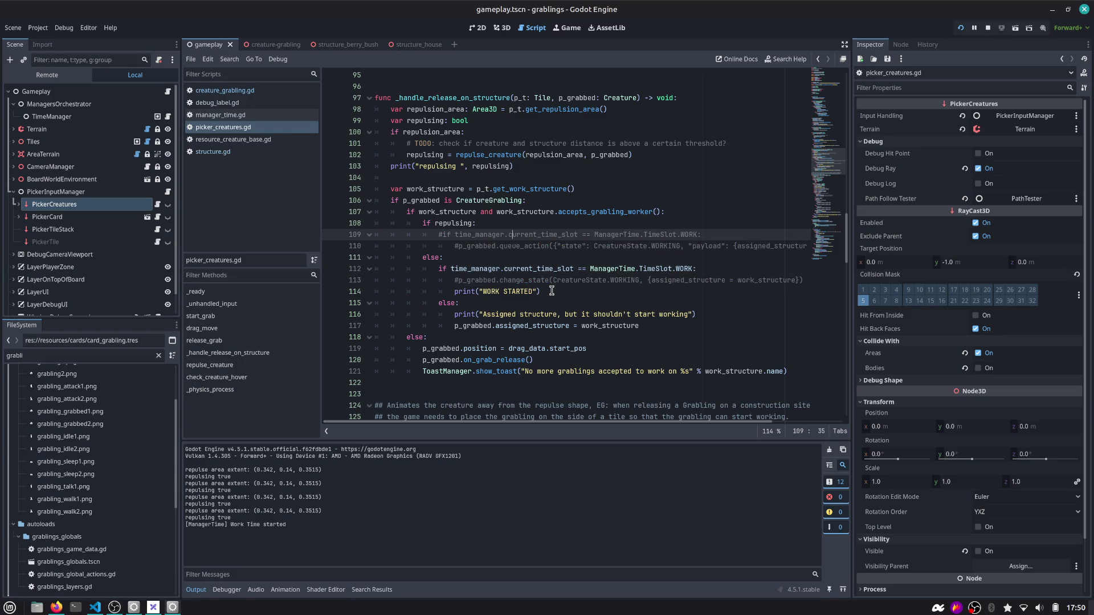
key("Down")
key("Down")
key("Down")
key("Up")
key("Up")
key("Up")
key("ctrl+k")
key("Down")
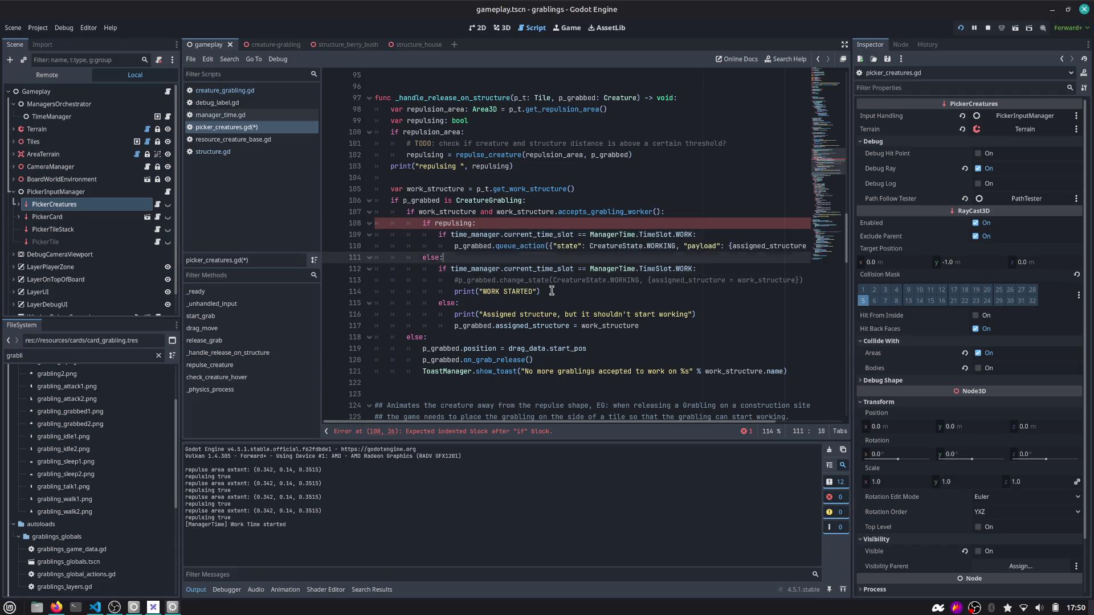
key("ctrl+k")
key("Down")
key("Down")
key("Down")
key("ctrl+k")
key("Down")
key("Down")
key("Down")
key("Down")
Comment out the repulsing block on lines 108–119, add an indented pass line, and relaunch
key("shift+Up")
key("shift+Up")
key("shift+Up")
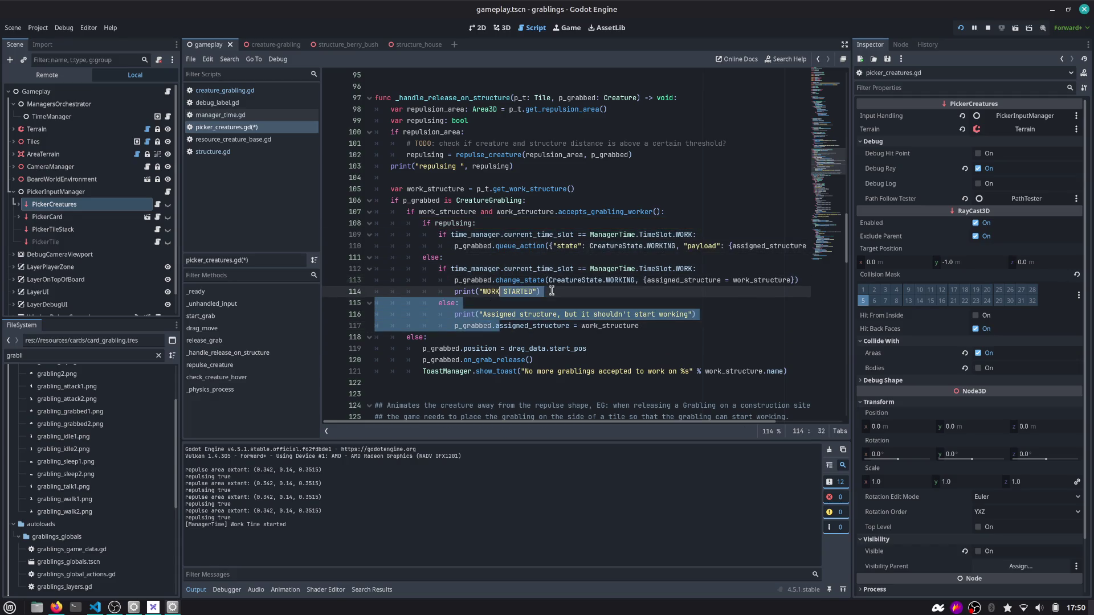
key("shift+Up")
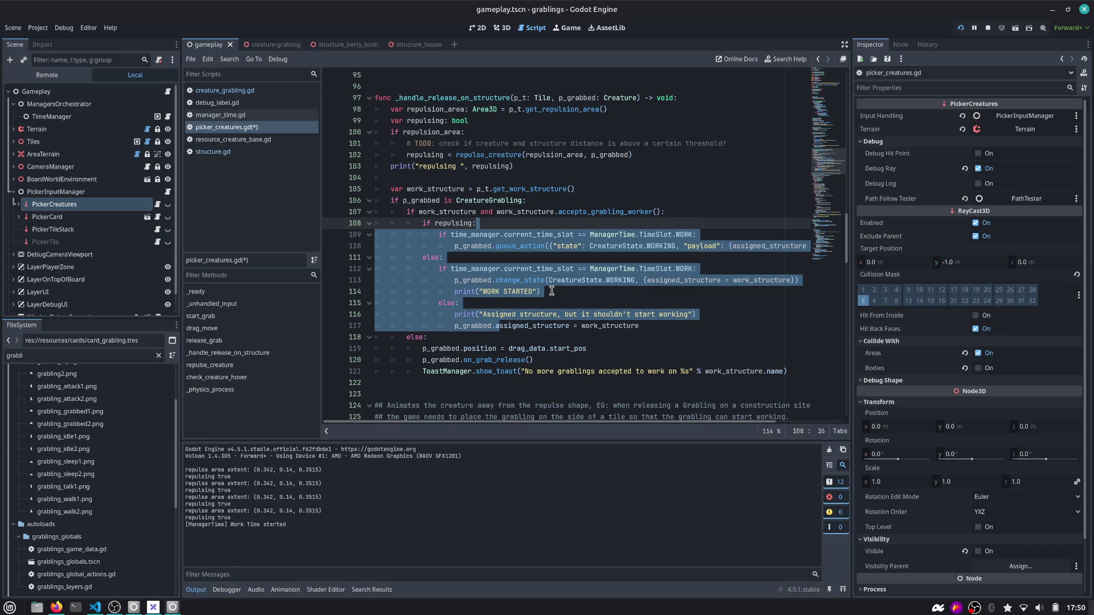
key("Up")
key("Up")
key("Up")
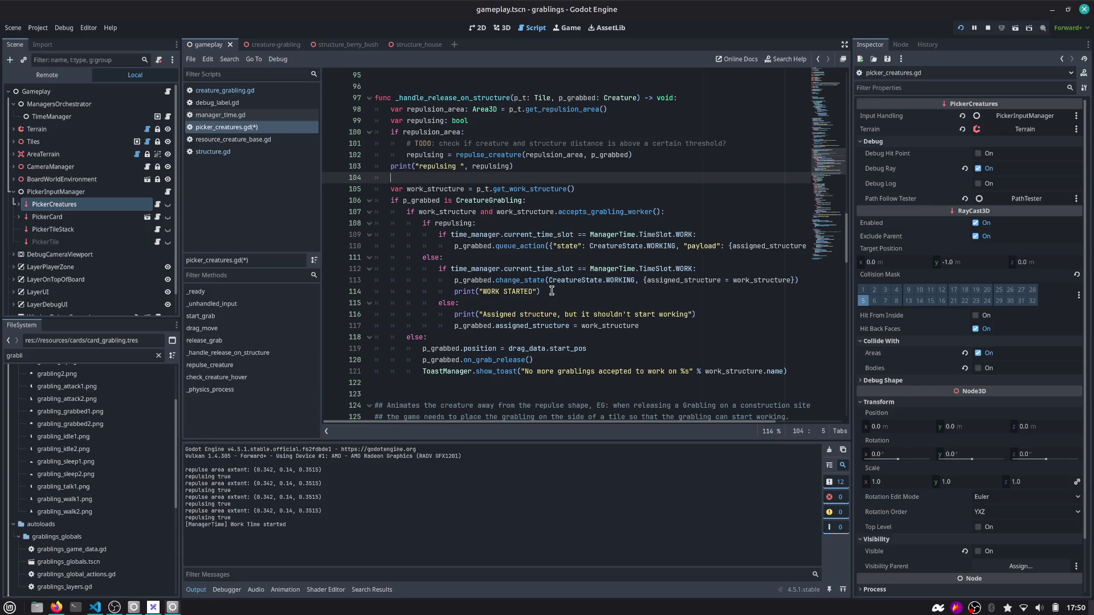
key("Down")
key("Down")
key("Down")
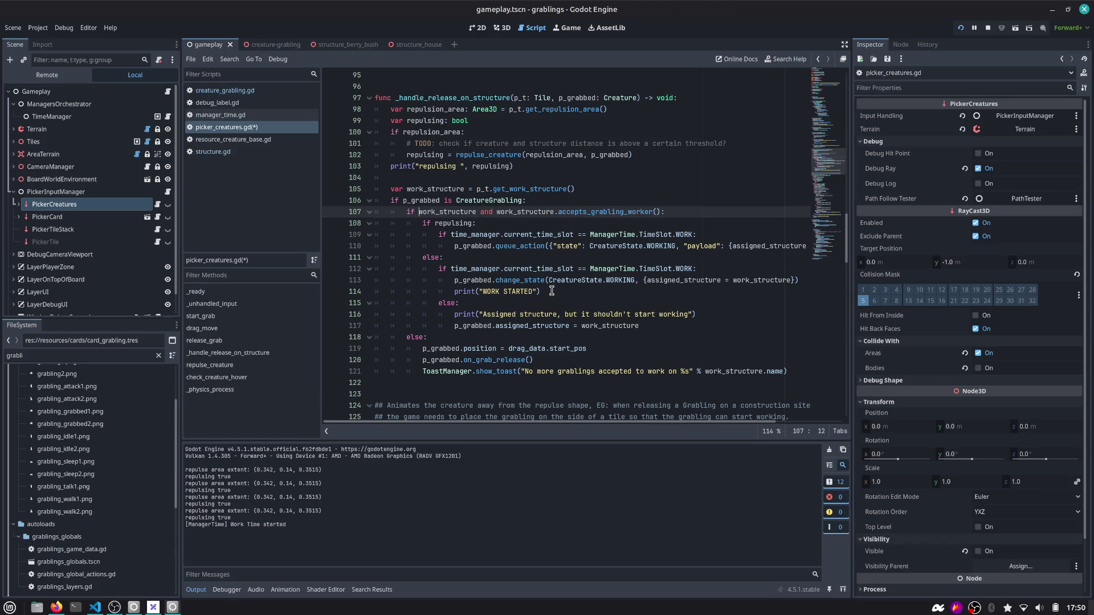
key("Down")
key("Home")
key("shift+Down")
key("shift+Down")
key("shift+Down")
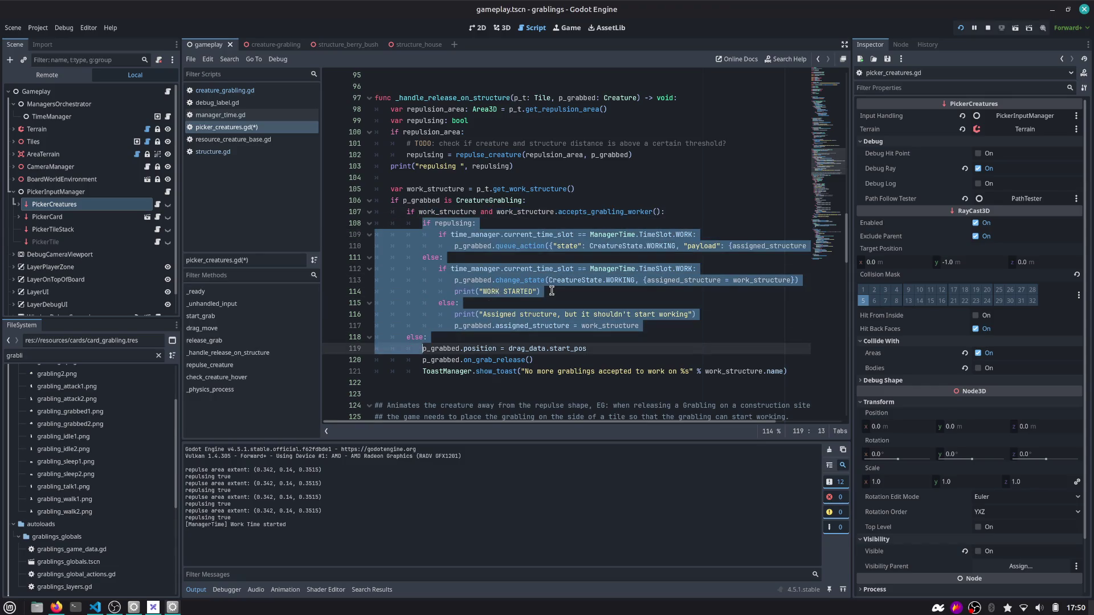
key("shift+Up")
key("shift+Up")
key("ctrl+k")
key("Up")
key("Up")
key("Up")
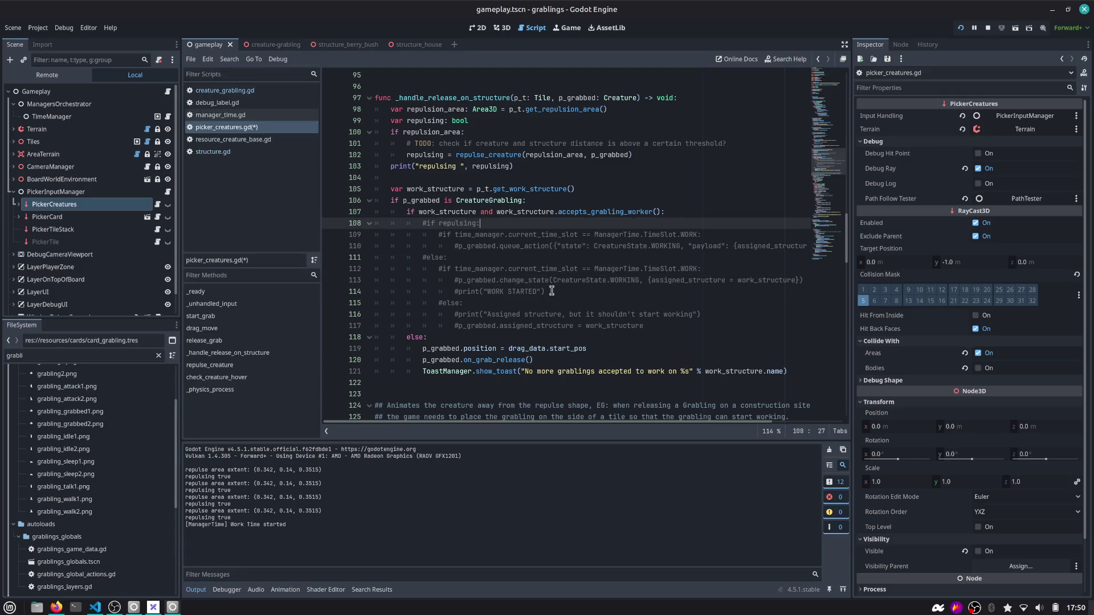
key("ctrl+shift+Return")
type("pass")
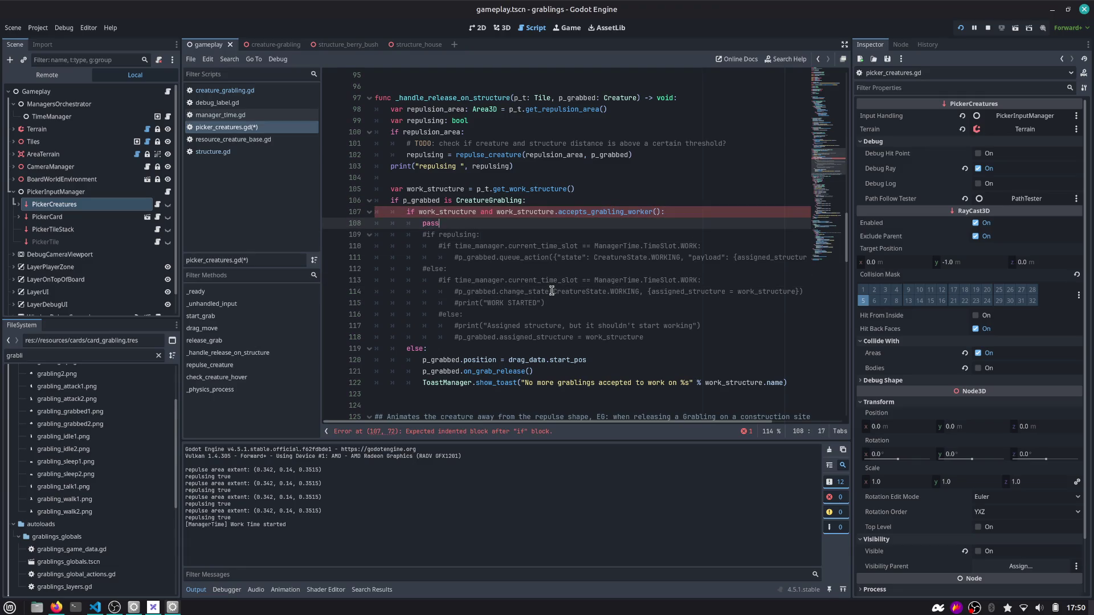
key("F5")
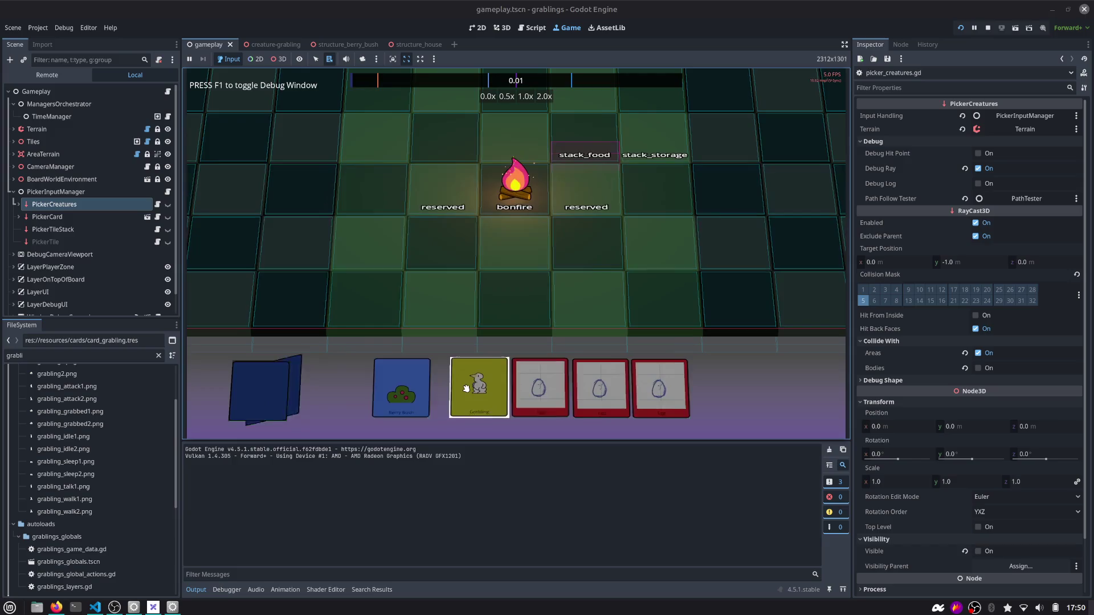
Drop the grabling onto the berry bush in the running game, then return to the structure_berry_bush scene
mouse_move(420, 387)
left_mouse_down()
mouse_move(573, 288)
mouse_move(655, 299)
left_mouse_up()
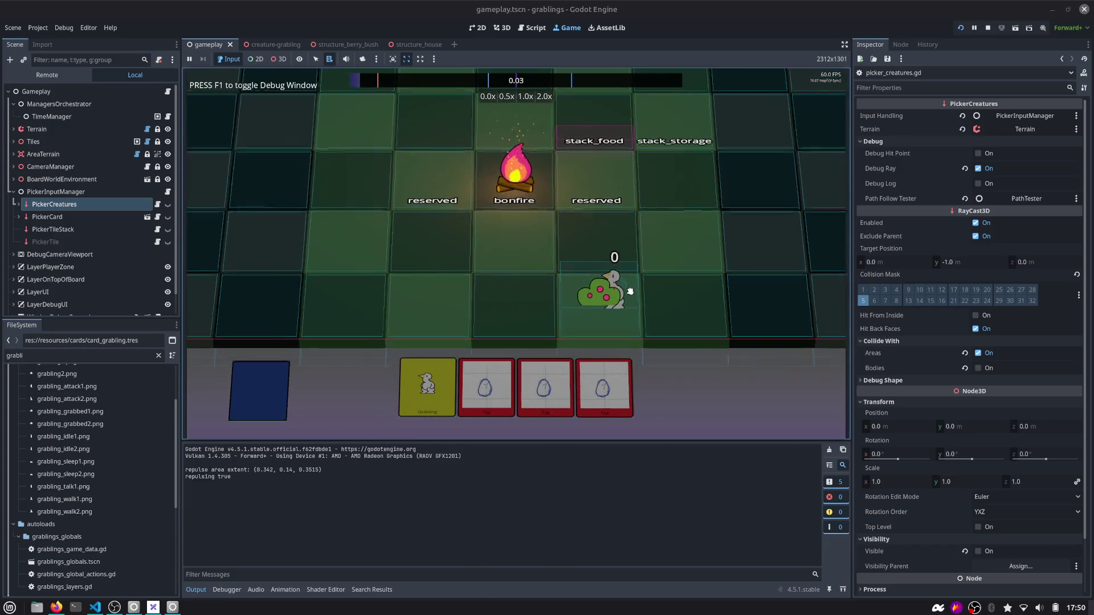
scroll(629, 291, "up", 3)
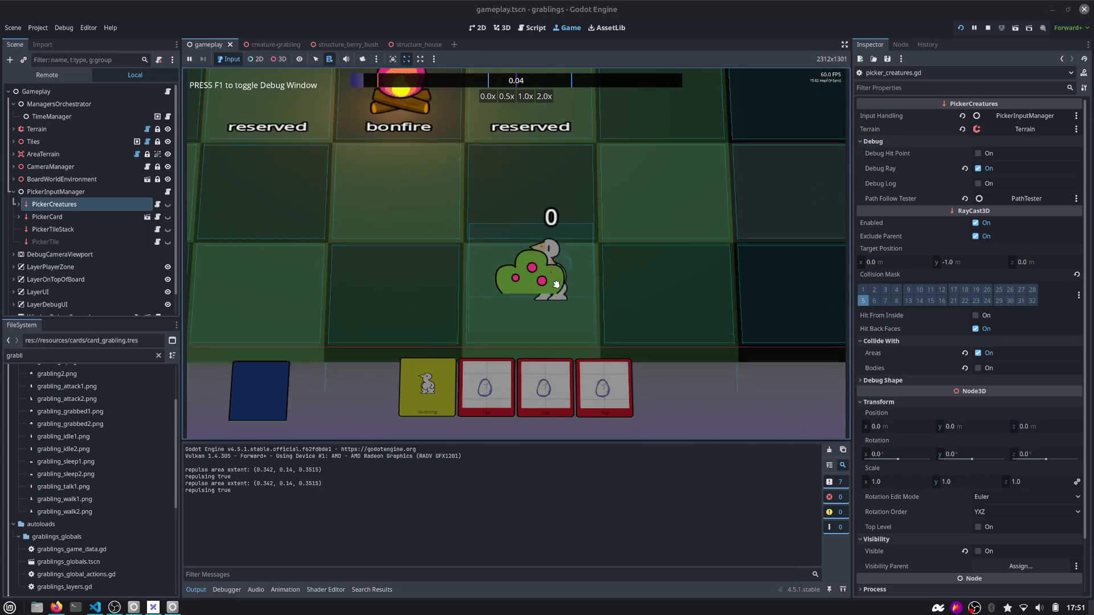
mouse_move(556, 283)
left_mouse_down()
mouse_move(485, 239)
mouse_move(489, 251)
mouse_move(518, 250)
mouse_move(517, 241)
left_mouse_up()
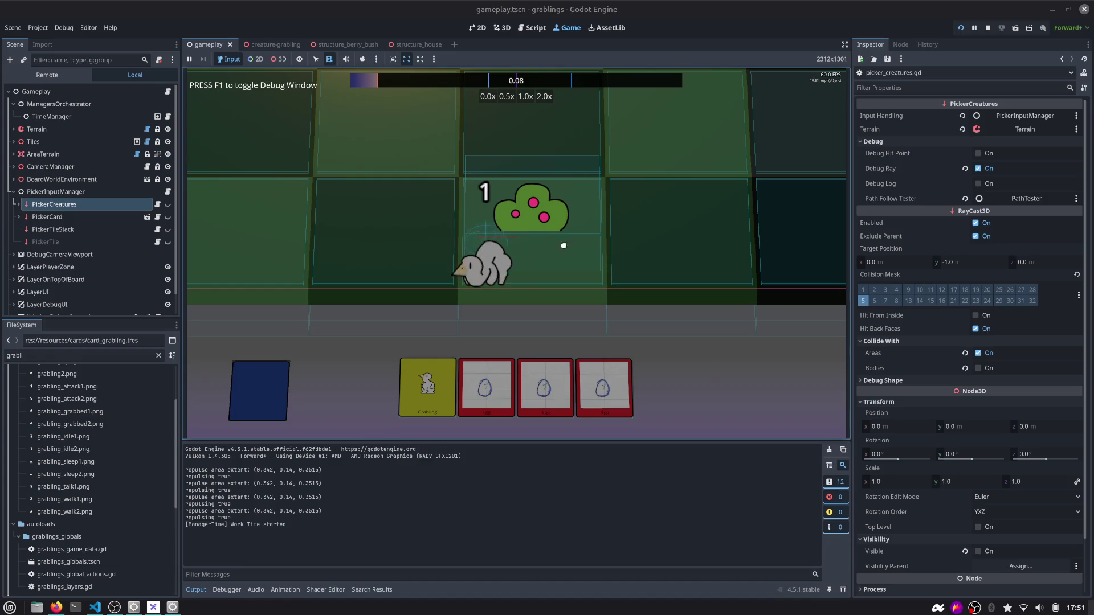
mouse_move(564, 246)
left_mouse_down()
mouse_move(573, 232)
mouse_move(479, 216)
left_mouse_up()
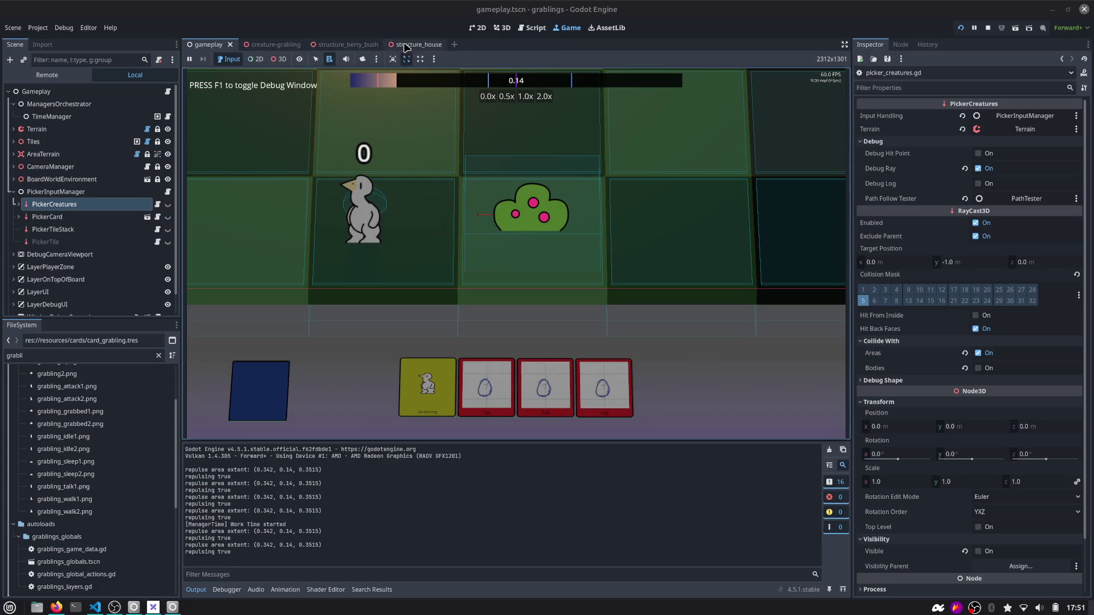
left_click(342, 44)
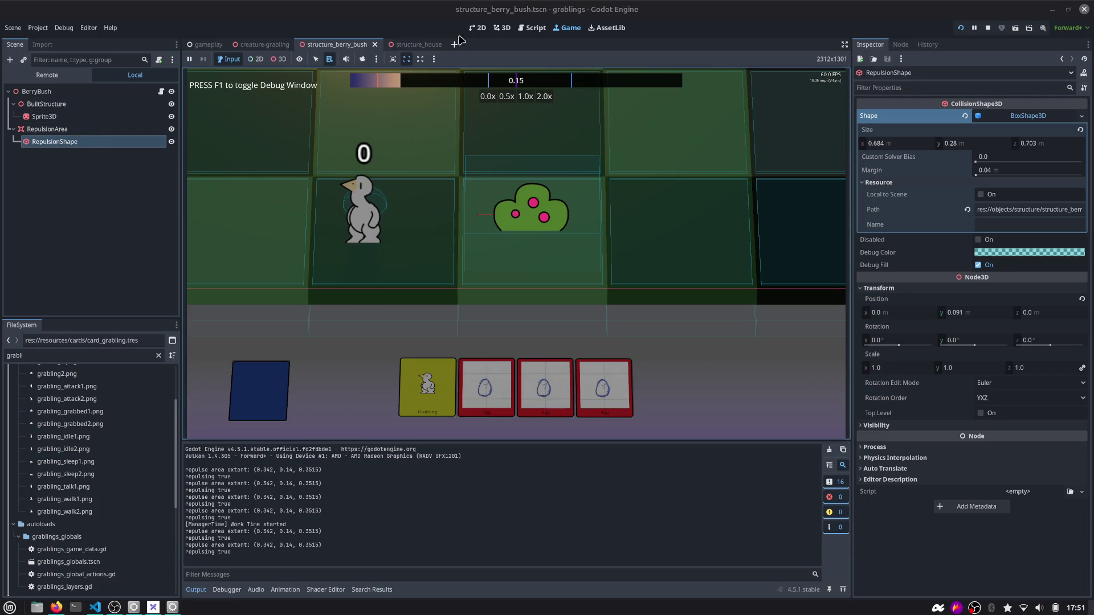
Widen the RepulsionShape box along X to about 1.228 m in the 3D view
left_click(501, 27)
scroll(573, 244, "up", 5)
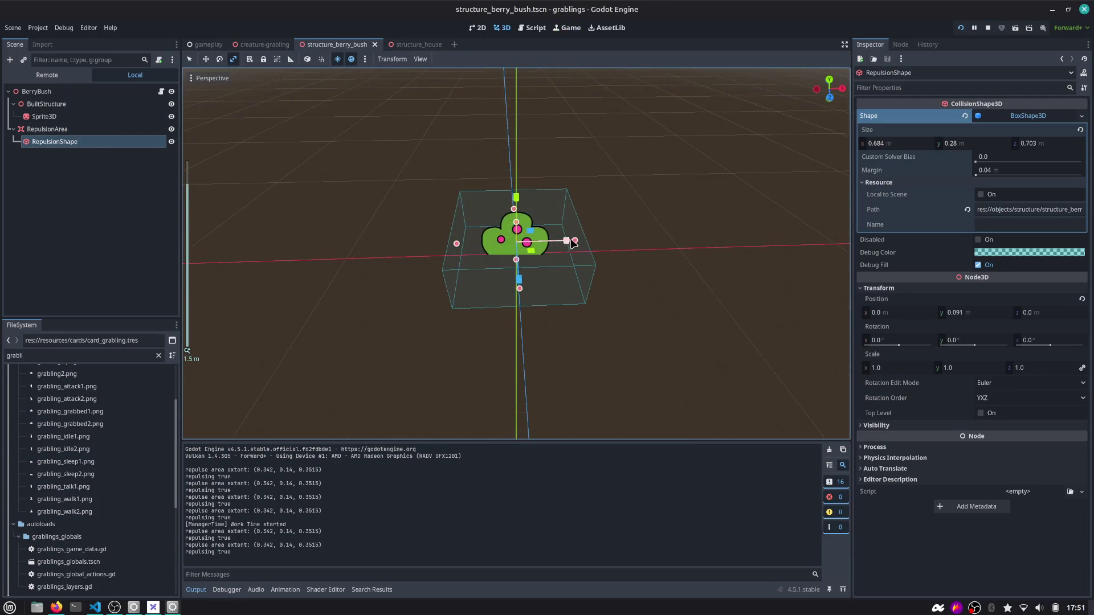
left_click_drag(573, 244, 623, 245)
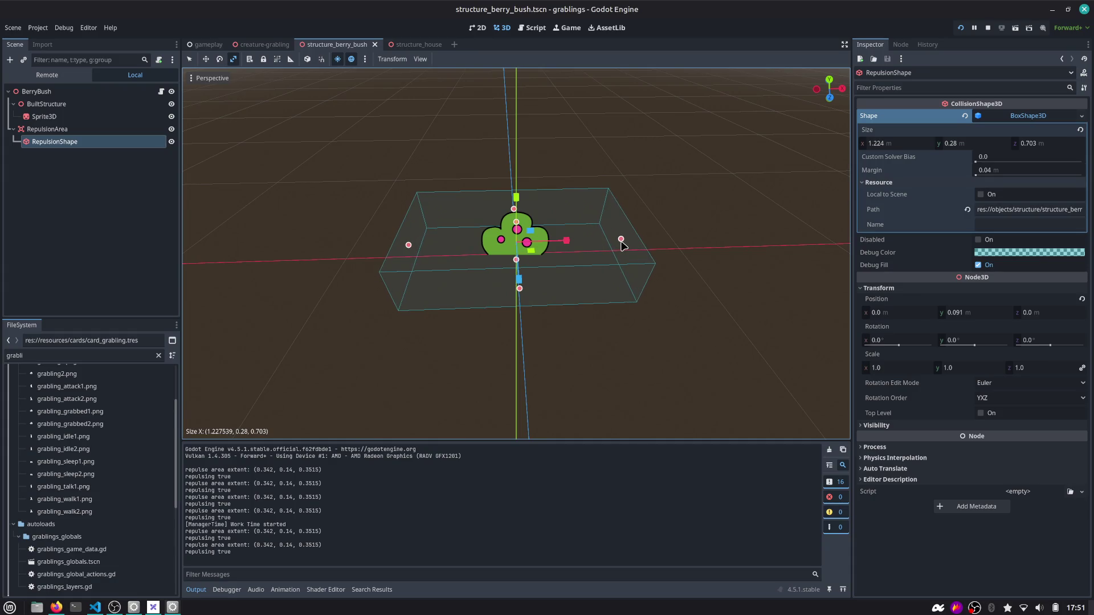
Inspect the RepulsionArea and BerryBush gravity and transform settings, then save and run the project
left_click(86, 129)
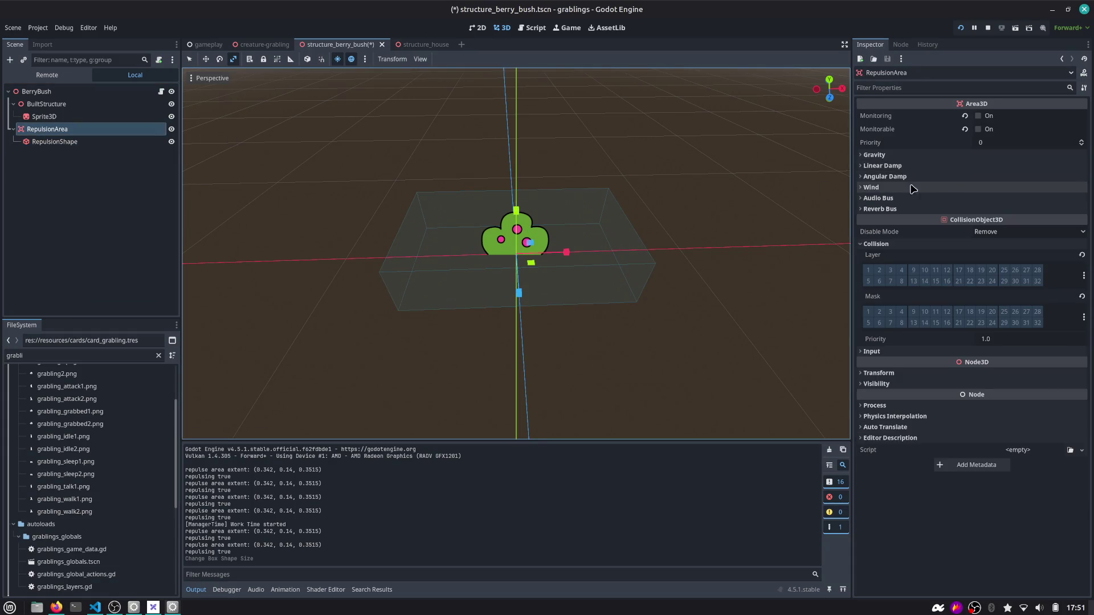
left_click(910, 155)
left_click(910, 386)
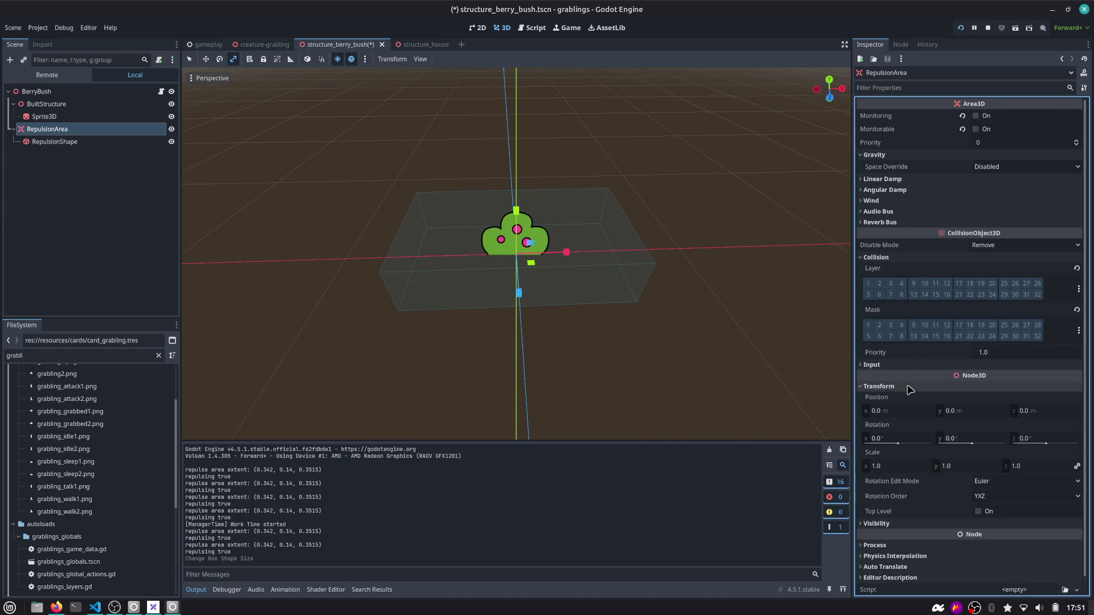
left_click(85, 142)
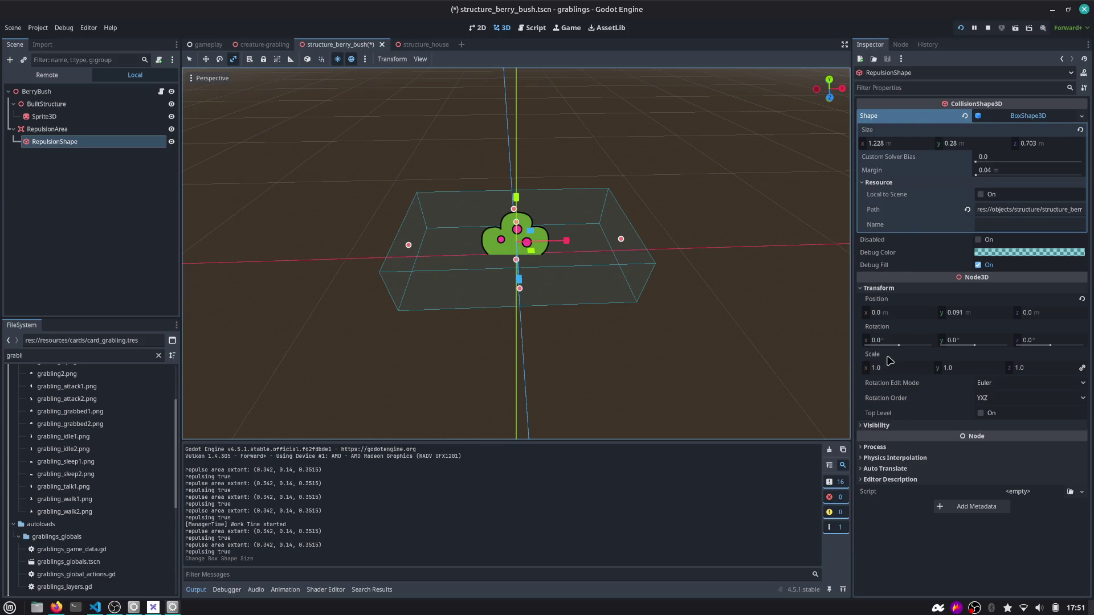
left_click(87, 92)
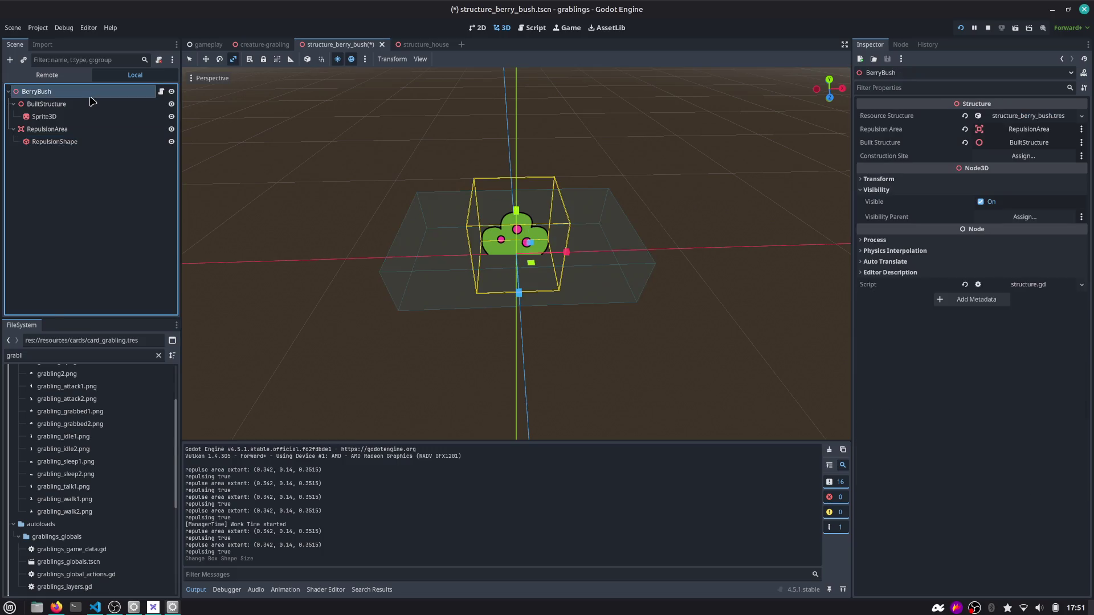
left_click(910, 179)
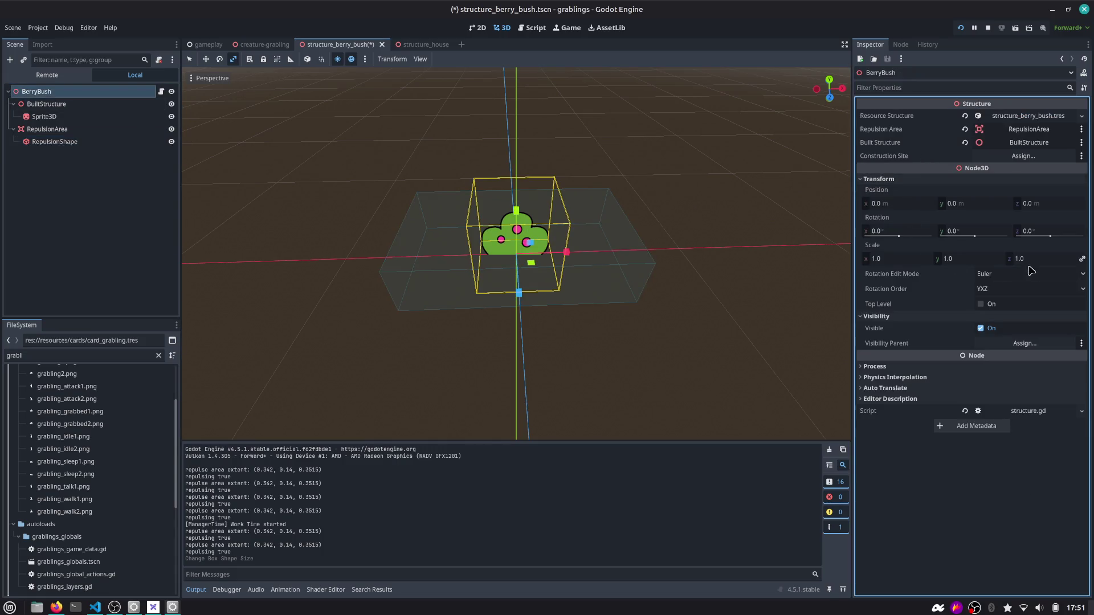
left_click(961, 28)
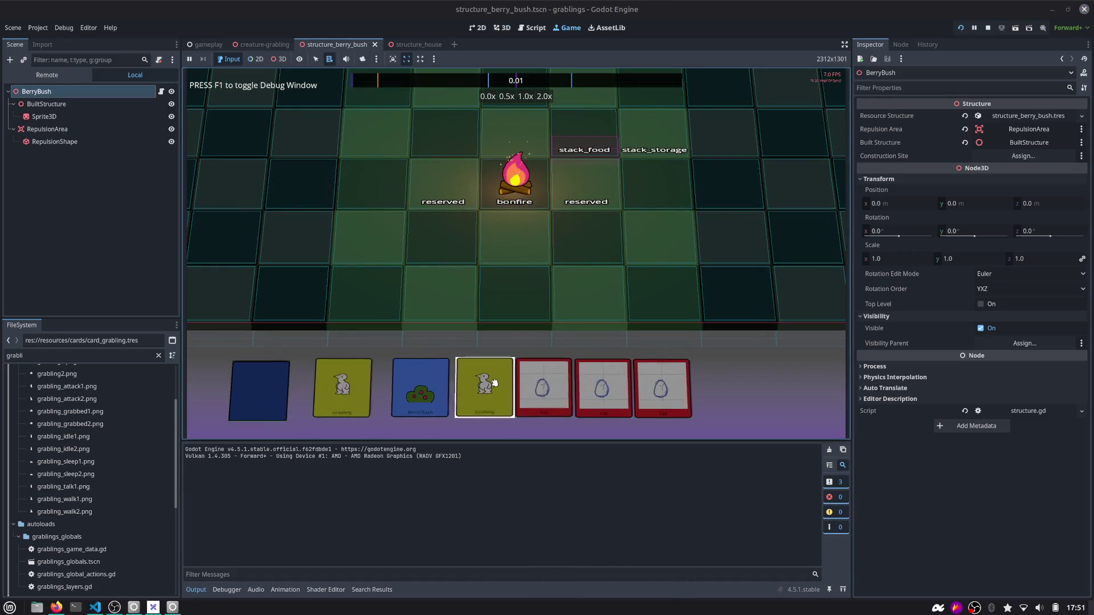
Place a grabling and drop it onto the widened berry bush several times, then select RepulsionShape
left_click_drag(452, 385, 664, 233)
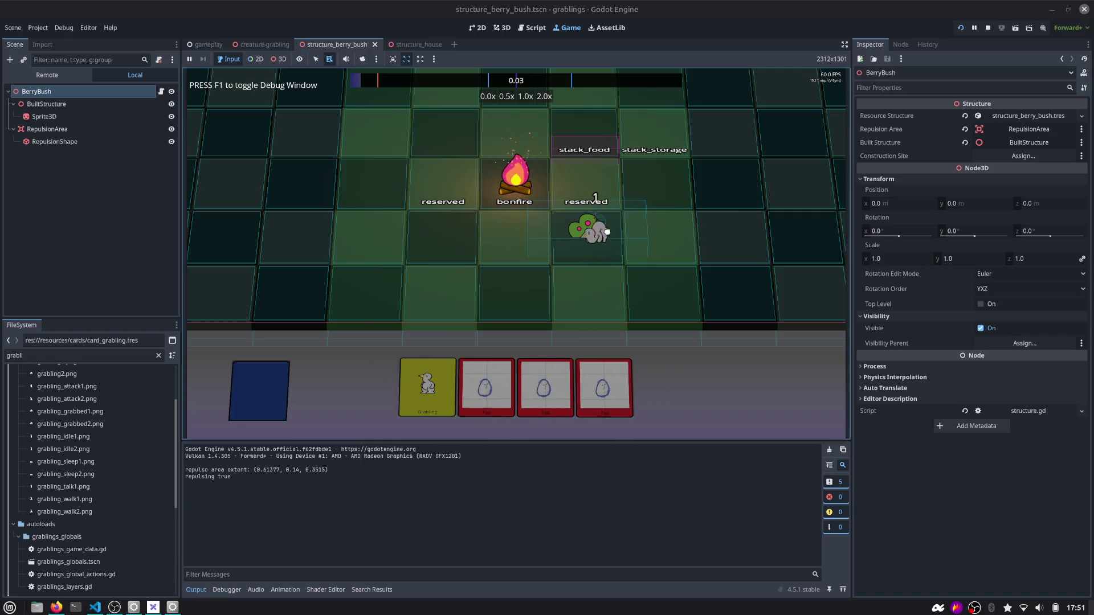
mouse_move(628, 244)
left_mouse_down()
mouse_move(605, 242)
mouse_move(600, 216)
mouse_move(601, 249)
left_mouse_up()
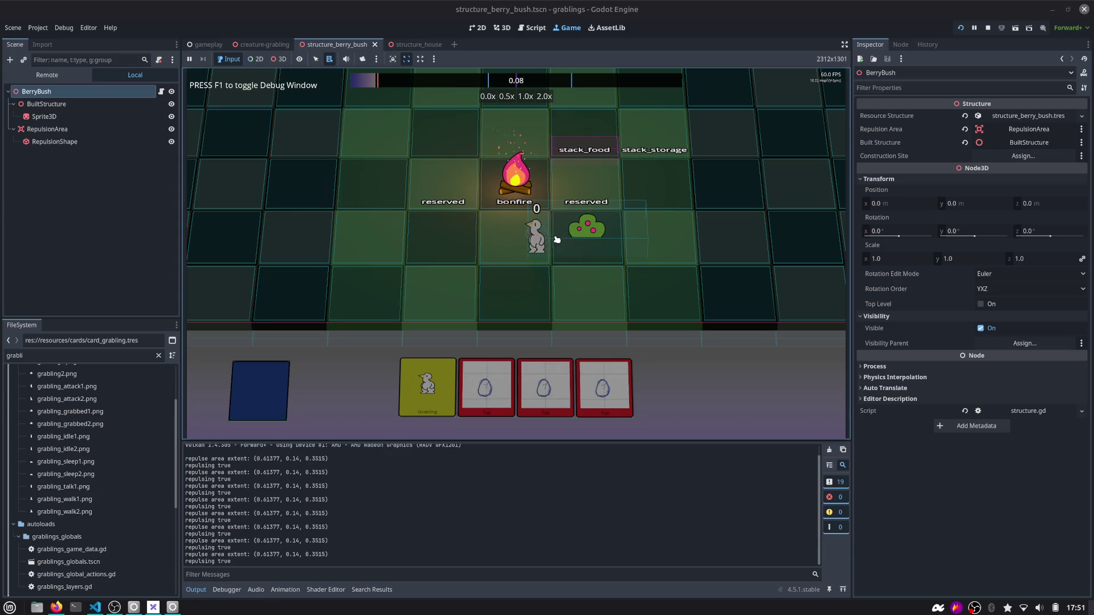
mouse_move(542, 242)
left_mouse_down()
mouse_move(657, 239)
mouse_move(621, 241)
left_mouse_up()
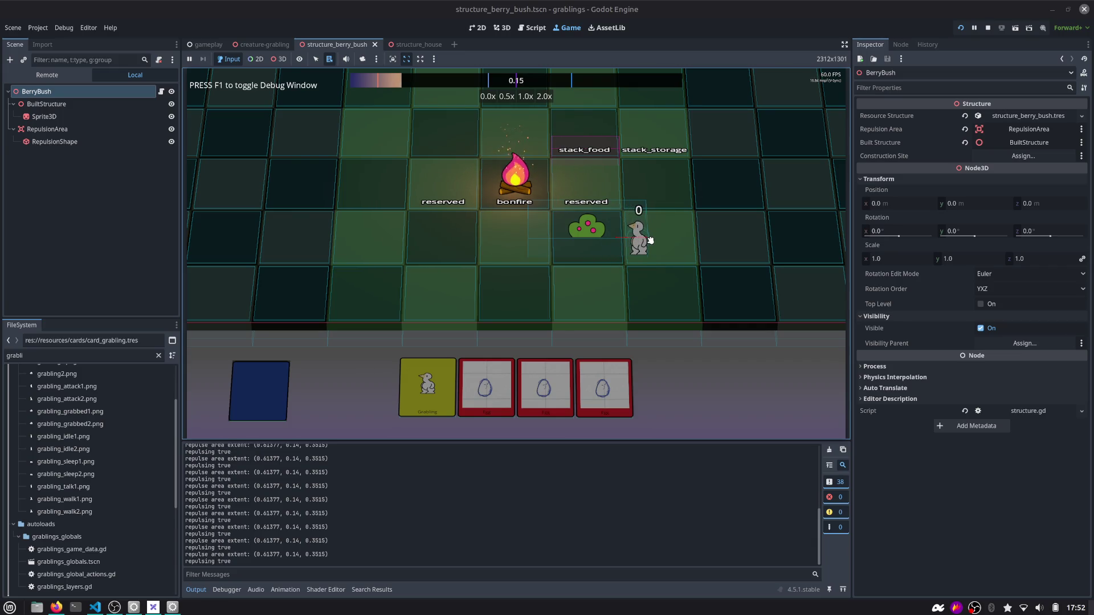
mouse_move(645, 245)
left_mouse_down()
mouse_move(567, 242)
mouse_move(573, 235)
left_mouse_up()
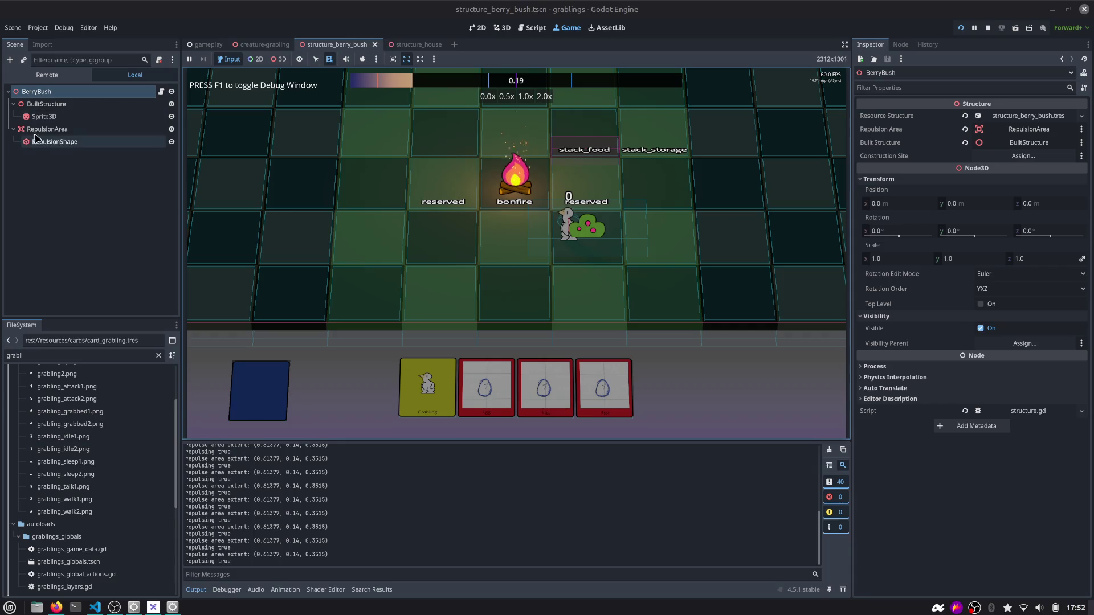
left_click(57, 142)
Deepen the repulsion box to 1.148 m and rerun with a berry bush and grabling placed
left_click(500, 28)
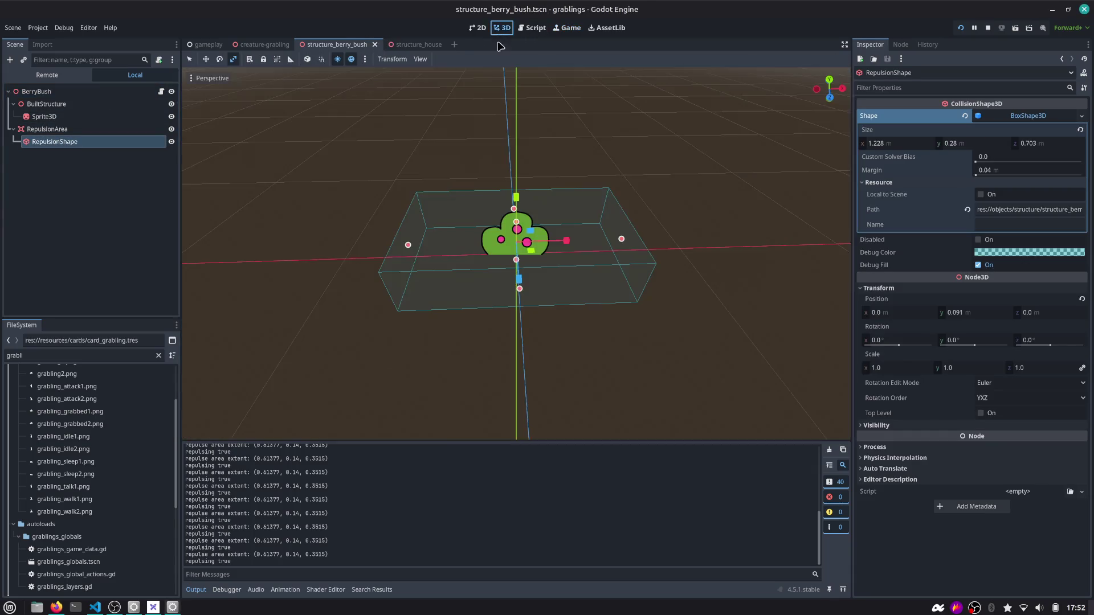
left_click_drag(557, 289, 588, 324)
left_click(974, 28)
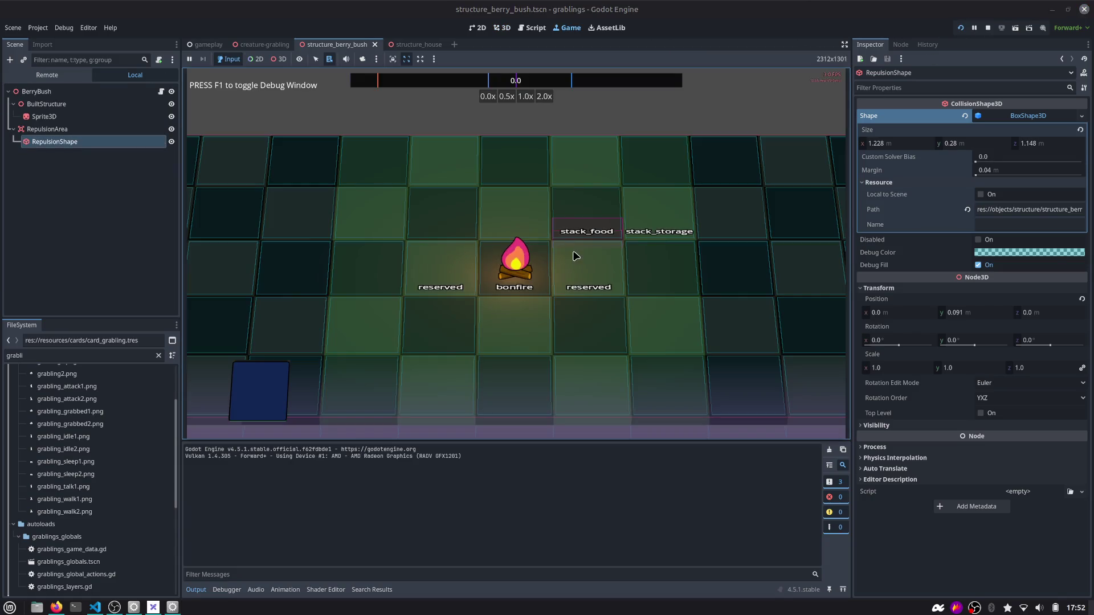
mouse_move(393, 387)
left_mouse_down()
mouse_move(427, 378)
mouse_move(579, 279)
mouse_move(587, 259)
left_mouse_up()
mouse_move(459, 383)
left_mouse_down()
mouse_move(678, 294)
mouse_move(660, 265)
mouse_move(601, 273)
mouse_move(601, 260)
mouse_move(601, 280)
mouse_move(611, 264)
left_mouse_up()
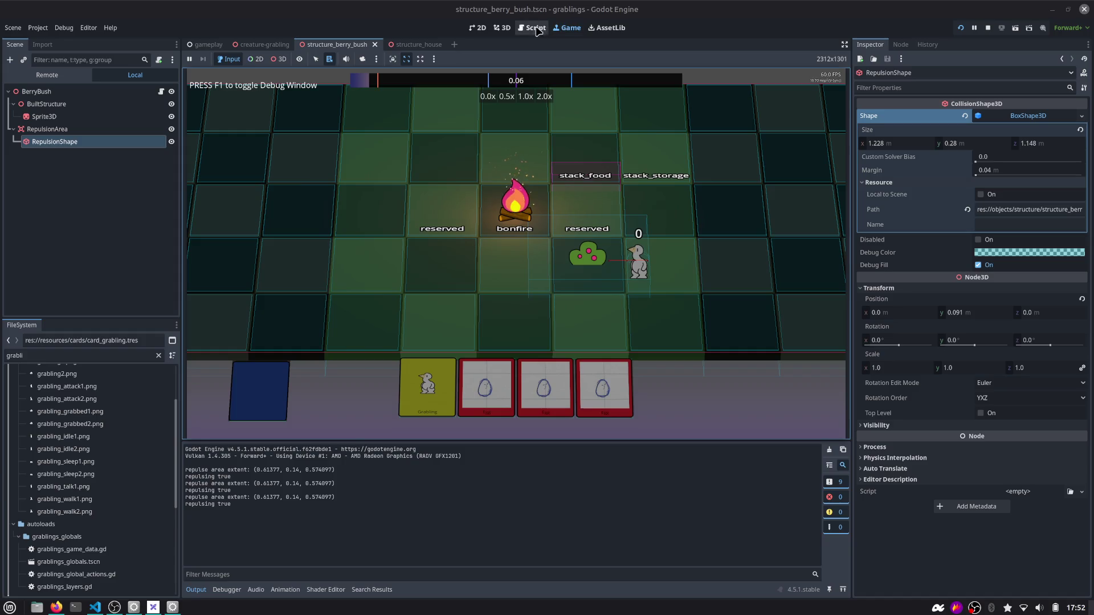
left_click(501, 27)
Shrink the repulsion box to 0.916 × 0.904 m and rerun the game with F5
scroll(642, 195, "up", 2)
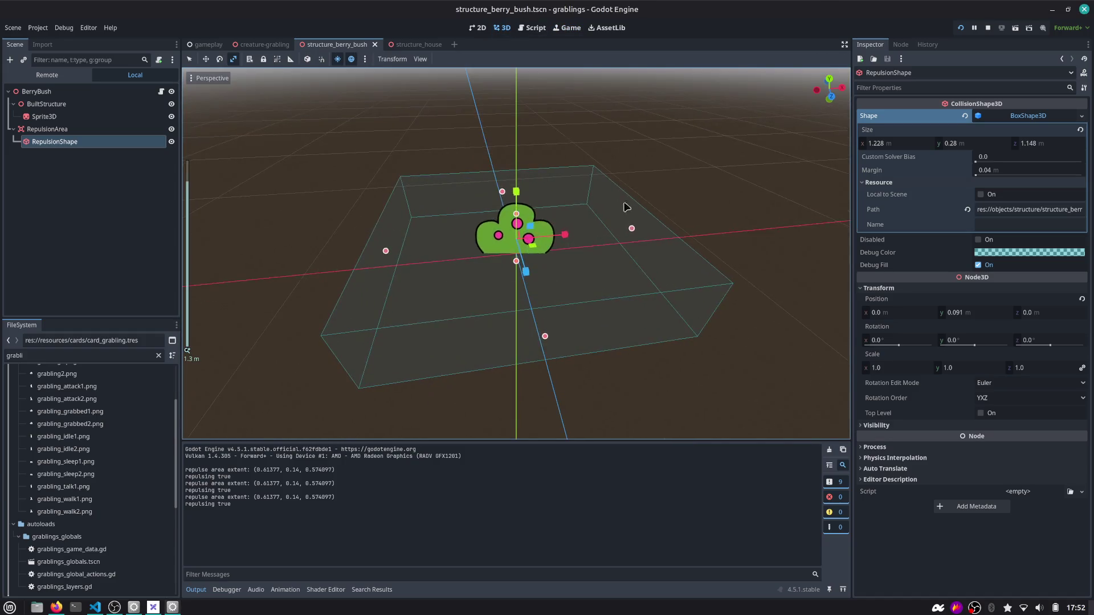
left_click_drag(633, 234, 569, 237)
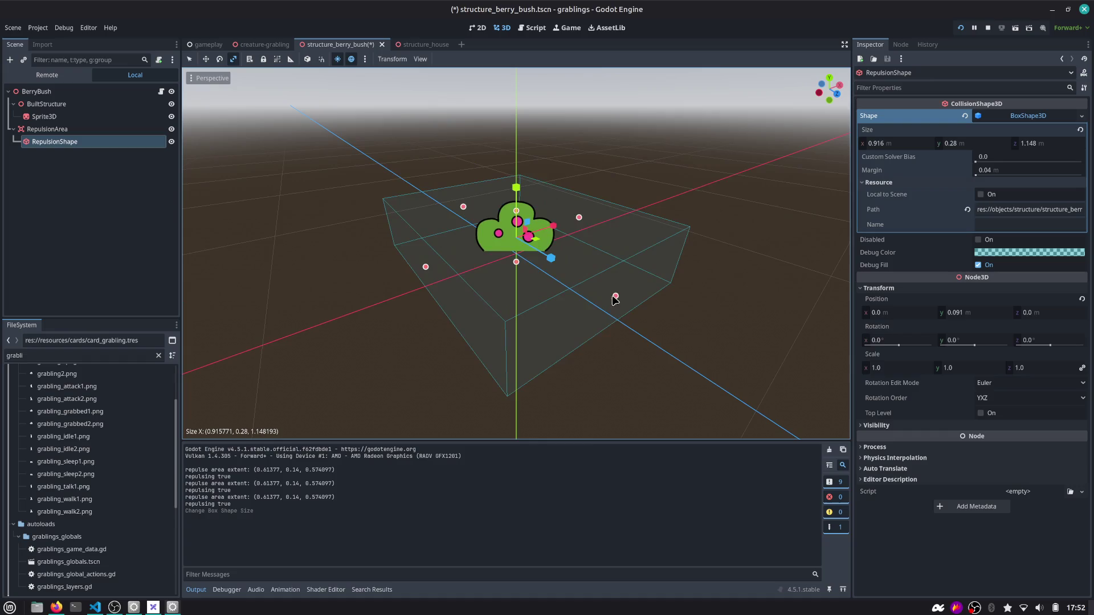
left_click_drag(613, 295, 588, 291)
key("F5")
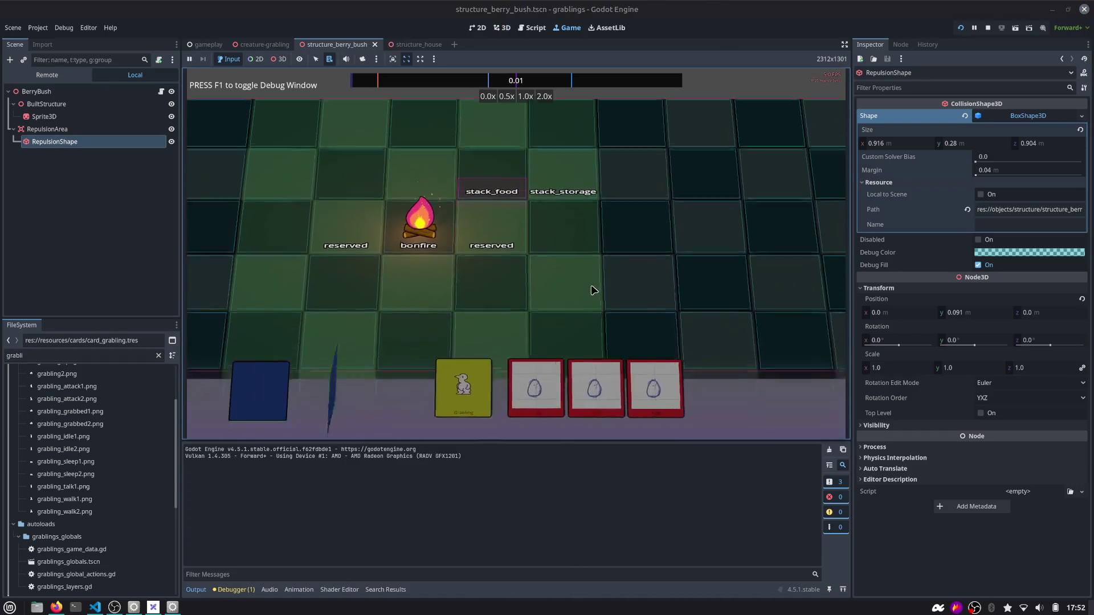
Place a berry bush and grabling, drop the grabling on the bush, then open creature_grabling.gd
left_click_drag(433, 379, 516, 259)
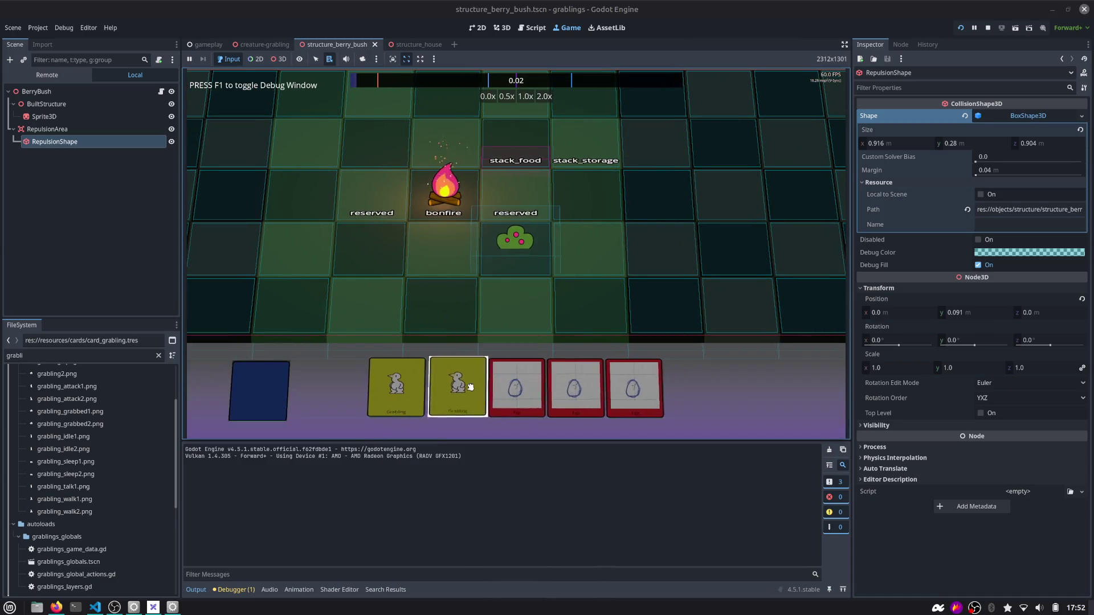
left_click_drag(455, 384, 543, 265)
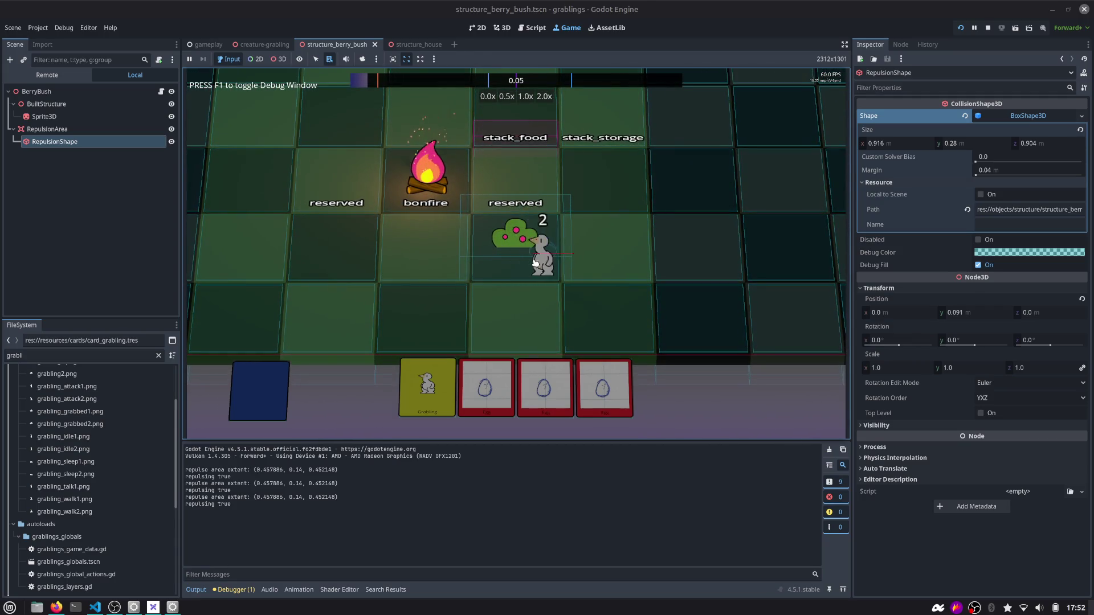
left_click_drag(555, 239, 548, 244)
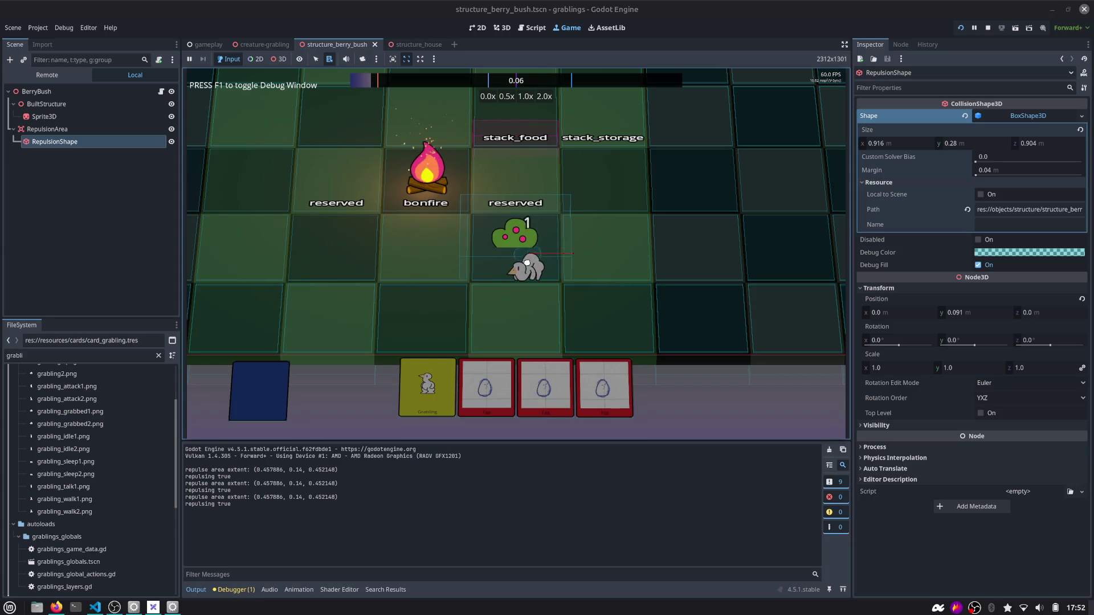
left_click(531, 29)
left_click(240, 92)
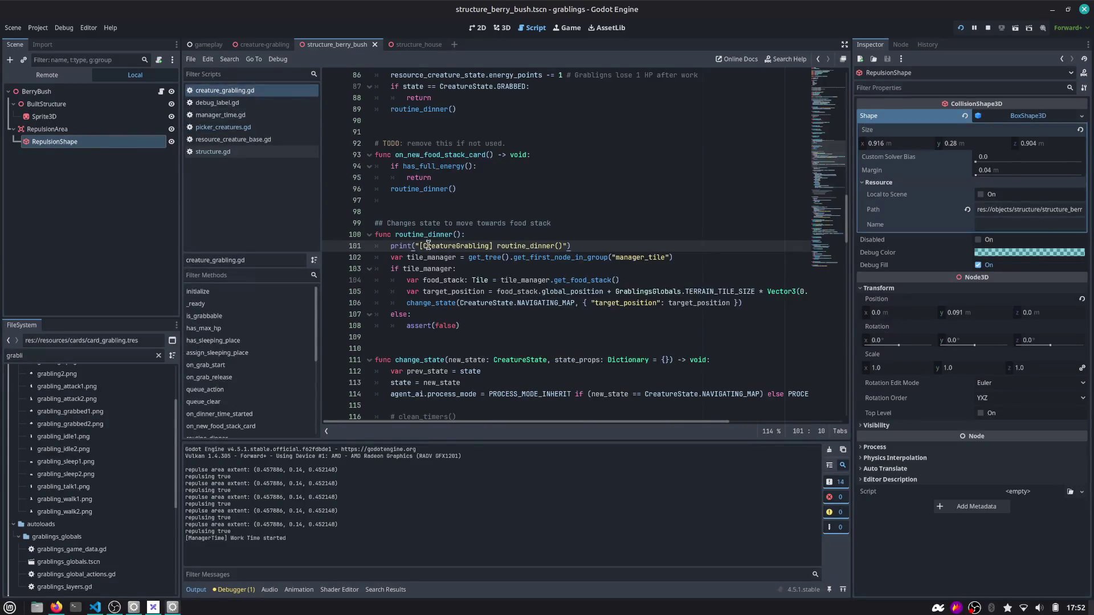
In picker_creatures.gd, uncomment the work-time block and delete the placeholder pass line
left_click(235, 126)
left_click_drag(475, 336, 462, 237)
key("ctrl+k")
key("Up")
key("ctrl+shift+k")
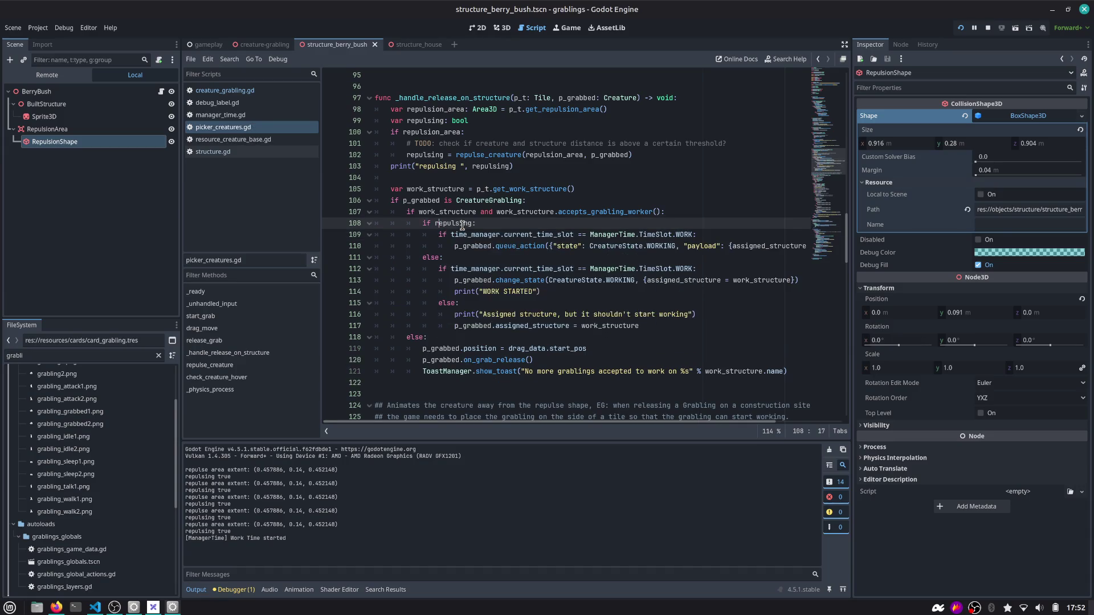
Rerun the game, place a grabling and berry bush, and drop the grabling on the bush
key("F5")
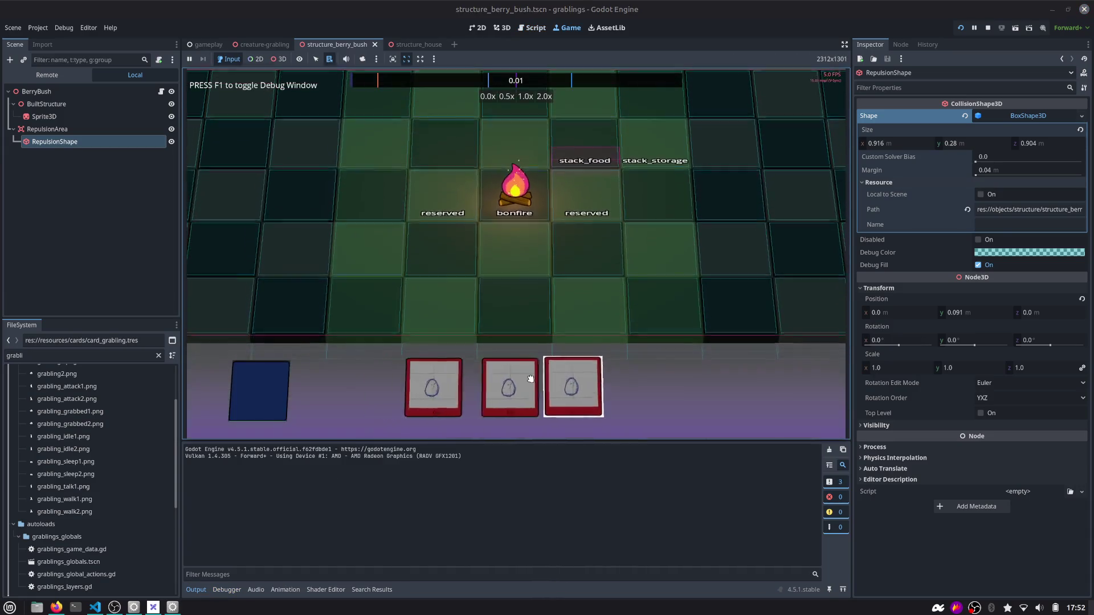
left_click_drag(483, 387, 586, 250)
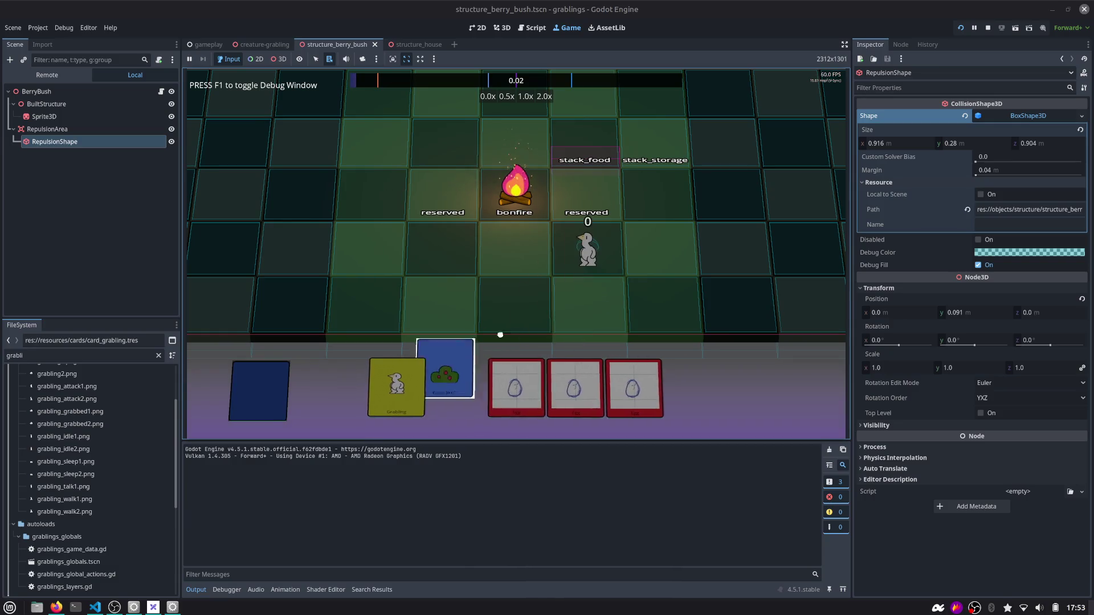
left_click_drag(444, 388, 514, 241)
left_click_drag(578, 255, 527, 250)
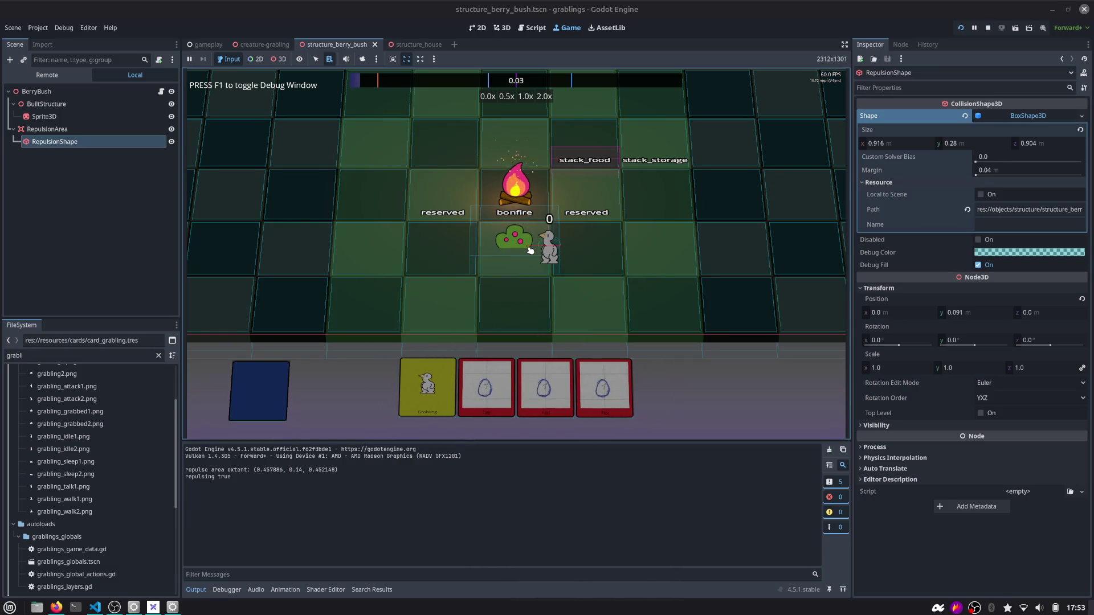
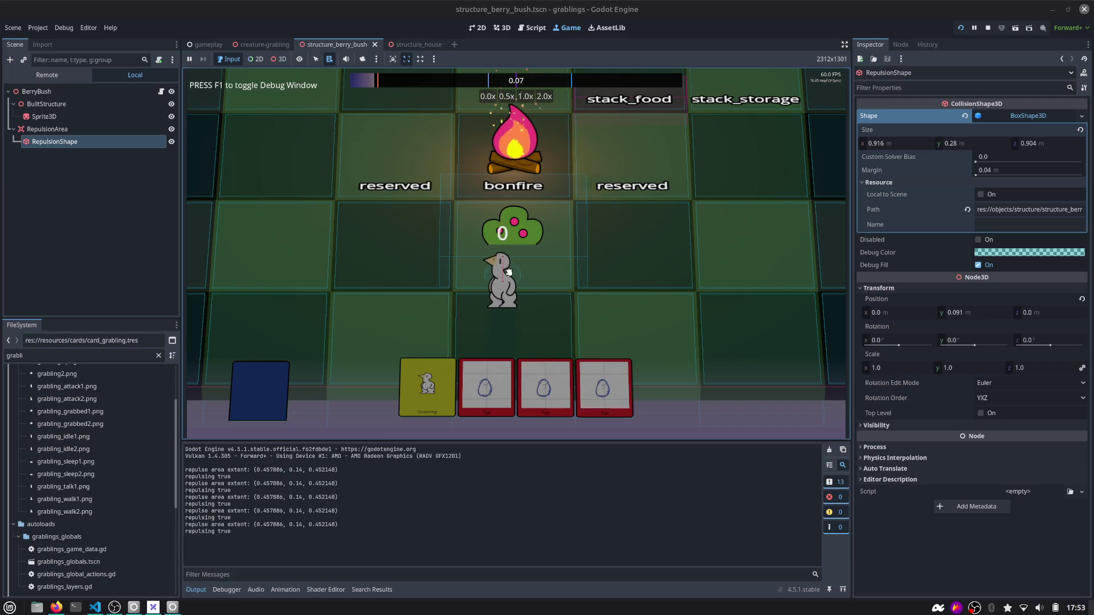
Drop the grabling on the berry bush in the running game, then stop the test run
left_click_drag(501, 270, 570, 230)
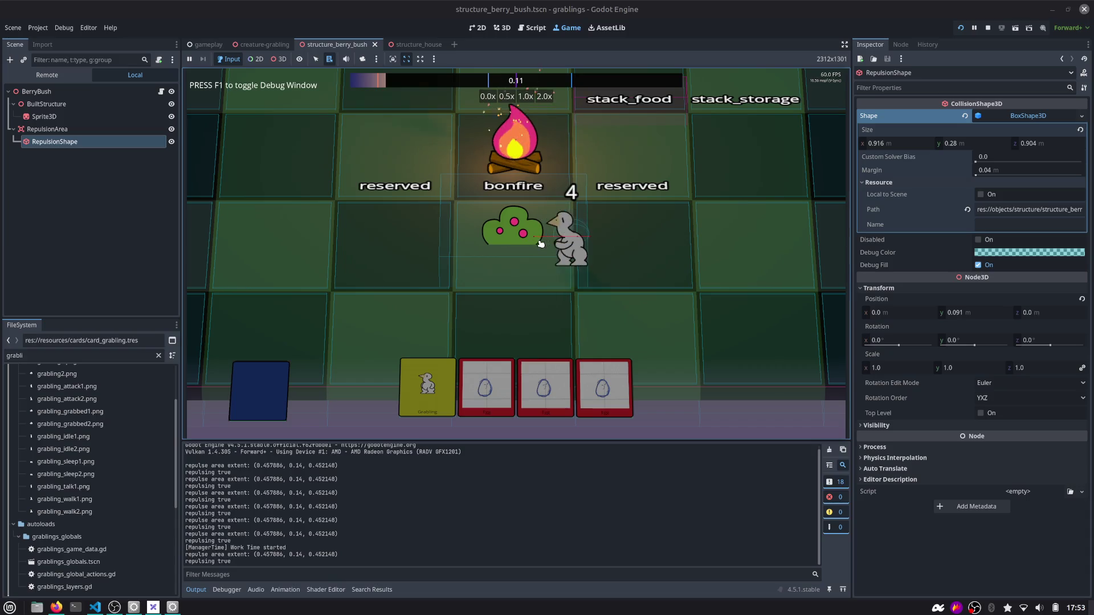
left_click(988, 28)
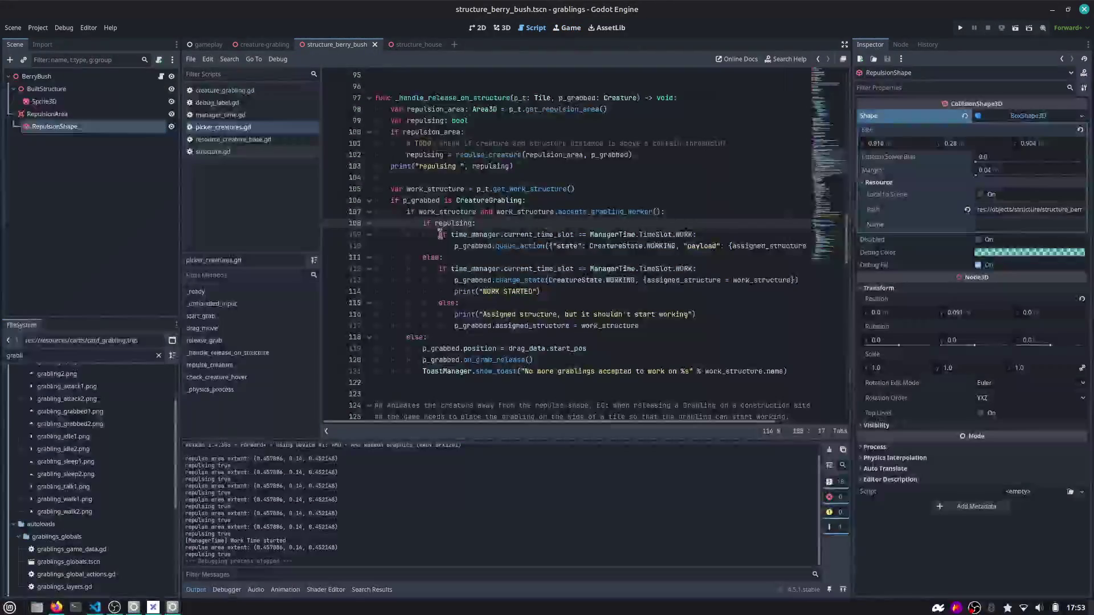
Switch to creature_grabling.gd and highlight time_manager where _ready connects dinner_time_started
left_click(525, 261)
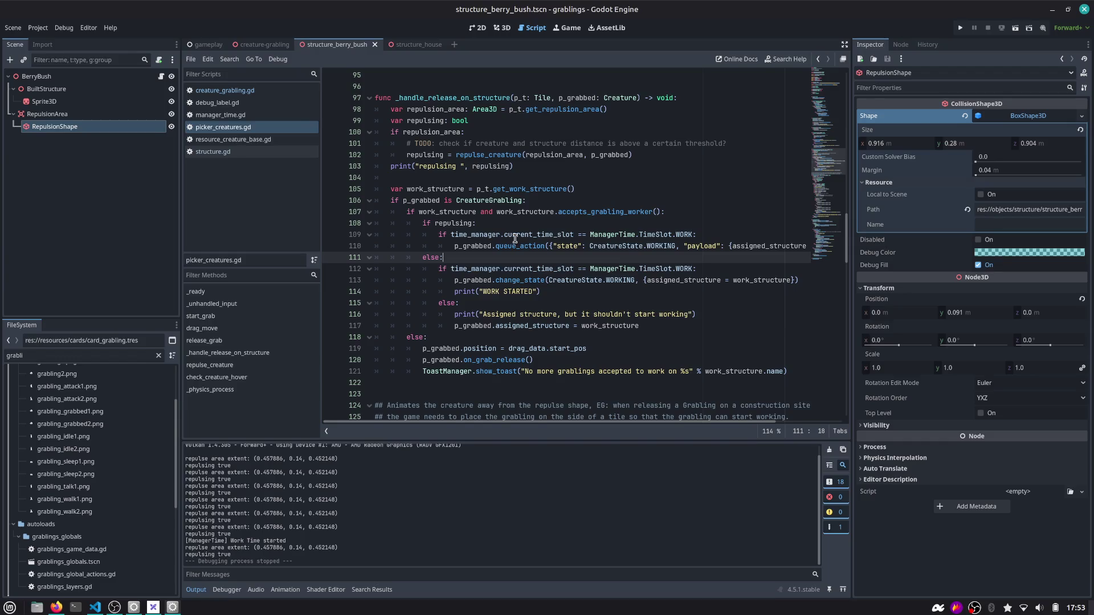
mouse_move(510, 237)
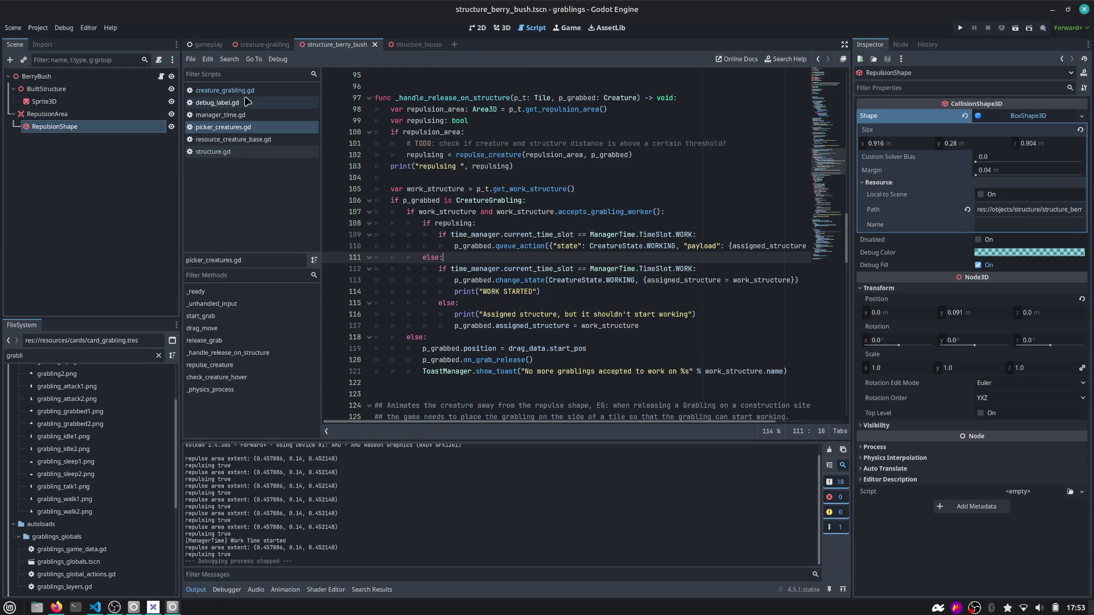
left_click(225, 91)
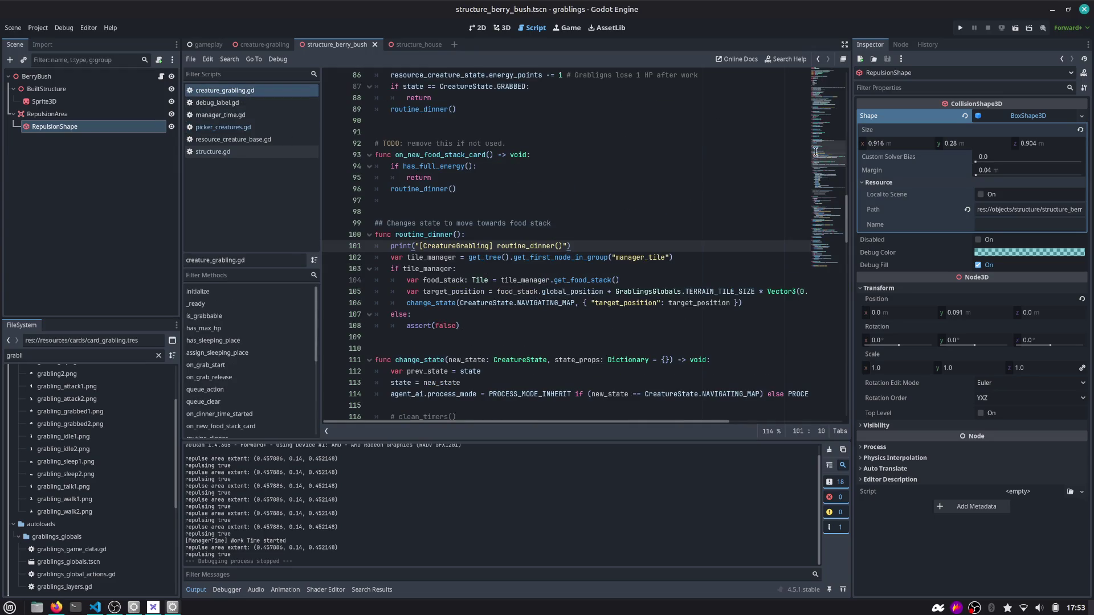
scroll(816, 151, "up", 15)
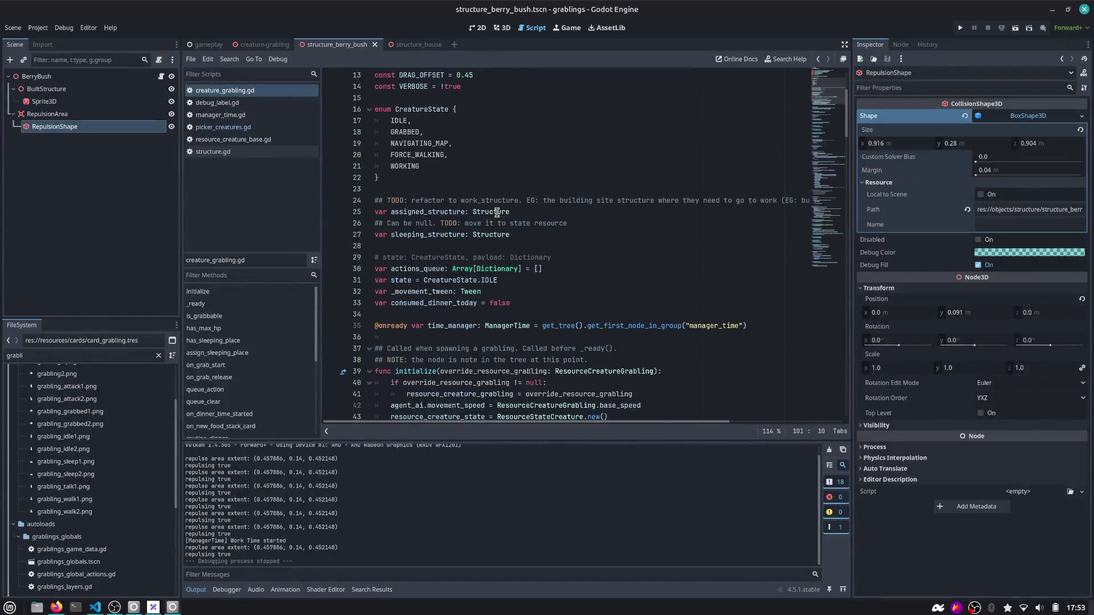
scroll(421, 262, "down", 3)
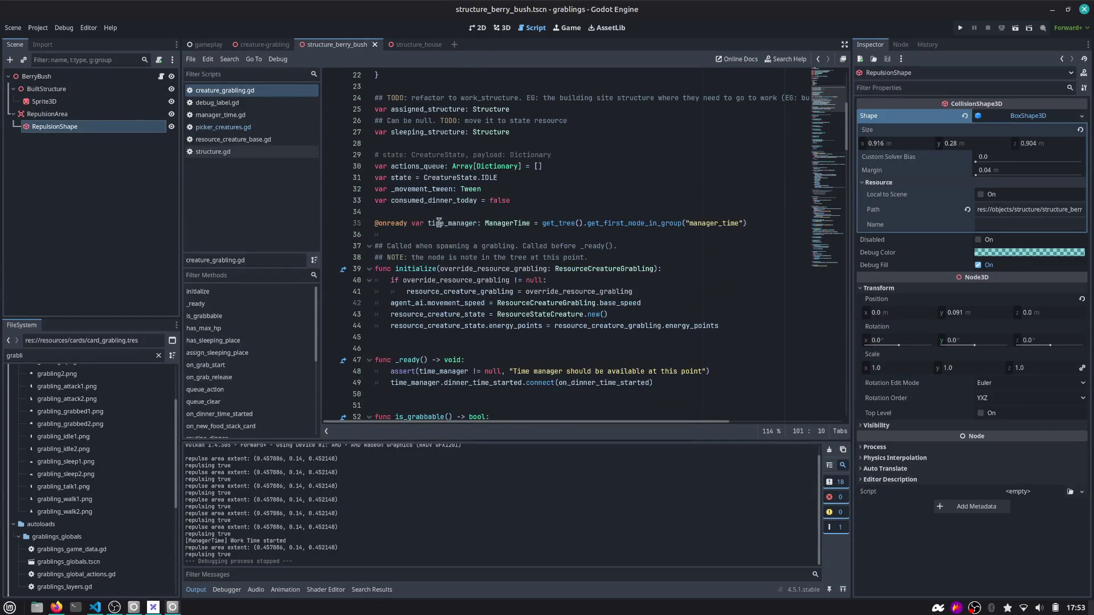
scroll(438, 273, "down", 2)
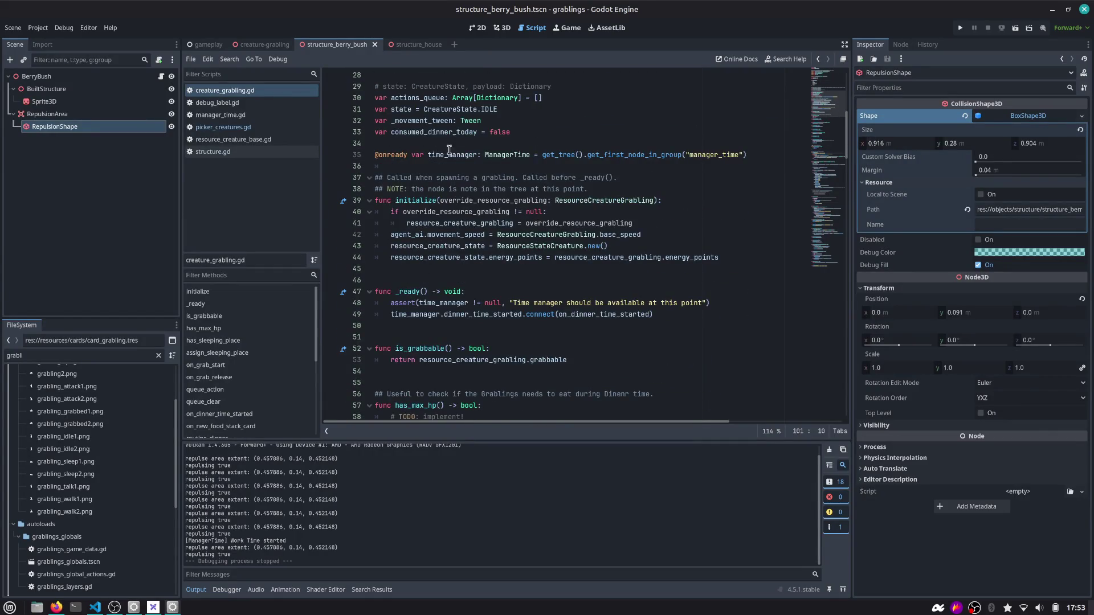
double_click(449, 149)
scroll(494, 230, "down", 3)
Add time_manager.work_time_started.connect(on_work_time_started) below the dinner connection in _ready
left_click(433, 213)
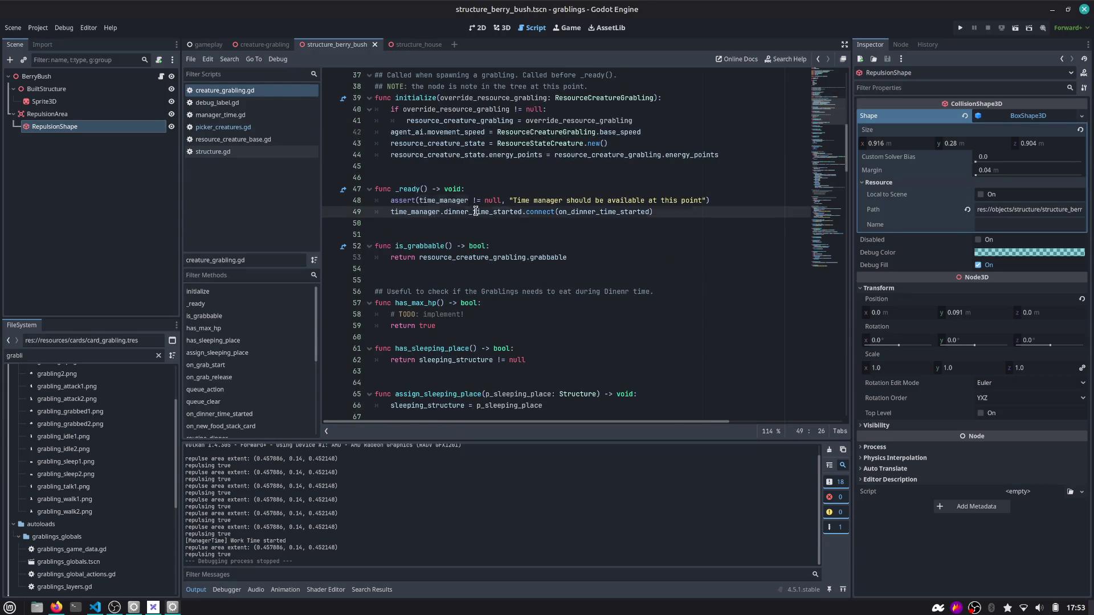
key("End")
key("Return")
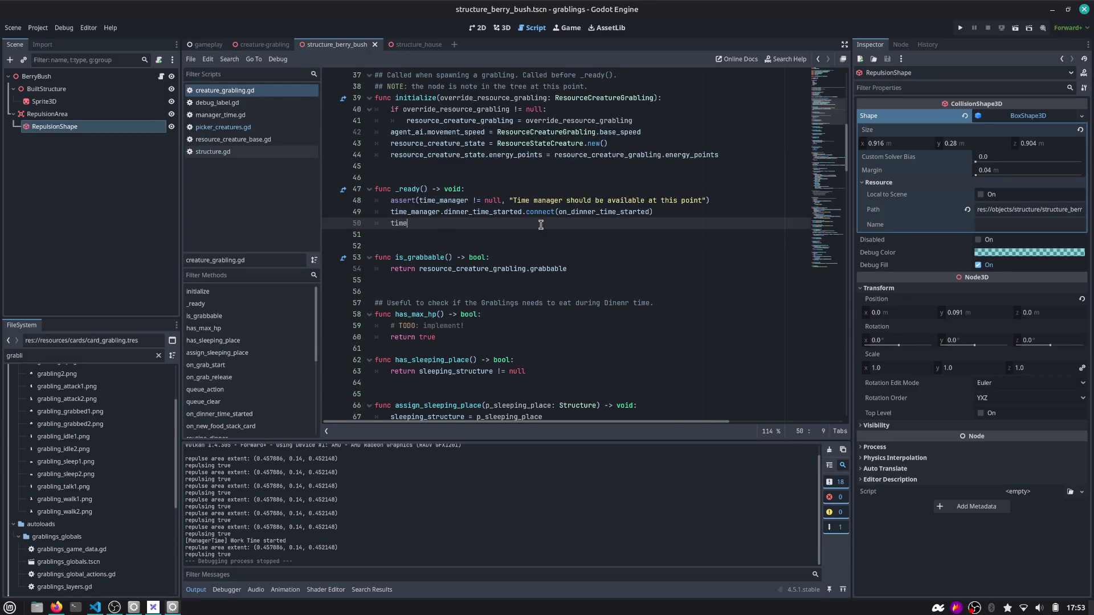
key("Return")
type(".work")
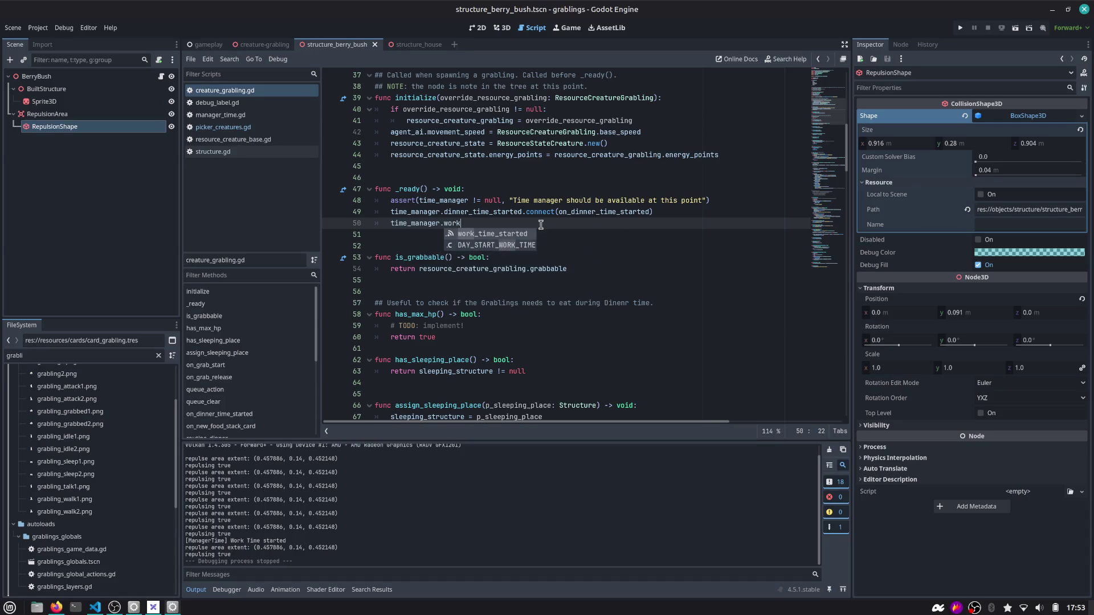
key("Return")
type(".con")
key("Return")
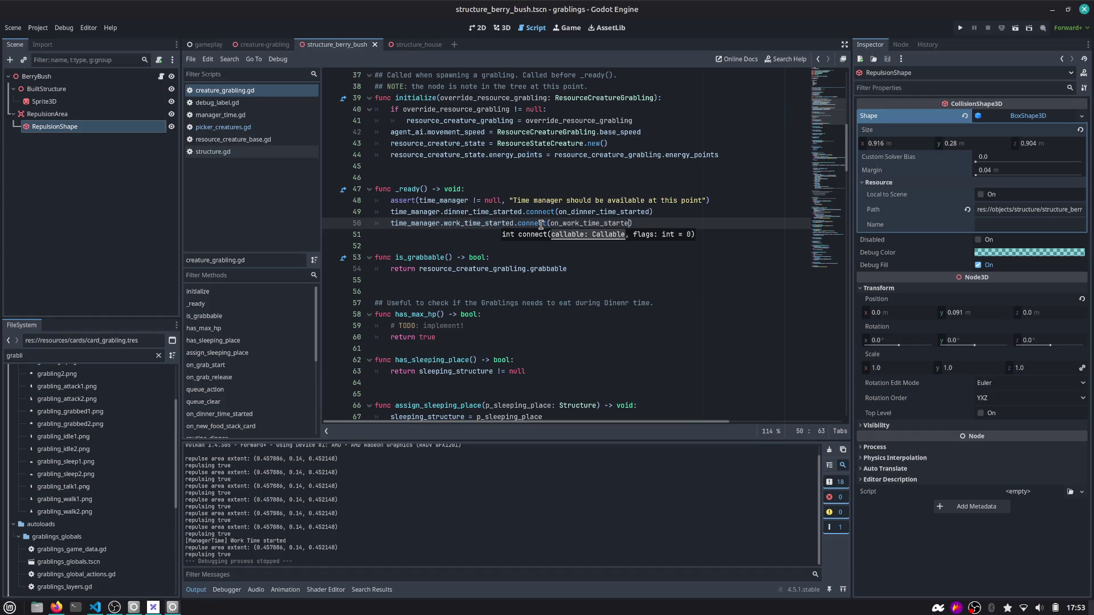
type("d")
key("ctrl+shift+Left")
key("ctrl+c")
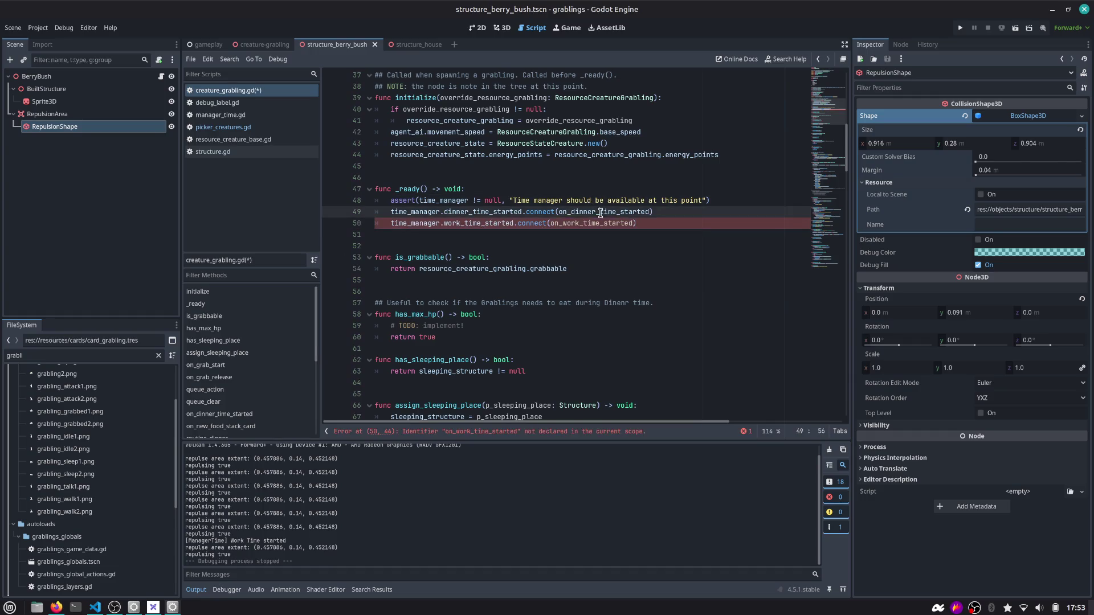
left_click(600, 212, "ctrl")
key("Down")
key("Down")
key("Down")
key("Down")
key("Down")
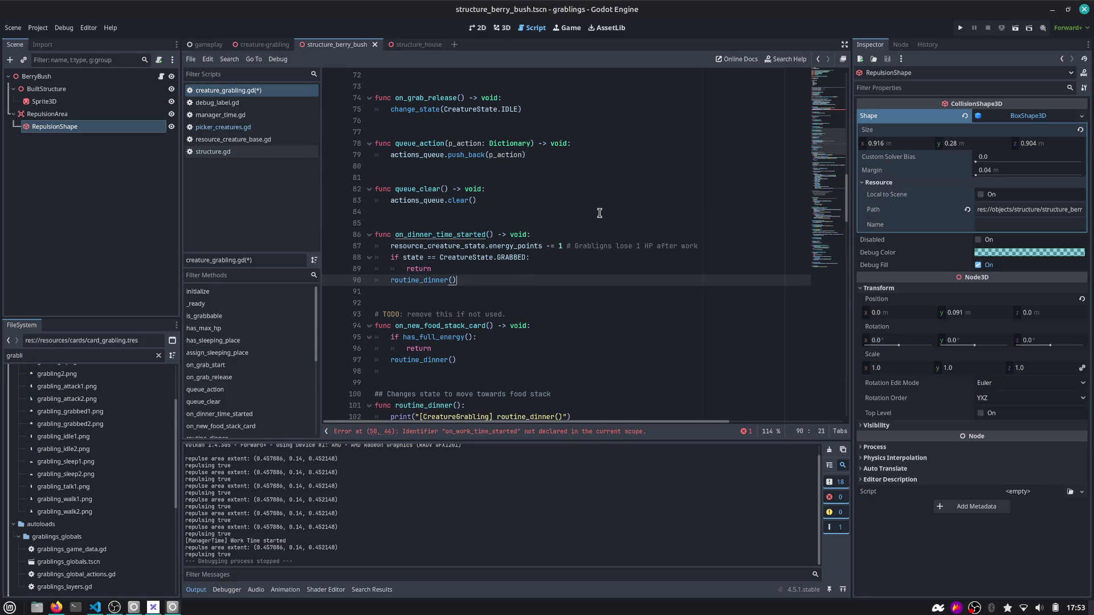
Declare func on_work_time_started() -> void below the dinner handler, with a routine_work() call
key("Return")
key("Return")
key("Return")
key("ctrl+v")
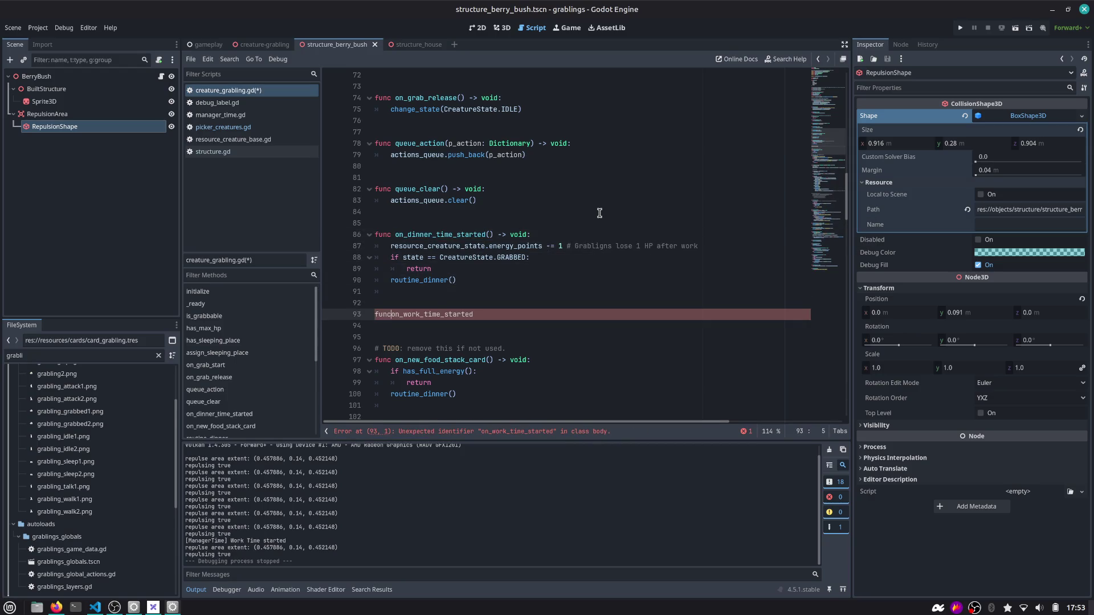
key("End")
type("_")
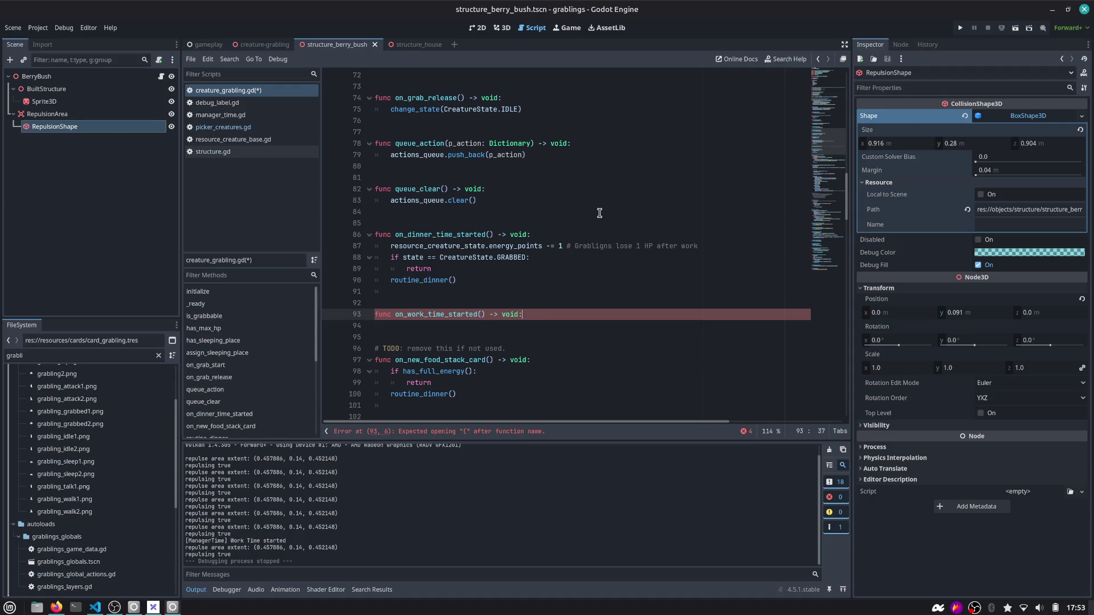
key("Return")
type("rou")
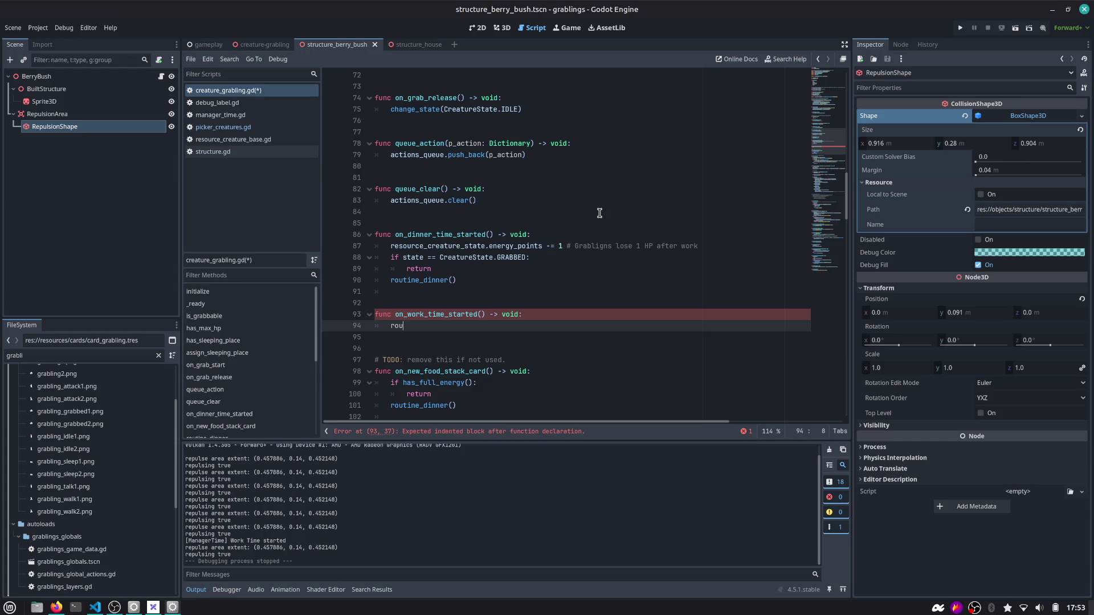
type("tin_work(")
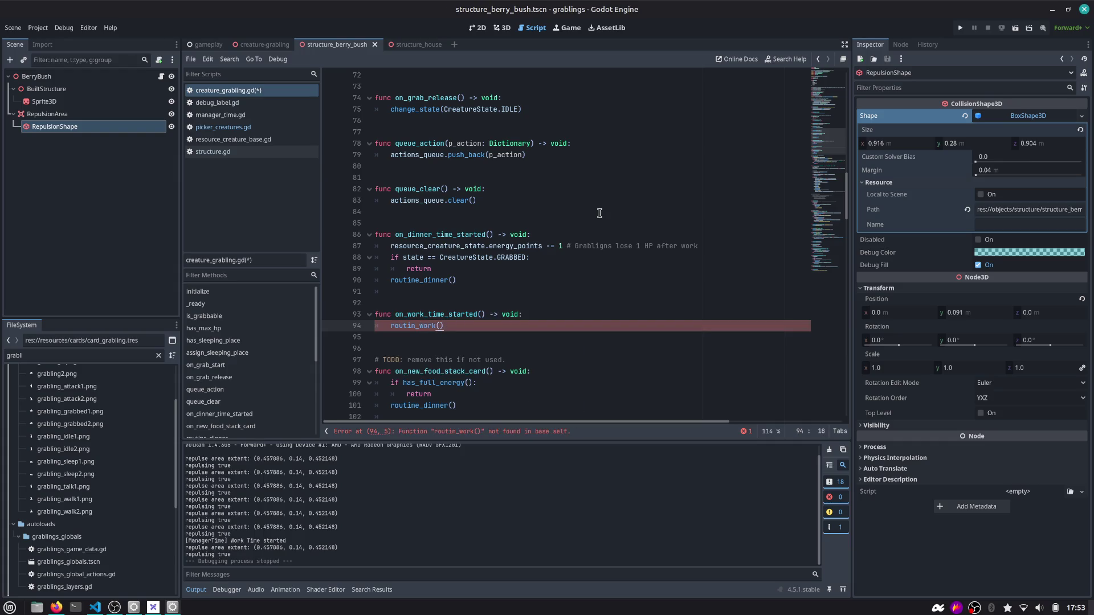
Copy the GRABBED-state early return from the dinner handler into on_work_time_started
key("Up")
key("Up")
key("Up")
key("shift+Up")
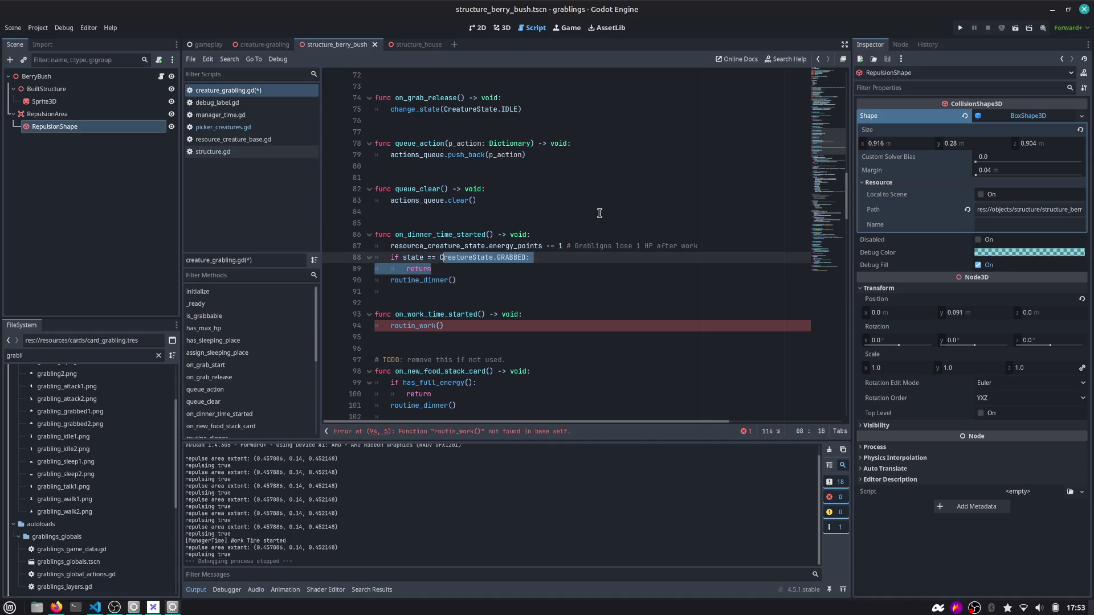
key("shift+Home")
key("ctrl+c")
key("Down")
key("Down")
key("Down")
key("End")
key("Return")
key("ctrl+v")
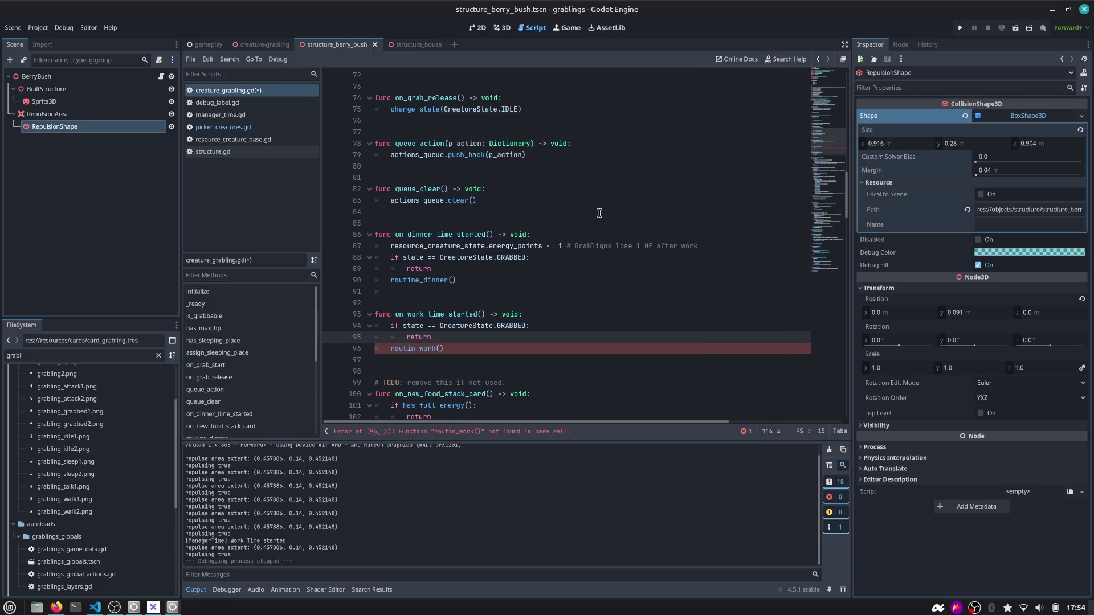
key("Down")
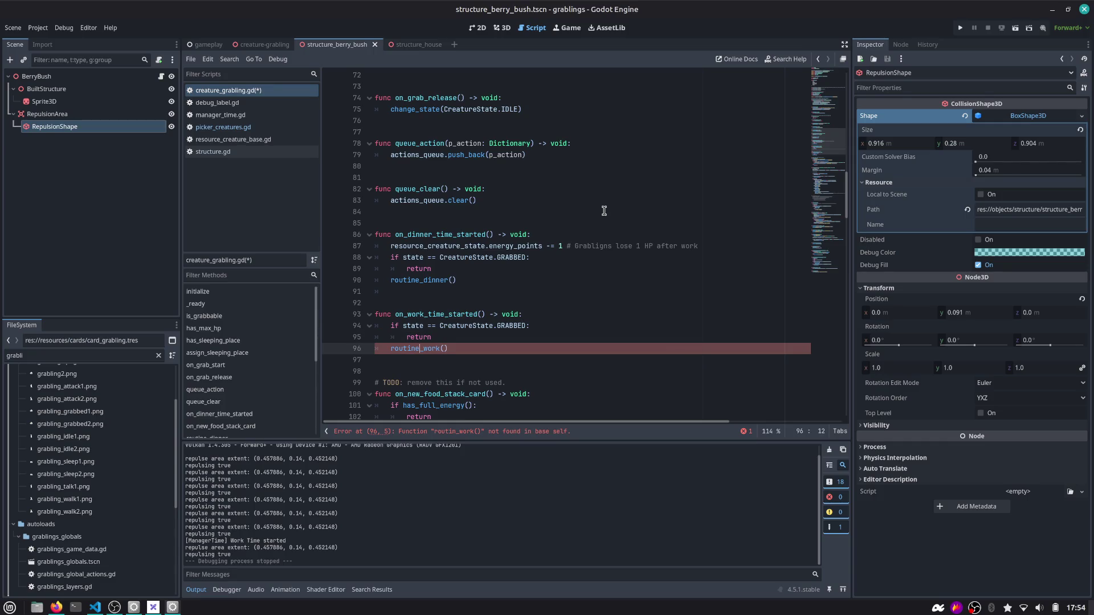
key("Left")
key("ctrl+shift+Left")
scroll(541, 231, "down", 6)
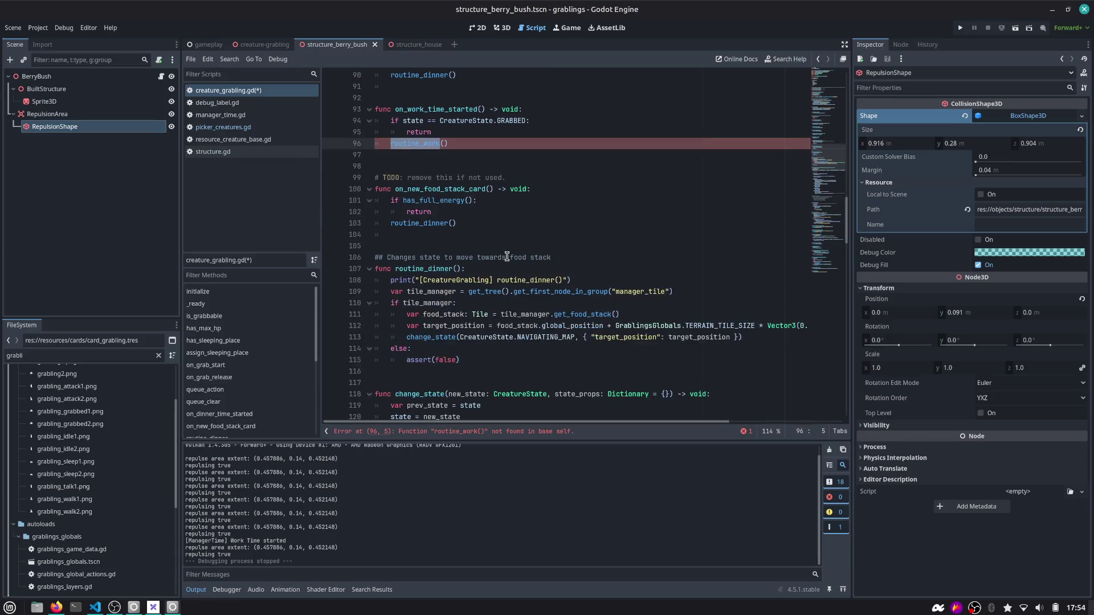
Add a new routine_work() function stub containing pass
left_click(394, 369)
key("Up")
key("Up")
key("Up")
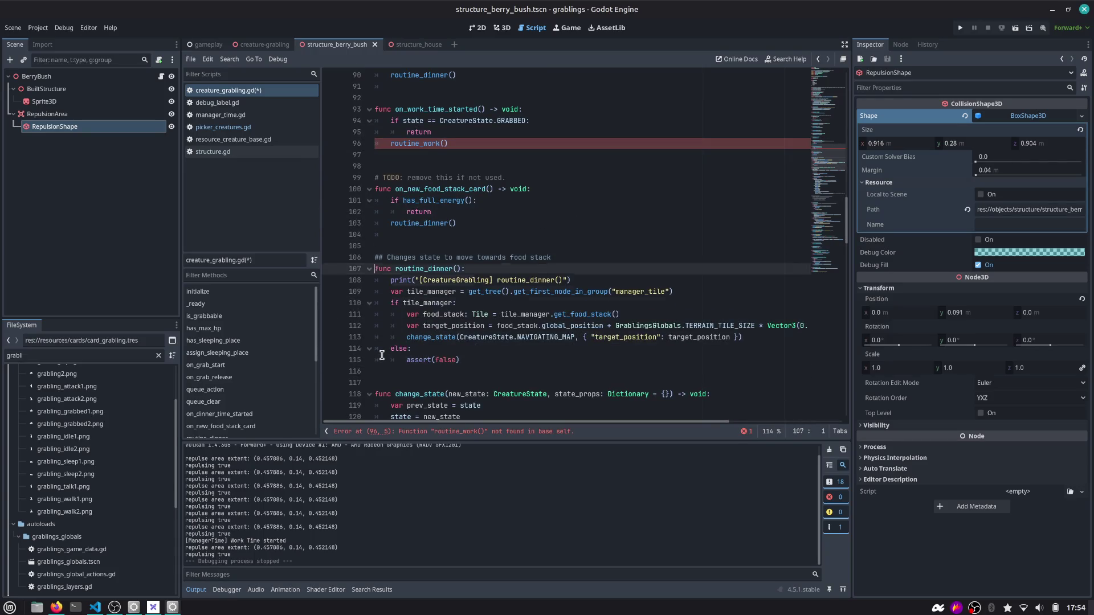
key("Return")
key("Return")
type("func routine_work() -> void:")
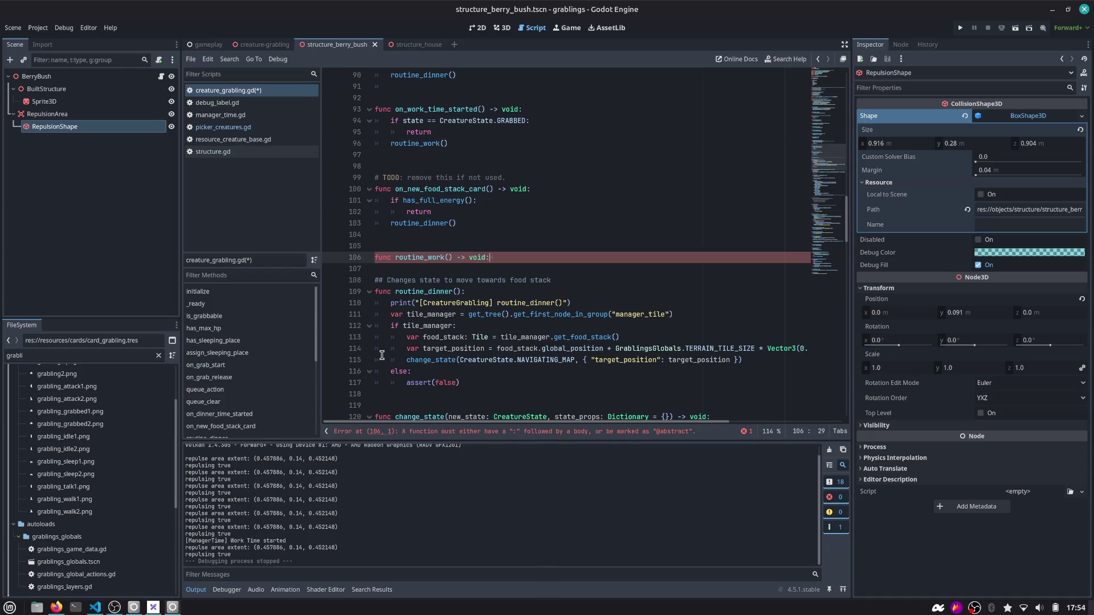
key("Return")
type("pass")
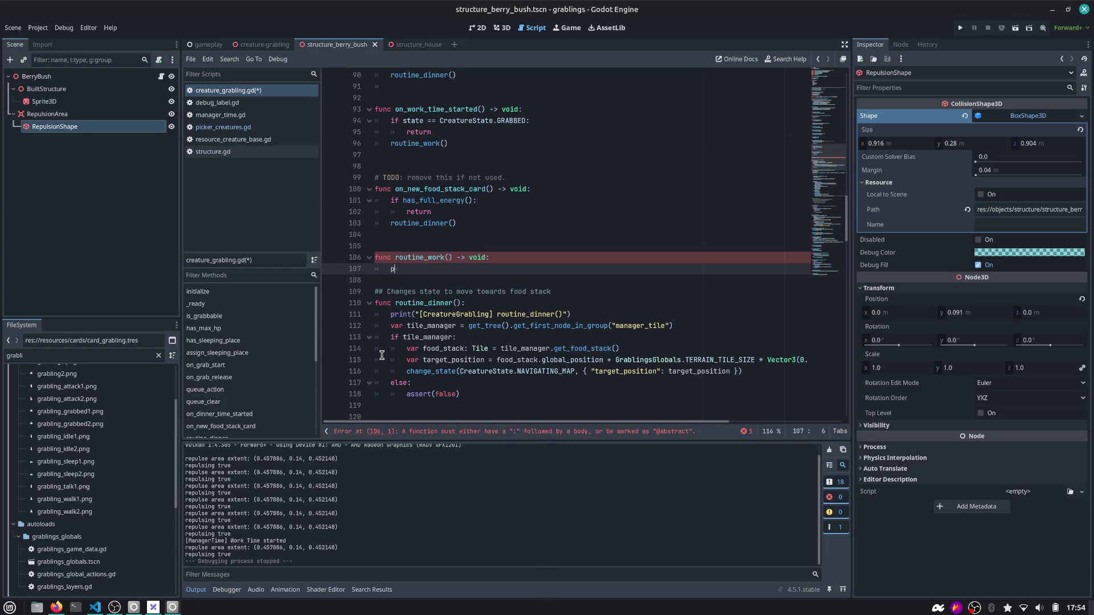
Adjust routine_dinner's signature and add a blank line after routine_work
key("Down")
key("Down")
key("Down")
key("End")
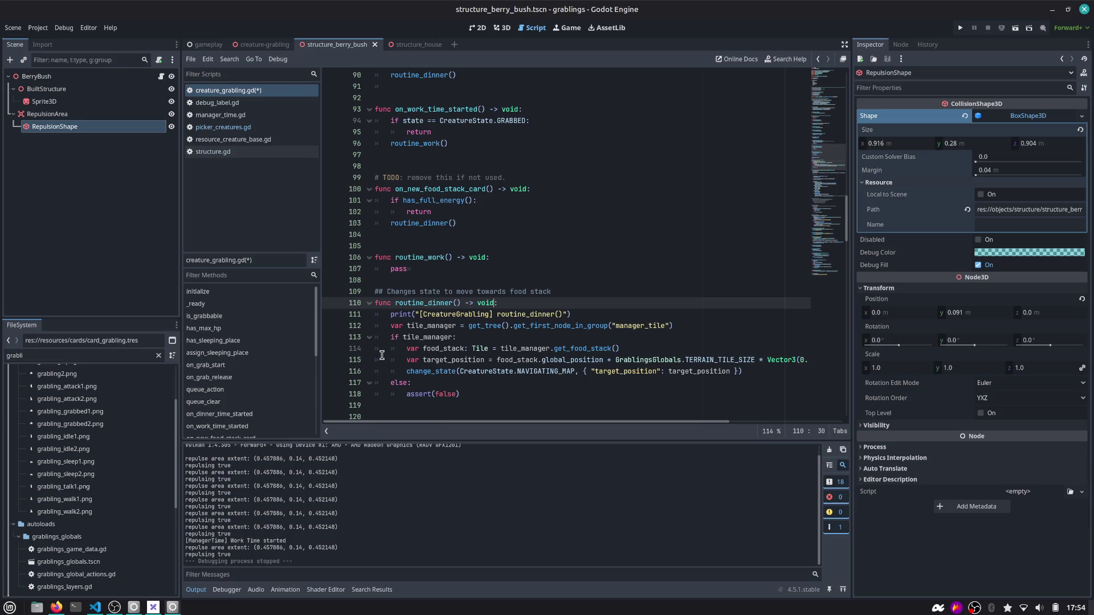
key("ctrl+space")
key("Up")
key("Escape")
key("Up")
key("Up")
key("Up")
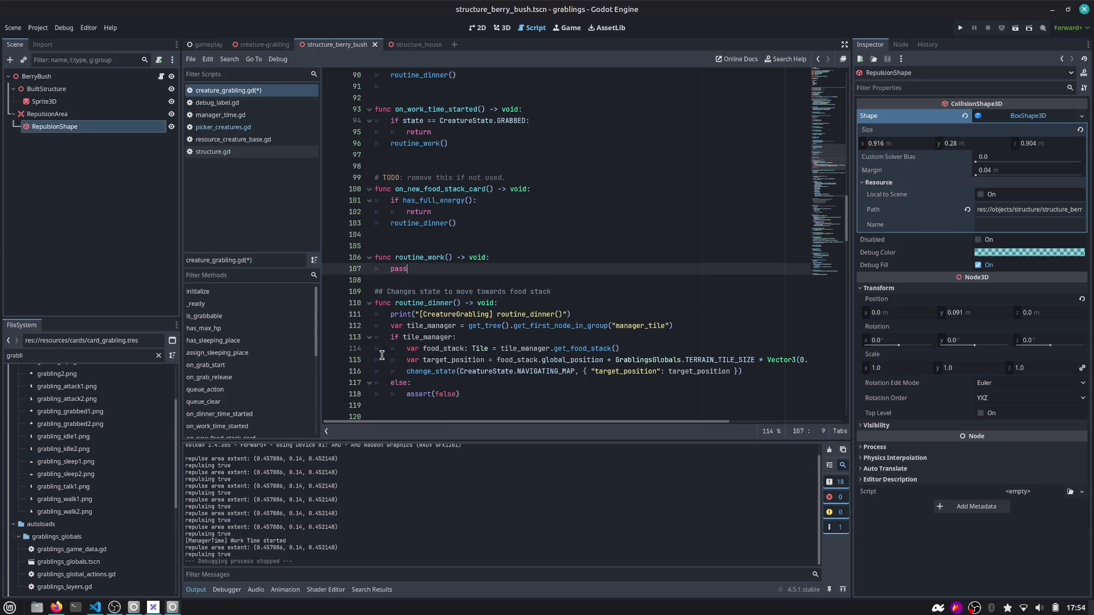
key("Down")
key("Return")
key("Up")
key("Up")
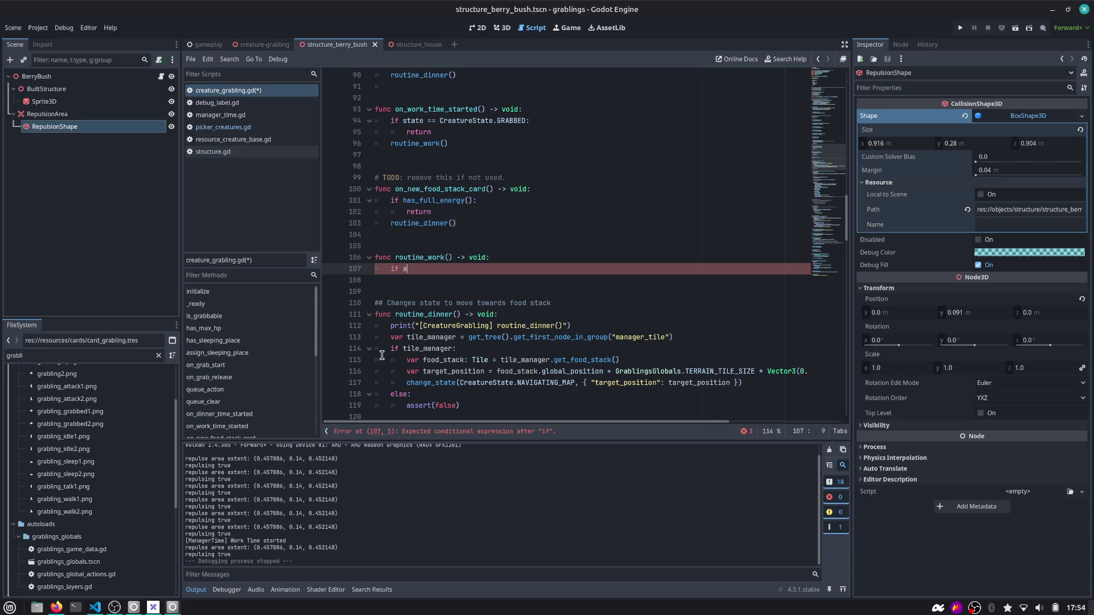
Make routine_work call change_state(CreatureState.WORKING, {"assigned_structure": assigned_structure}) when a structure is assigned
type("ssi")
key("Return")
key("Return")
type("change")
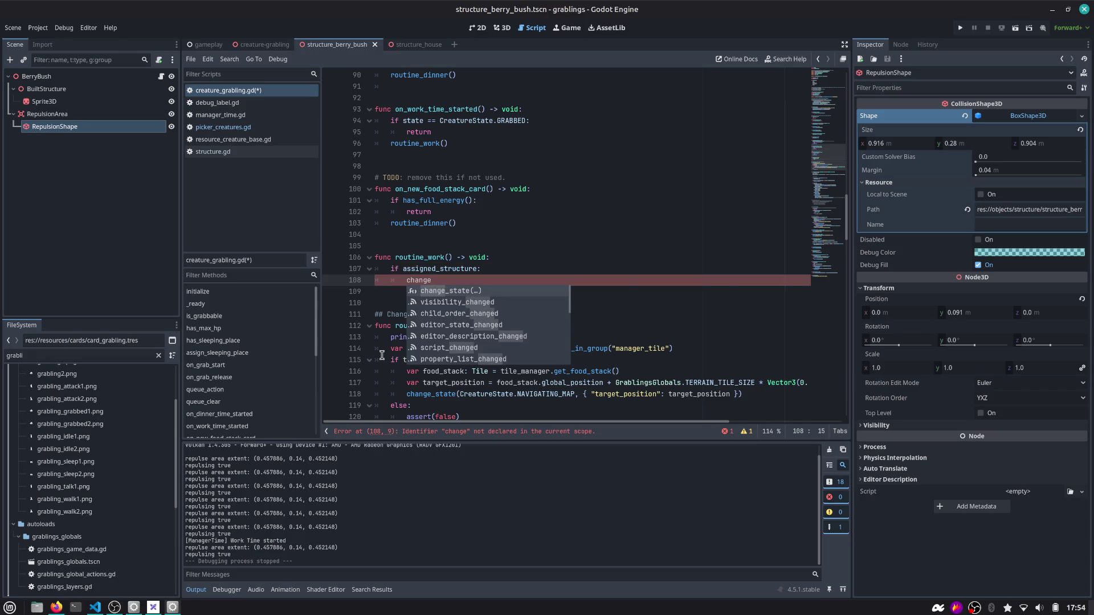
key("Return")
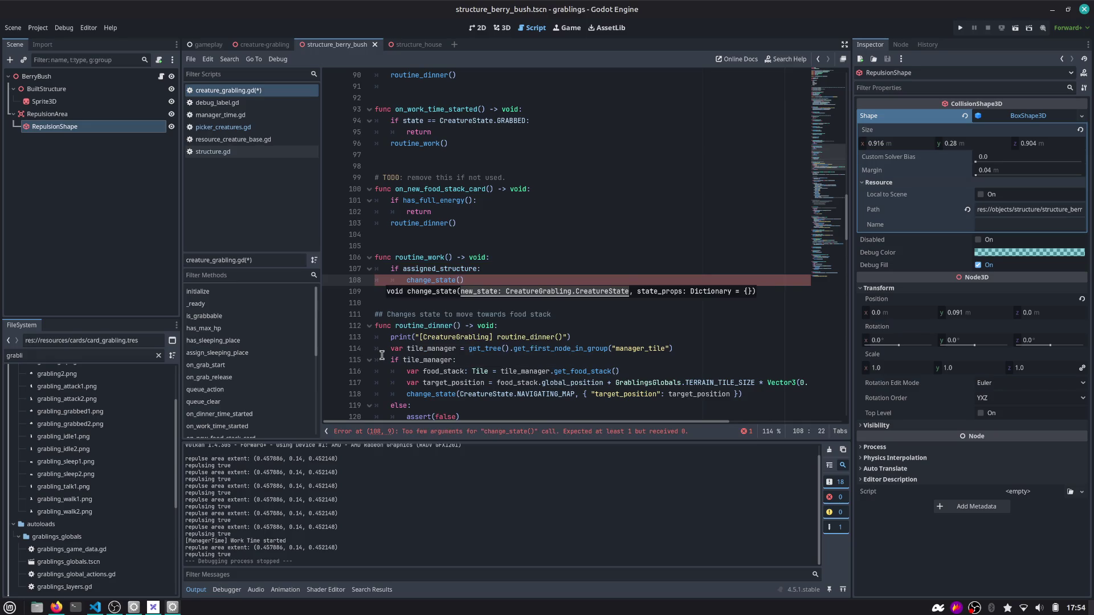
key("Return")
type(".")
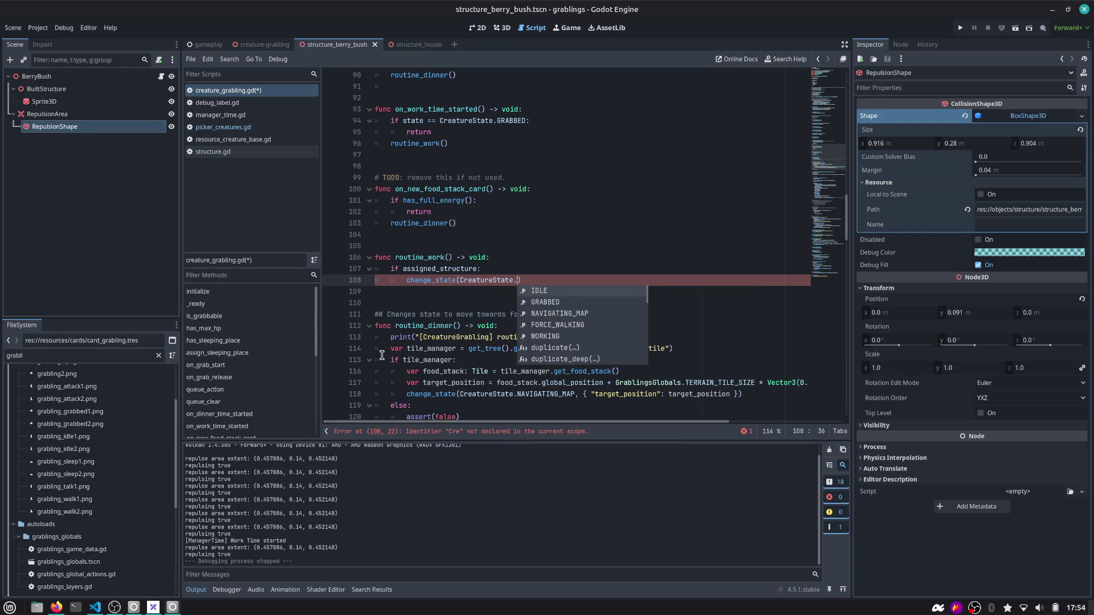
type("W")
key("Return")
type(", {assi")
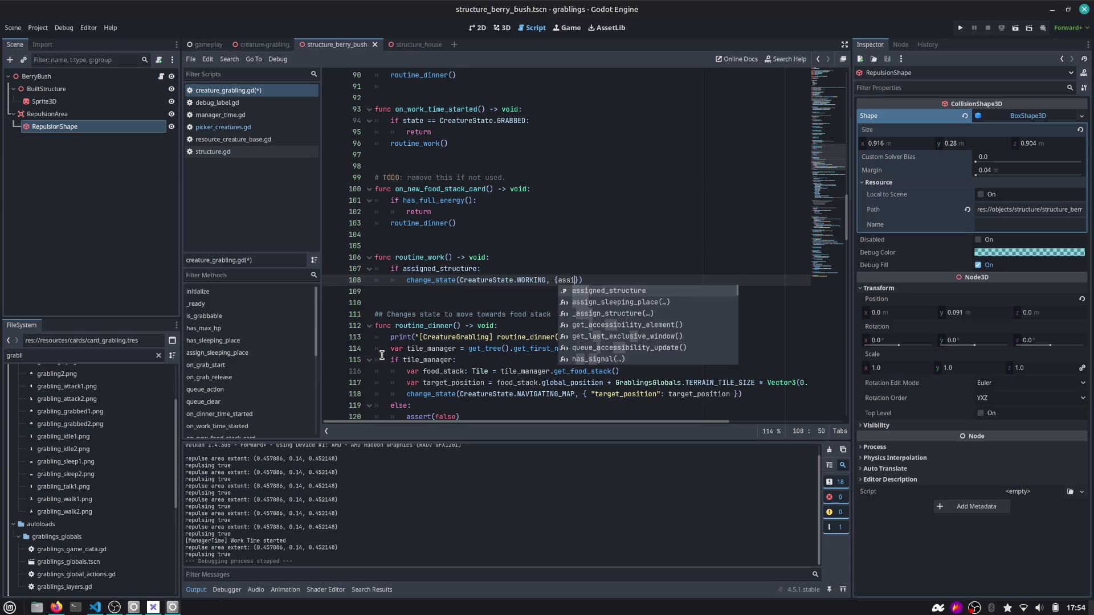
key("Return")
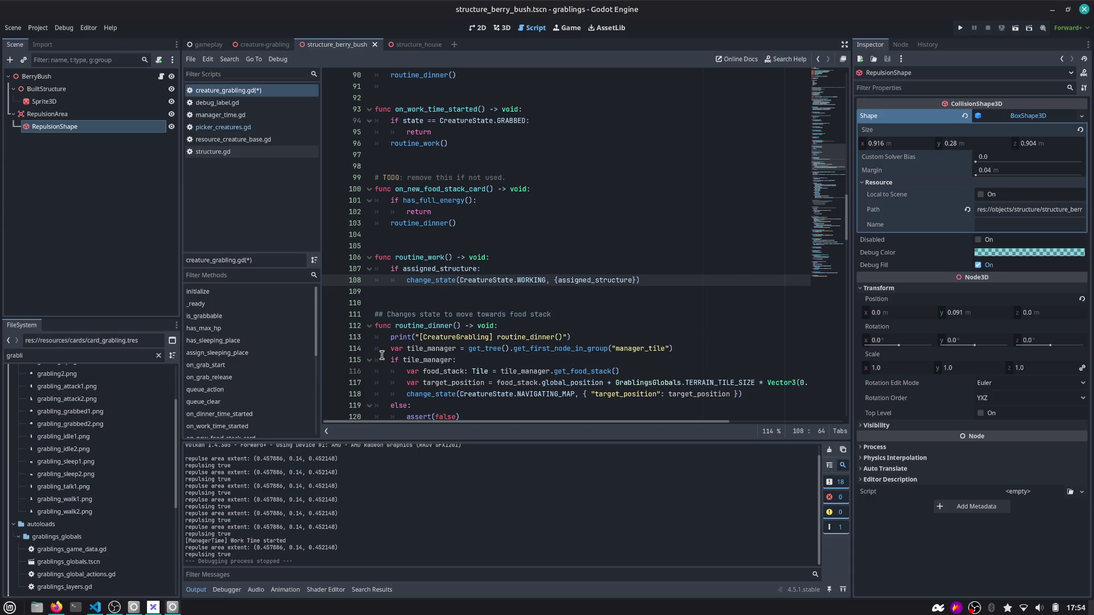
key("Return")
type("\"assigned_structure\":")
key("ctrl+Right")
Save the script and step through the change_state matches to inspect its state_props parameter
type("\"")
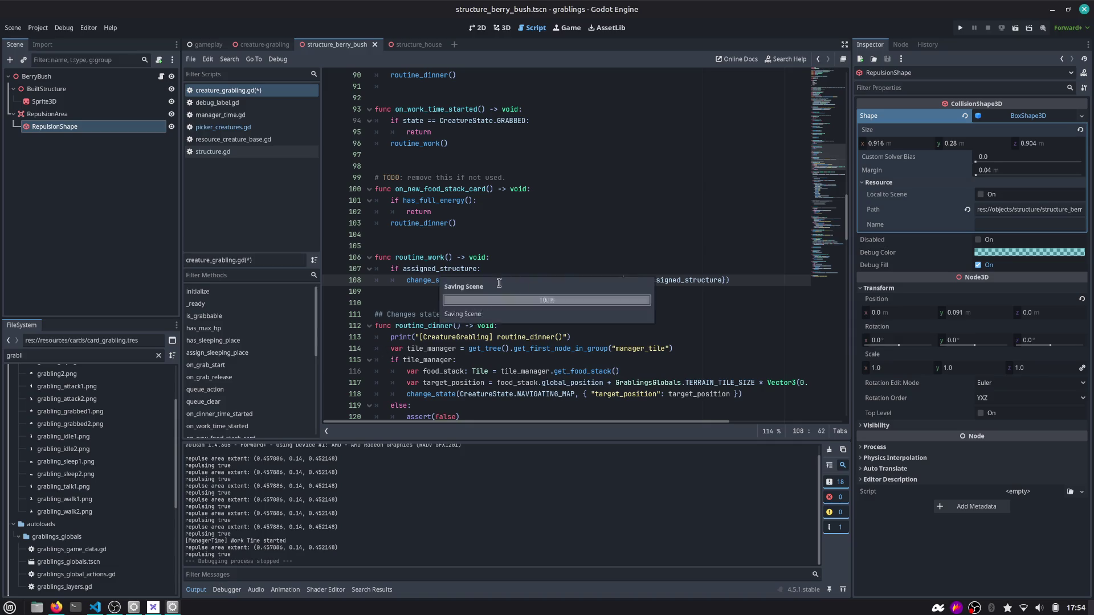
key("ctrl+s")
double_click(444, 280)
key("ctrl+f")
key("Return")
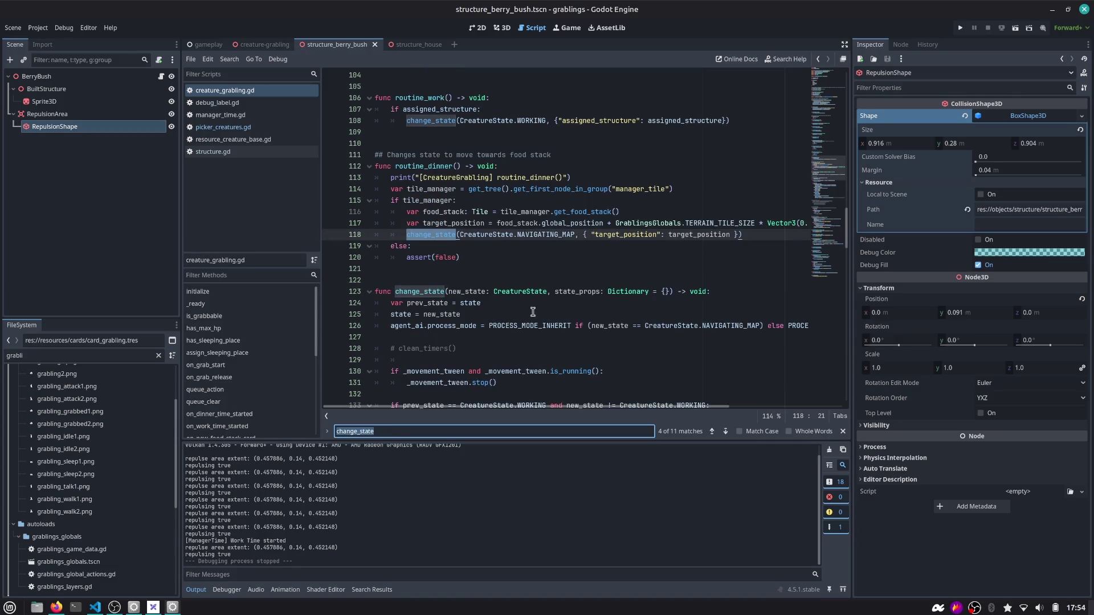
key("Return")
key("Return")
key("Return")
key("Return")
key("Return")
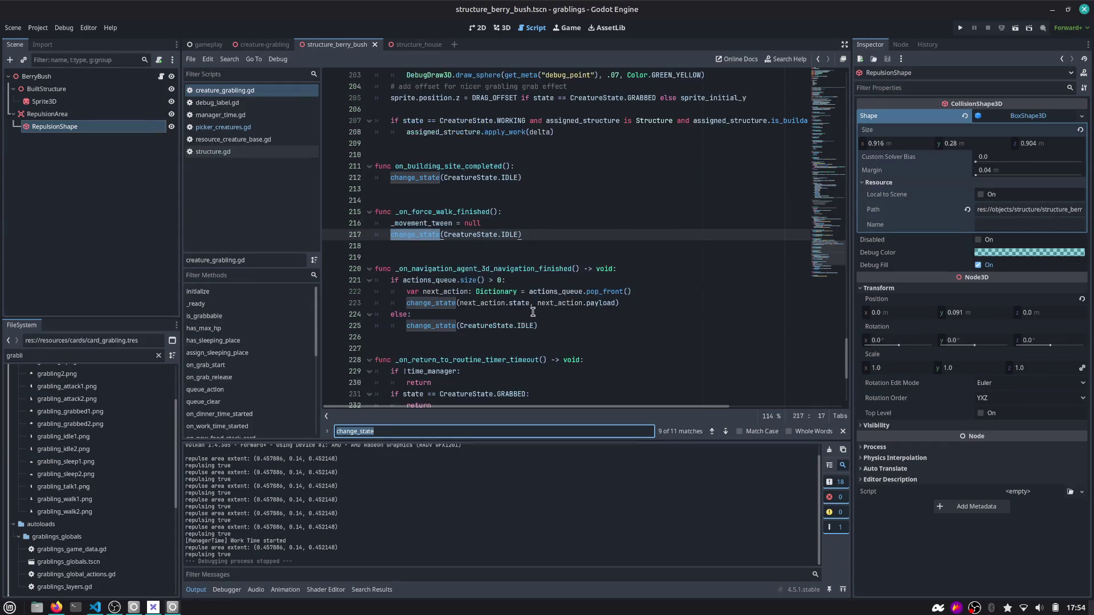
key("Return")
key("Return")
key("Return")
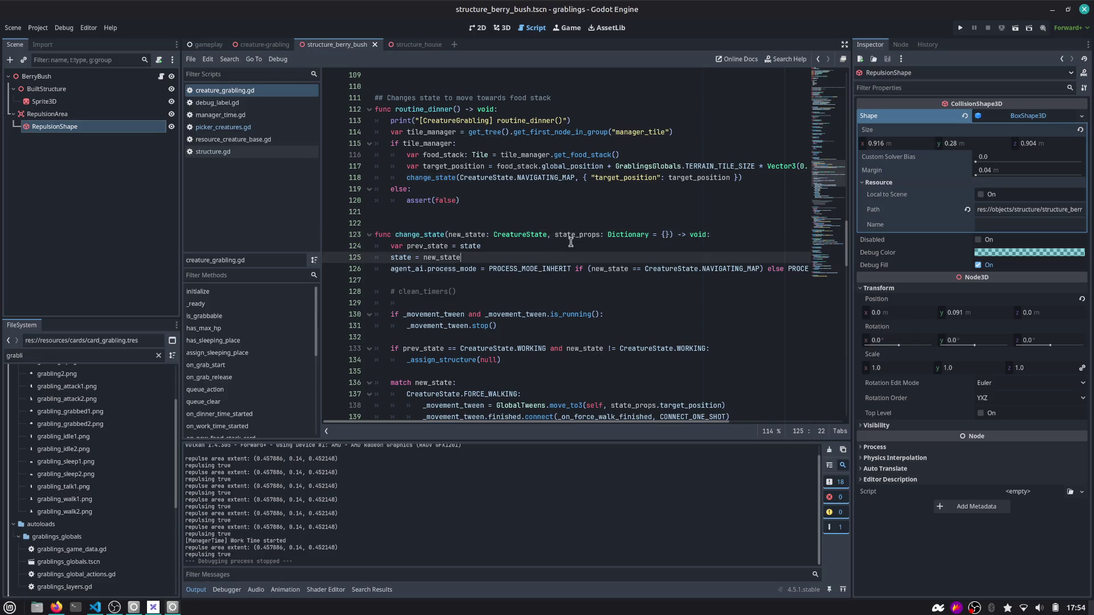
left_click(600, 234)
scroll(463, 270, "down", 3)
Find where WORKING uses assigned_structure, then inspect line 117 of picker_creatures.gd
key("ctrl+f")
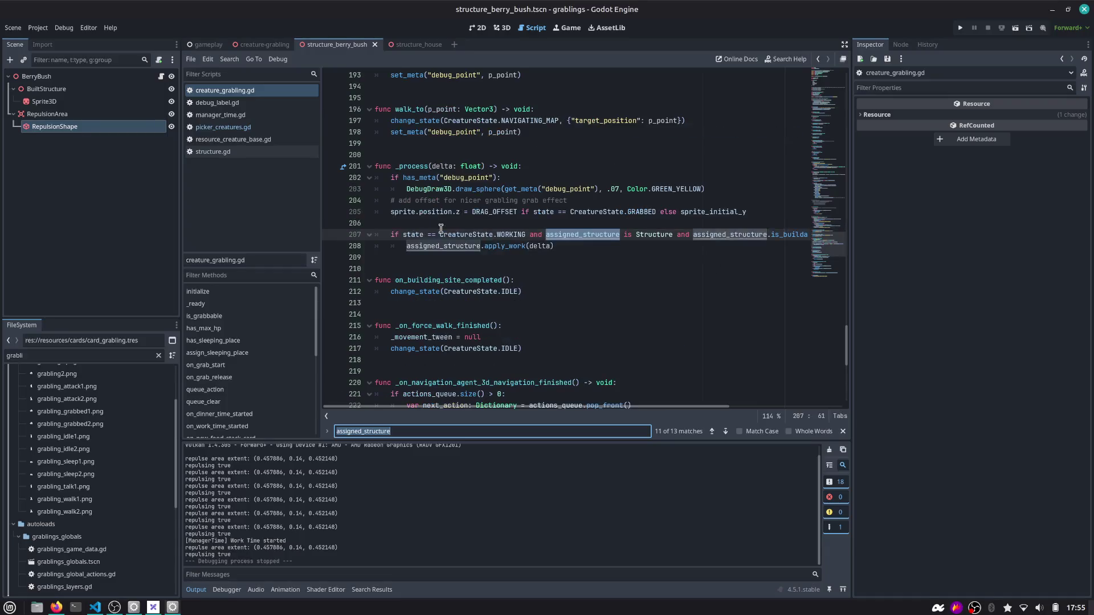
key("Return")
key("Return")
key("Return")
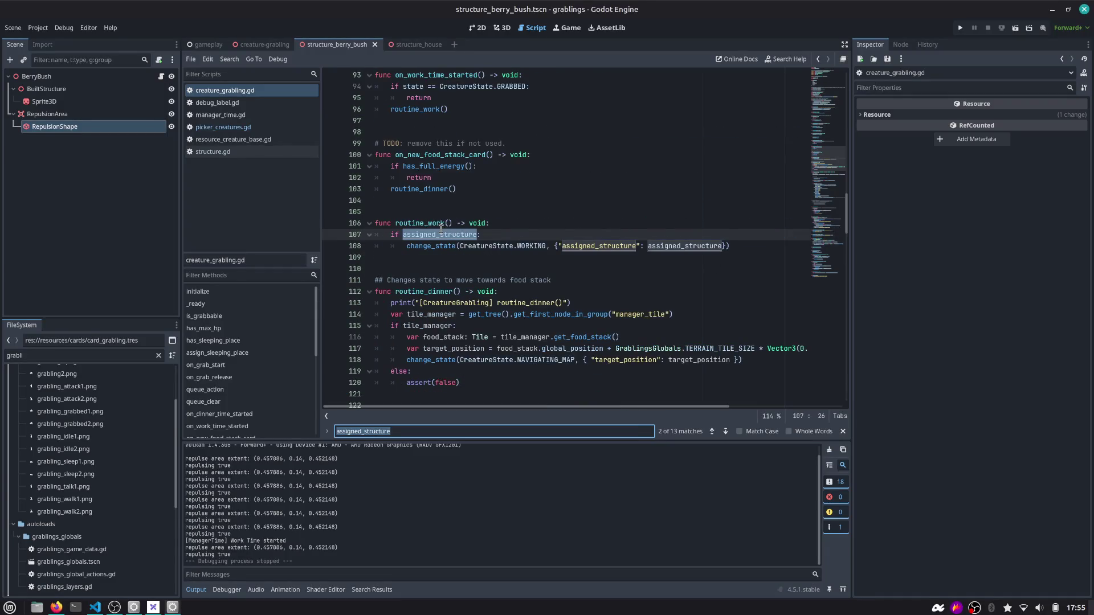
key("Return")
key("Return")
key("Return")
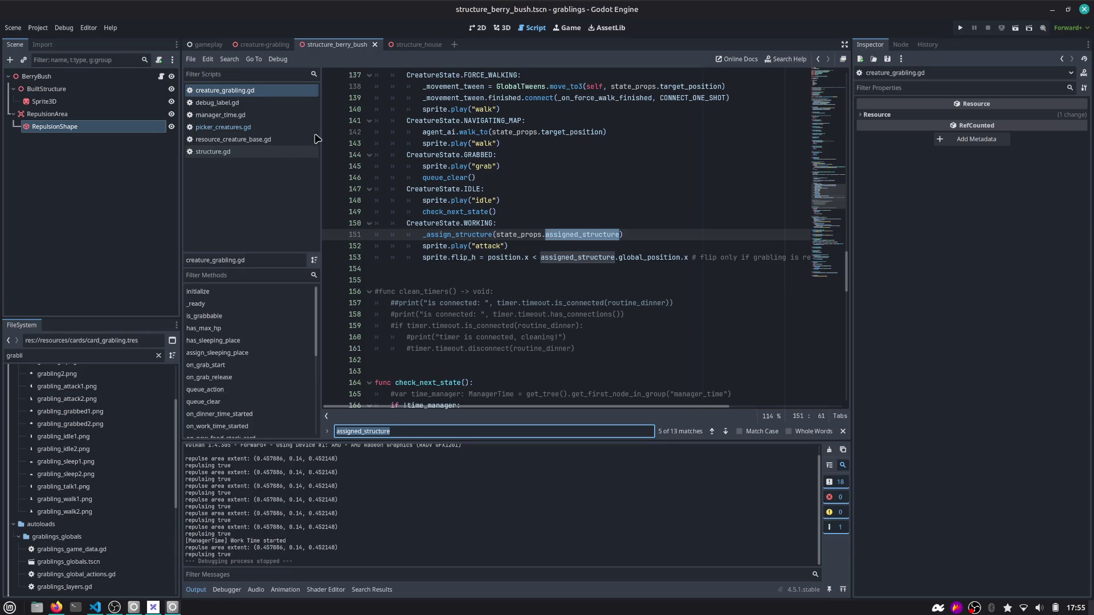
left_click(228, 126)
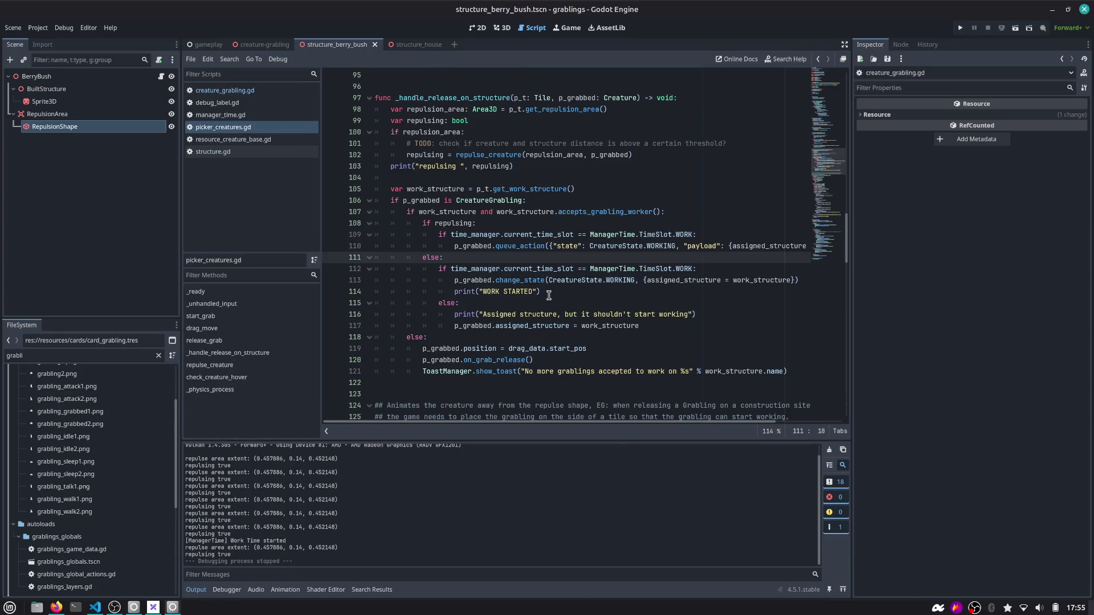
double_click(475, 326)
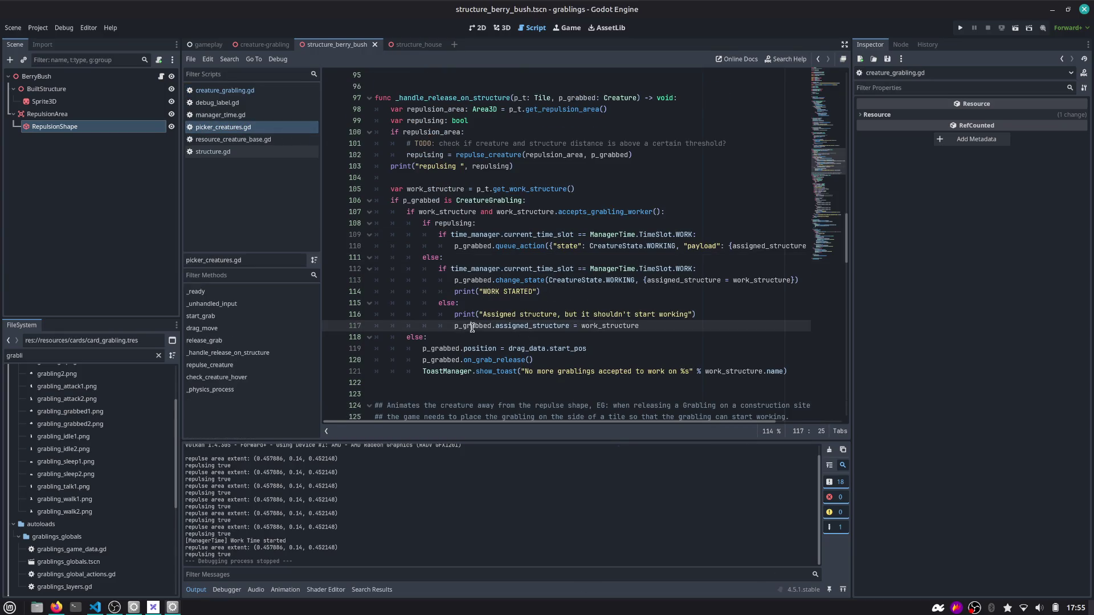
double_click(529, 326)
Change line 117 to p_grabbed._assign_structure(work_structure)
key("Left")
key("ctrl+shift+Right")
type("_assign_structure")
key("Delete")
key("Delete")
key("Delete")
type("(")
double_click(562, 326)
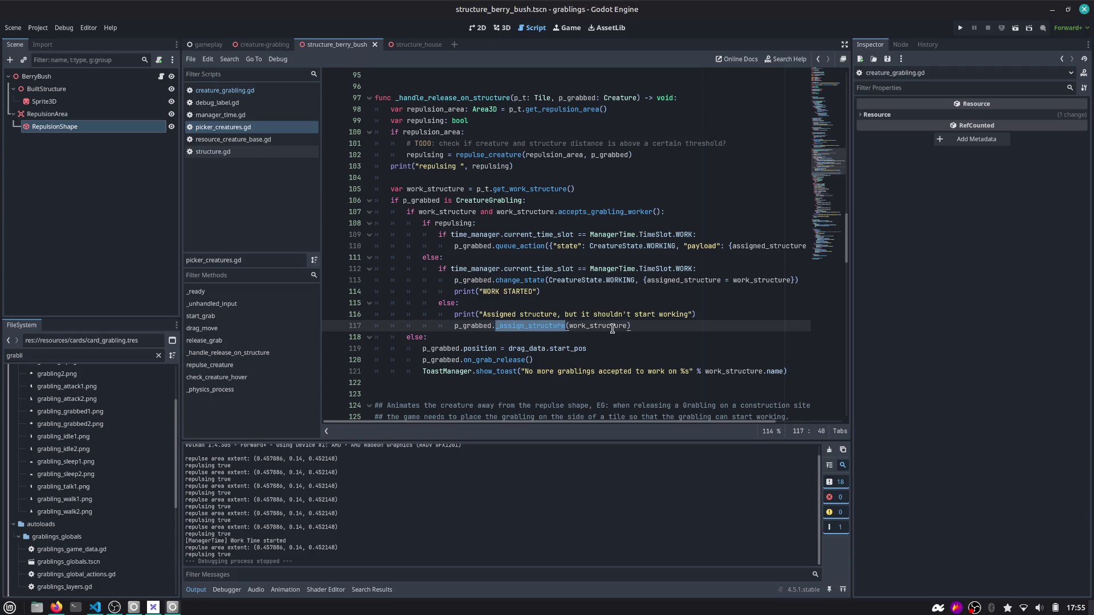
left_click(705, 315)
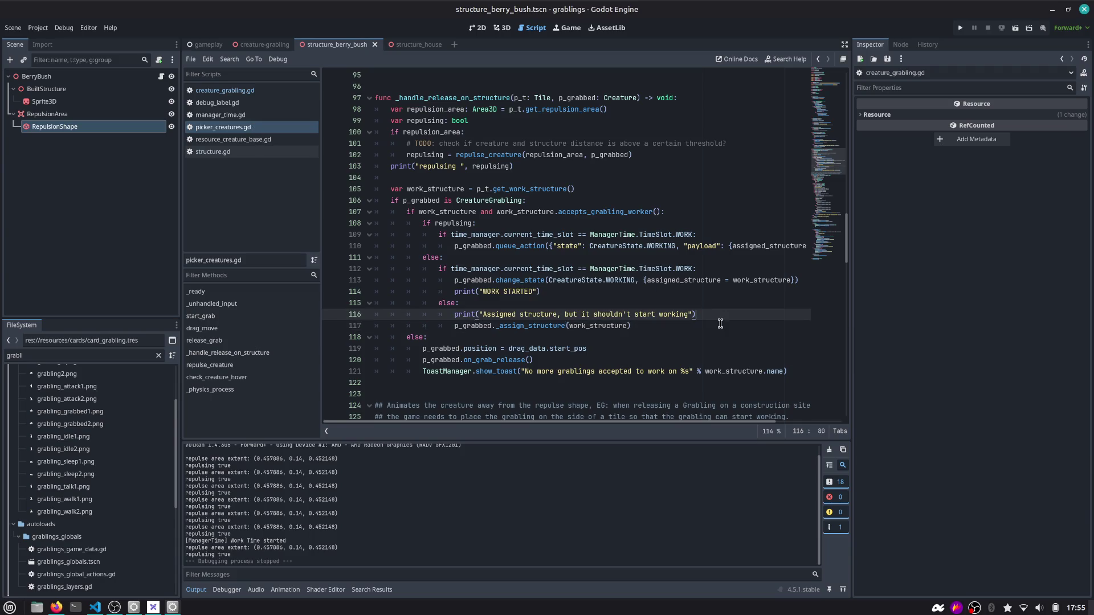
Run the project at x5 time scale, then return to the script
left_click(958, 28)
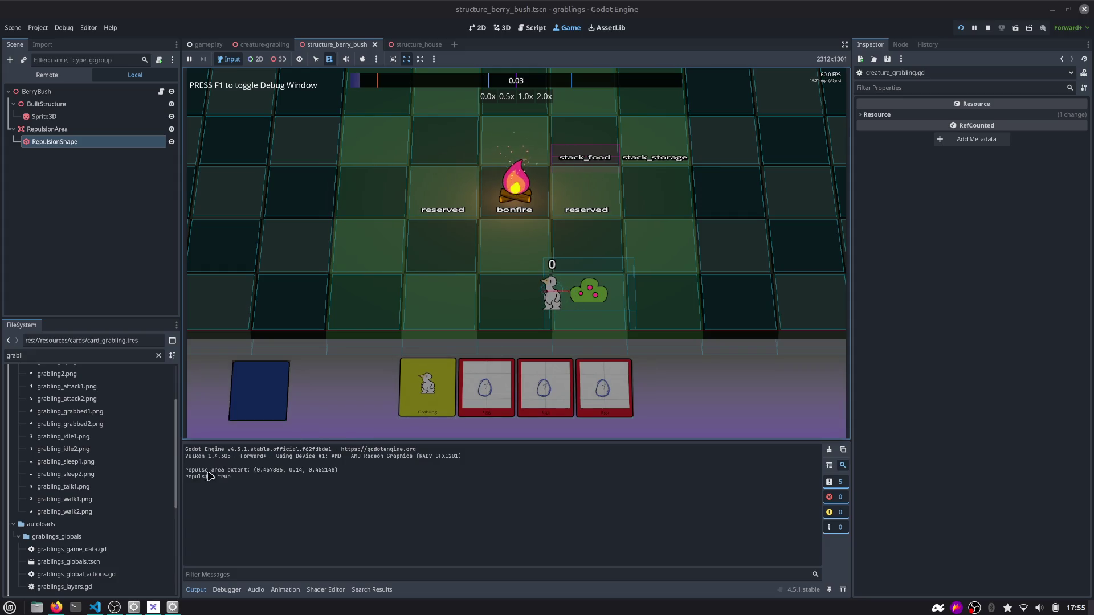
key("5")
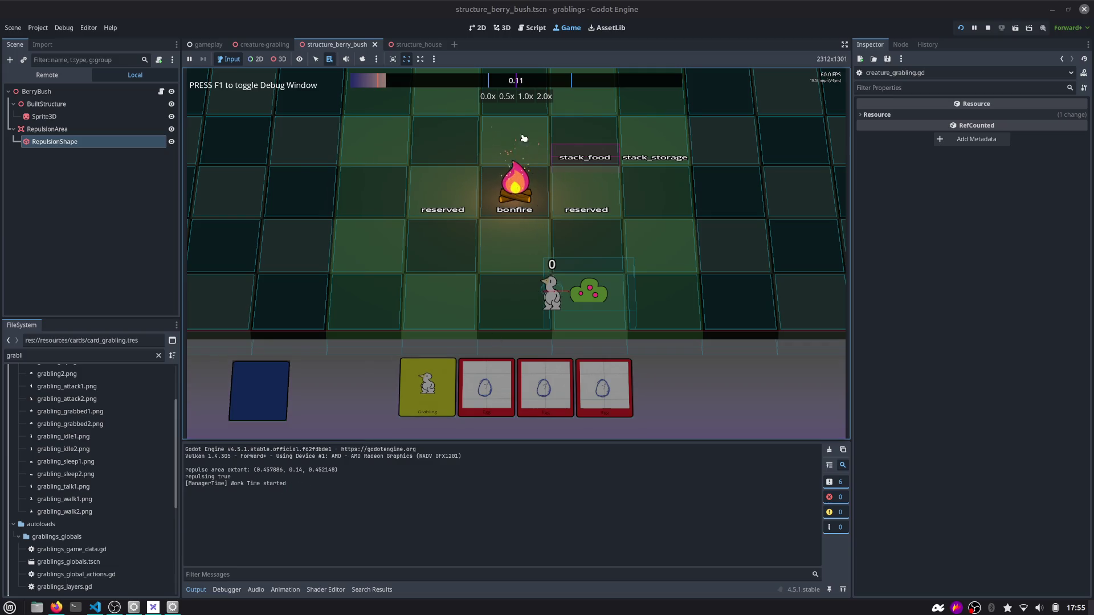
left_click(535, 27)
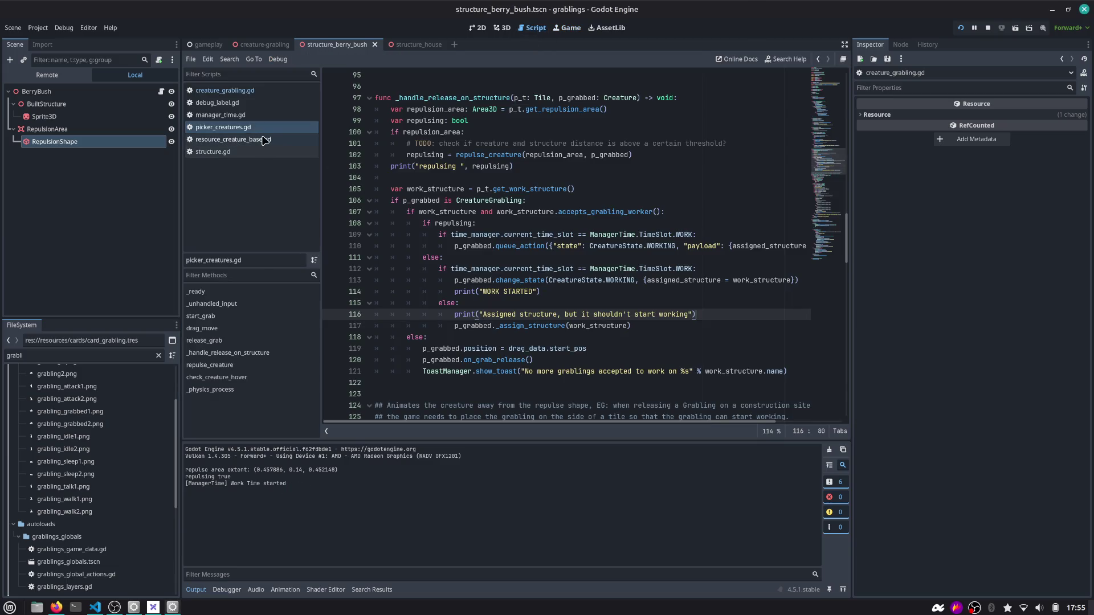
In creature_grabling.gd, follow work_time_started through on_work_time_started to routine_work's definition
left_click(226, 91)
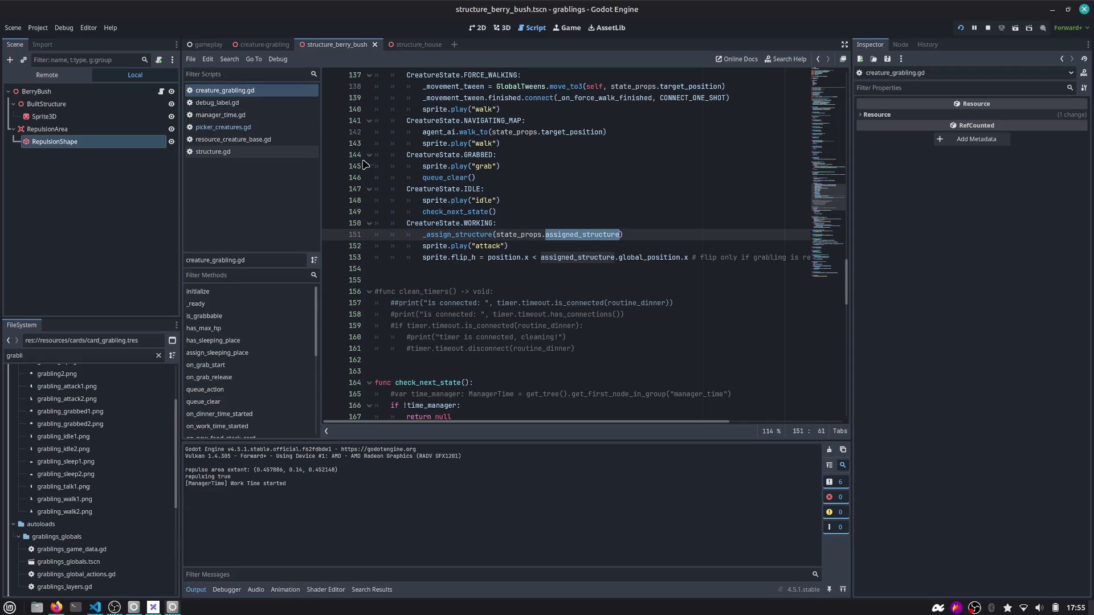
double_click(477, 235)
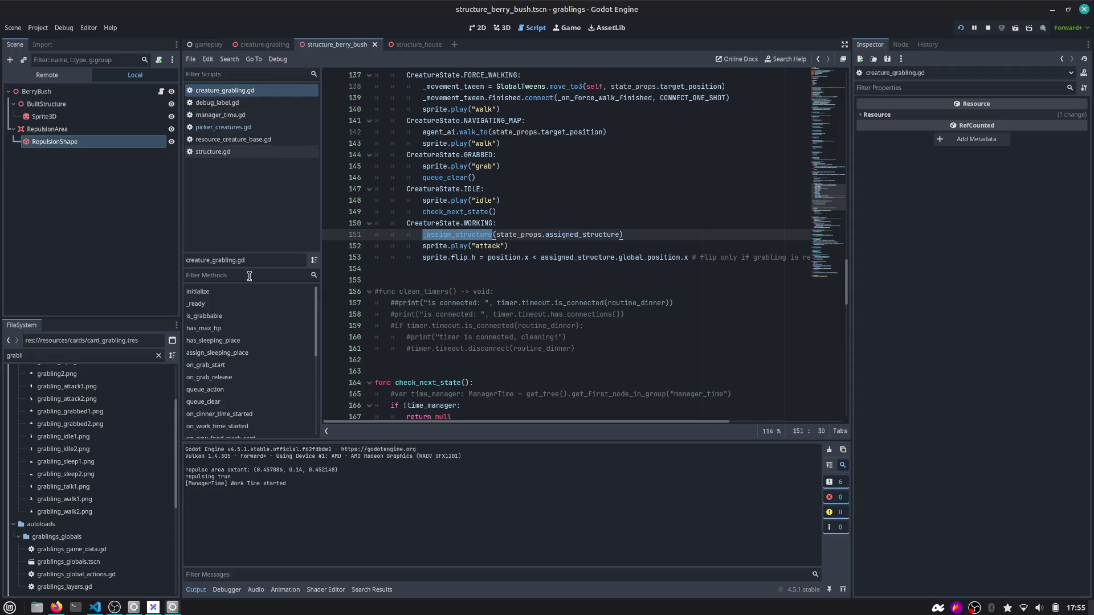
left_click_drag(837, 199, 832, 68)
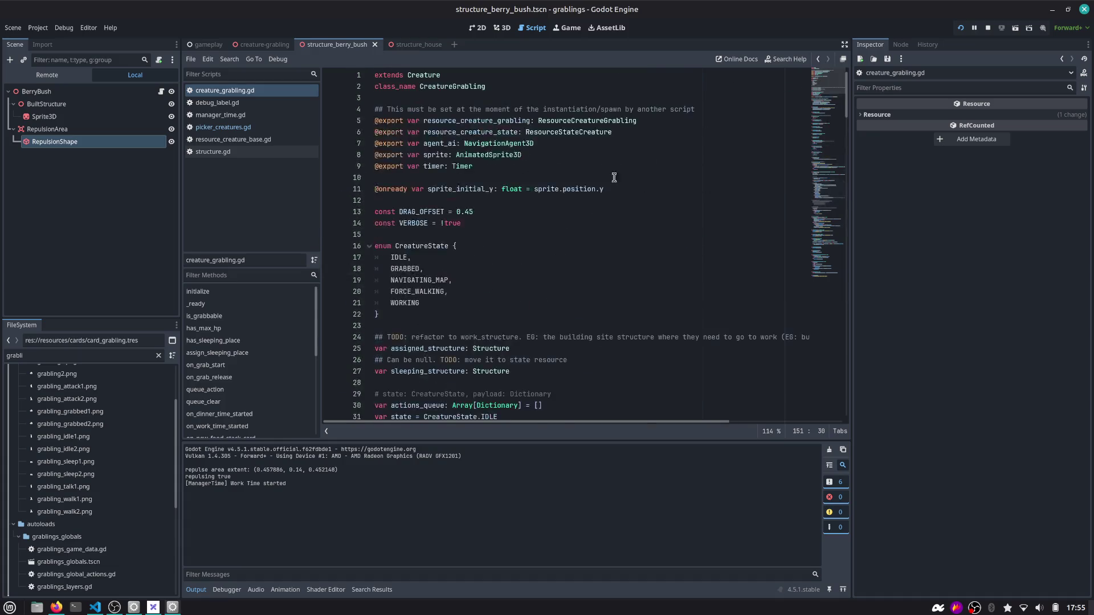
scroll(616, 179, "down", 7)
scroll(436, 302, "down", 2)
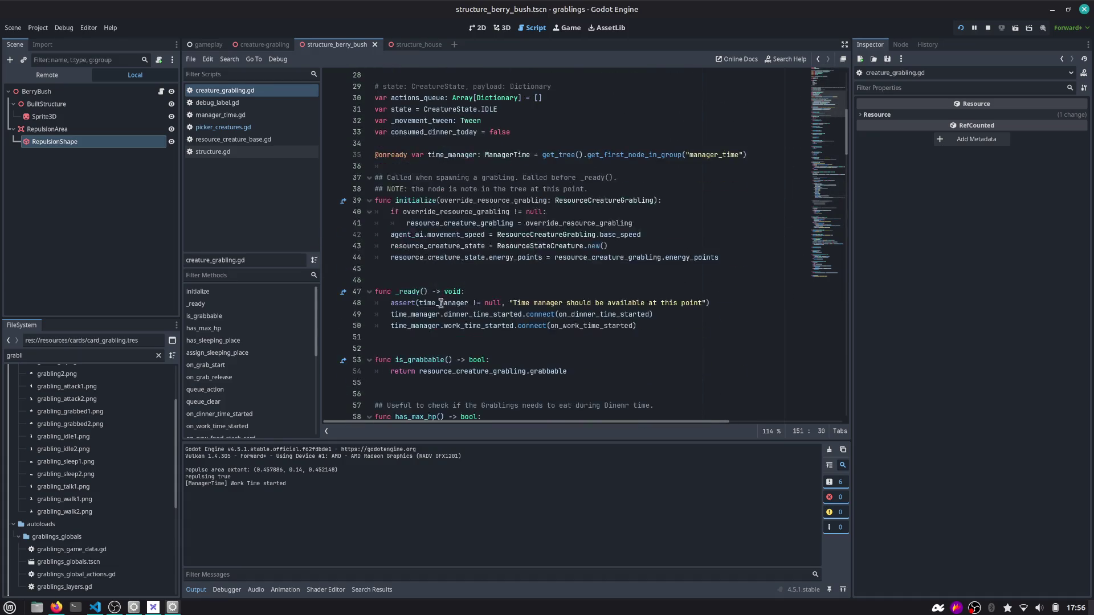
left_click(436, 325)
left_click(573, 326, "ctrl")
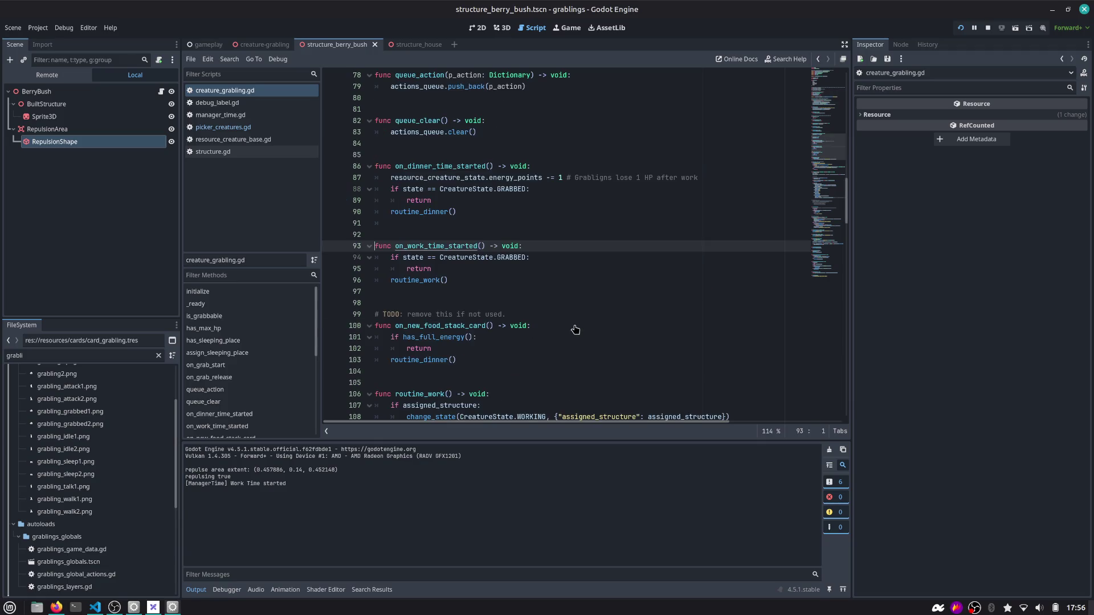
left_click(462, 280)
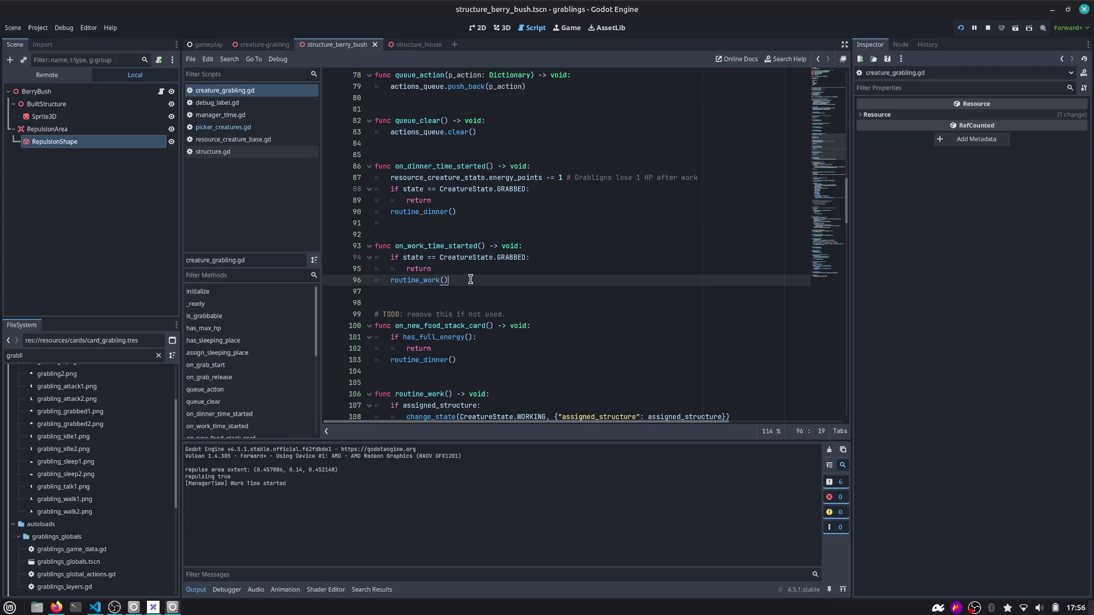
key("Up")
key("Return")
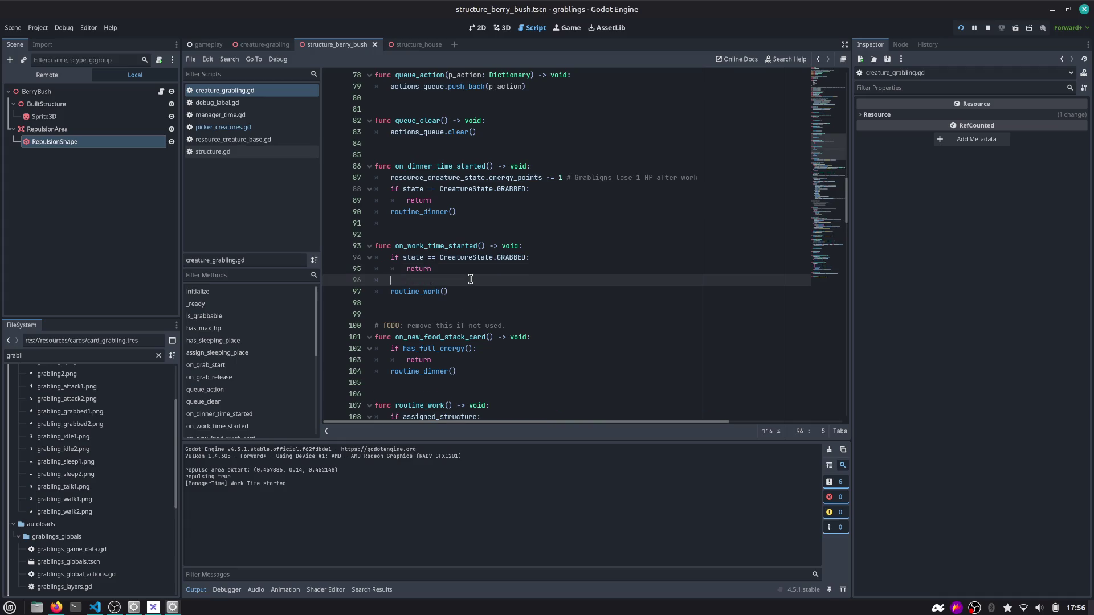
key("ctrl+z")
double_click(421, 280)
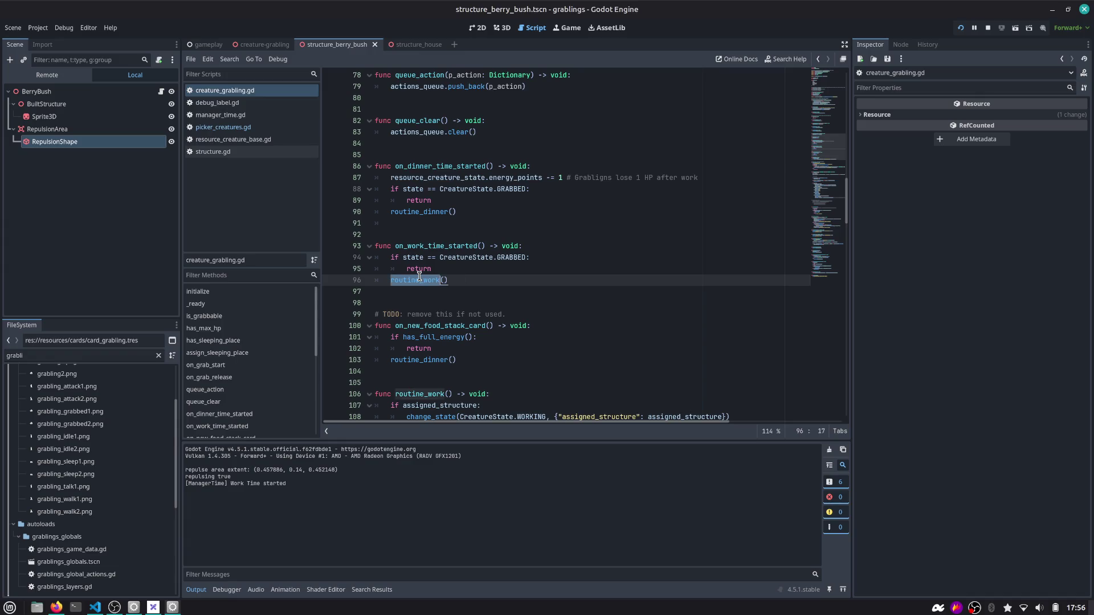
scroll(422, 280, "down", 3)
left_click(424, 325)
Insert print("[CreatureGrabling] routine_work()") as routine_work's first line and save
double_click(429, 292)
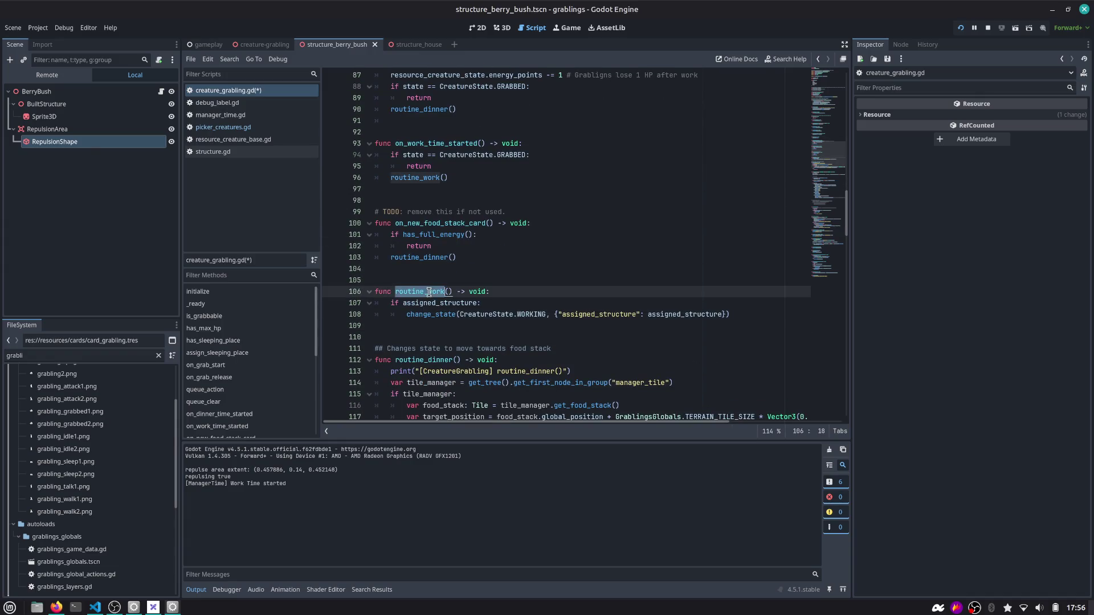
left_click(515, 305)
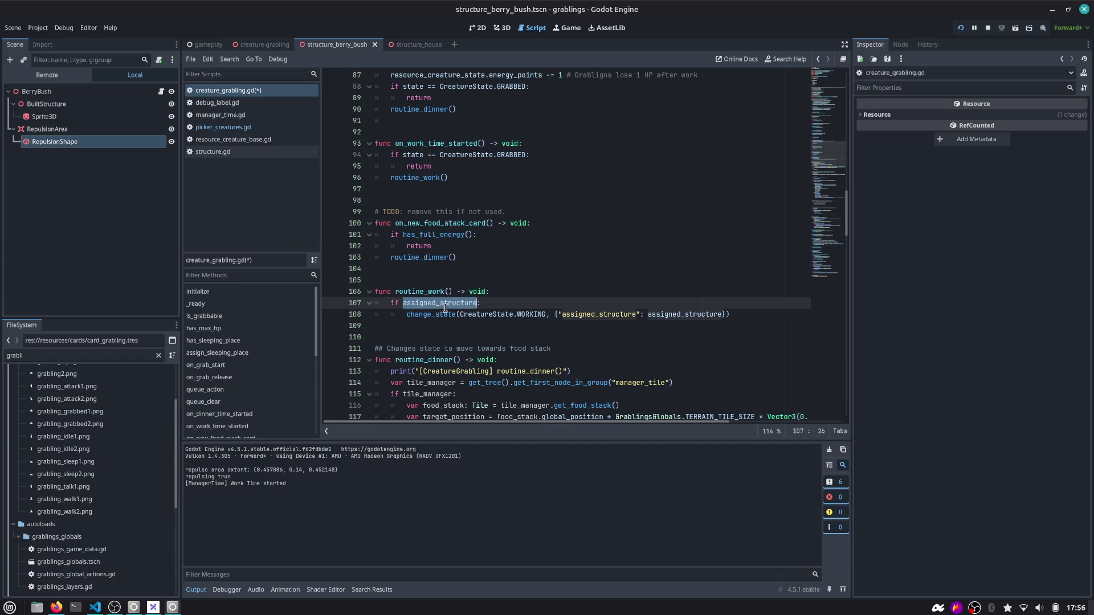
key("ctrl+shift+Left")
key("ctrl+shift+Return")
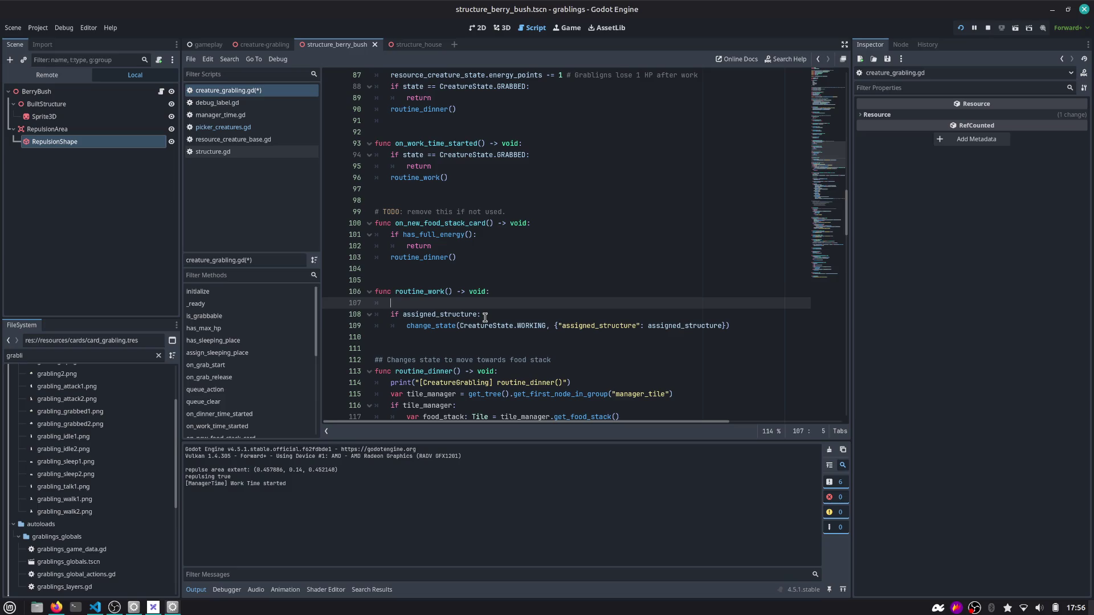
type("print(\"")
key("Down")
key("Down")
key("Down")
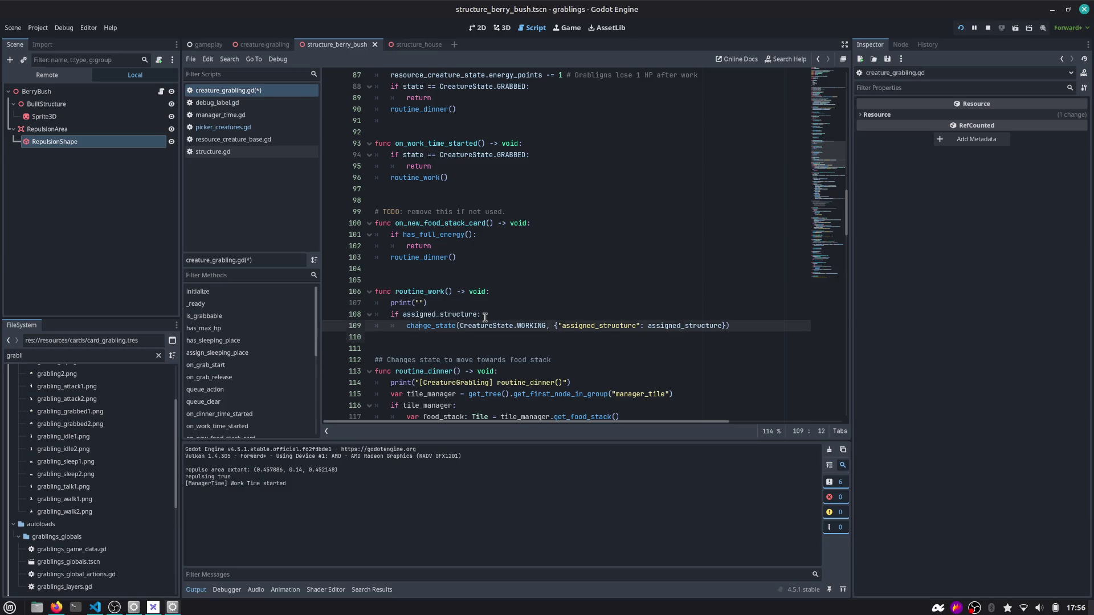
key("Up")
key("Up")
key("Up")
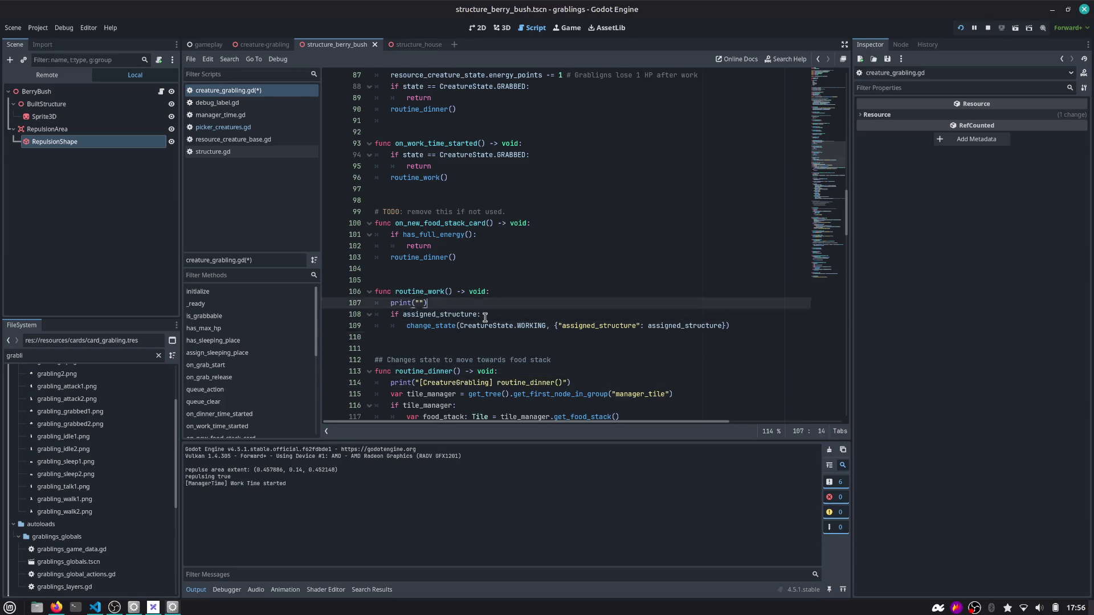
key("ctrl+v")
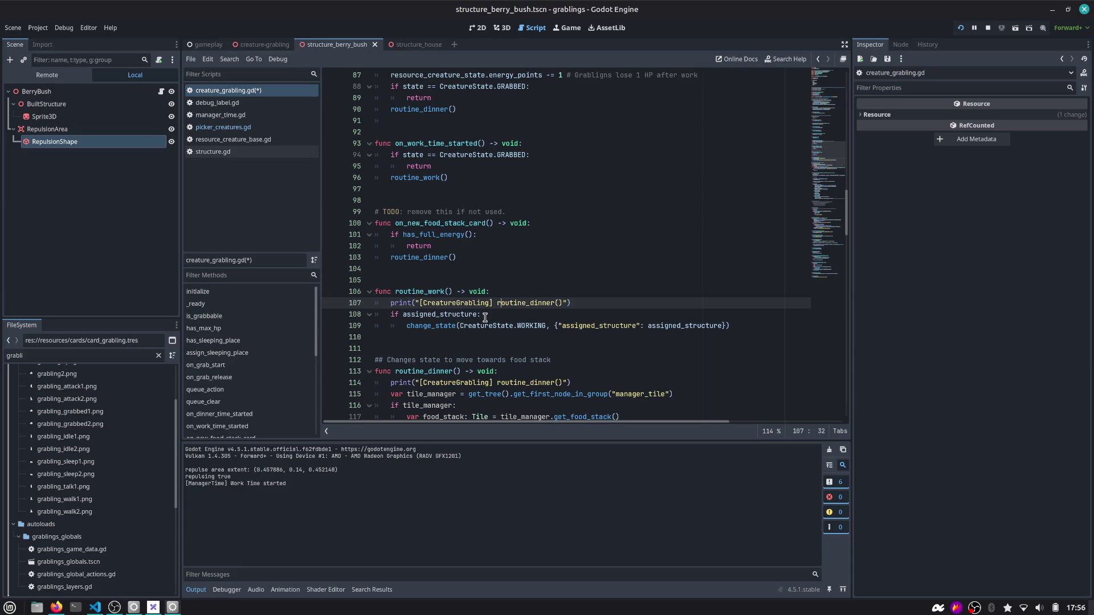
key("ctrl+shift+Right")
type("work")
key("ctrl+s")
Add assigned_structure as a second print argument and run the project again
left_click(581, 297)
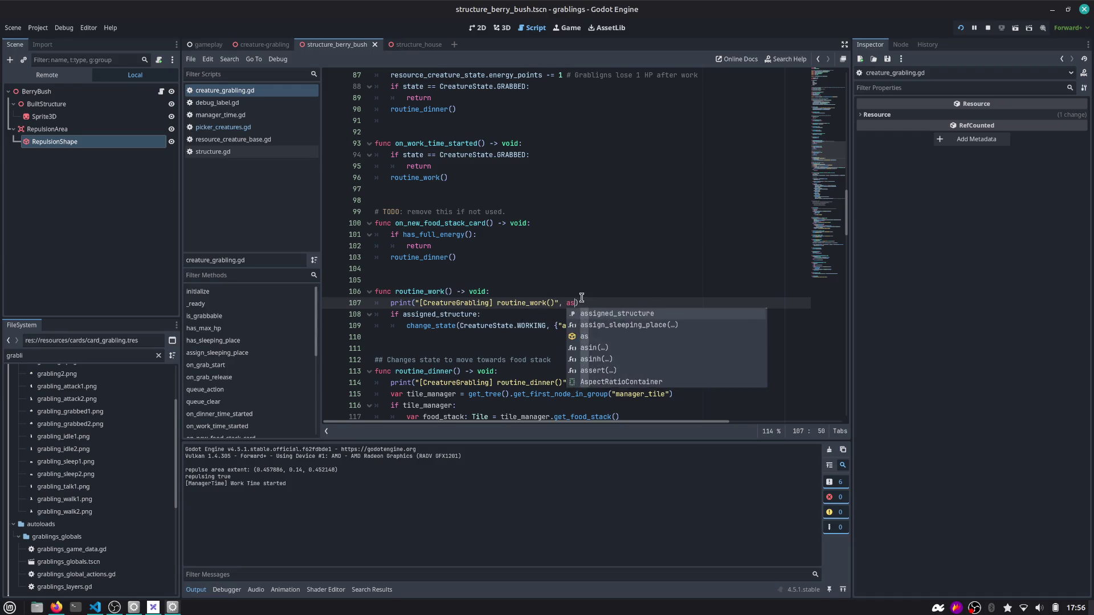
key("Return")
key("F5")
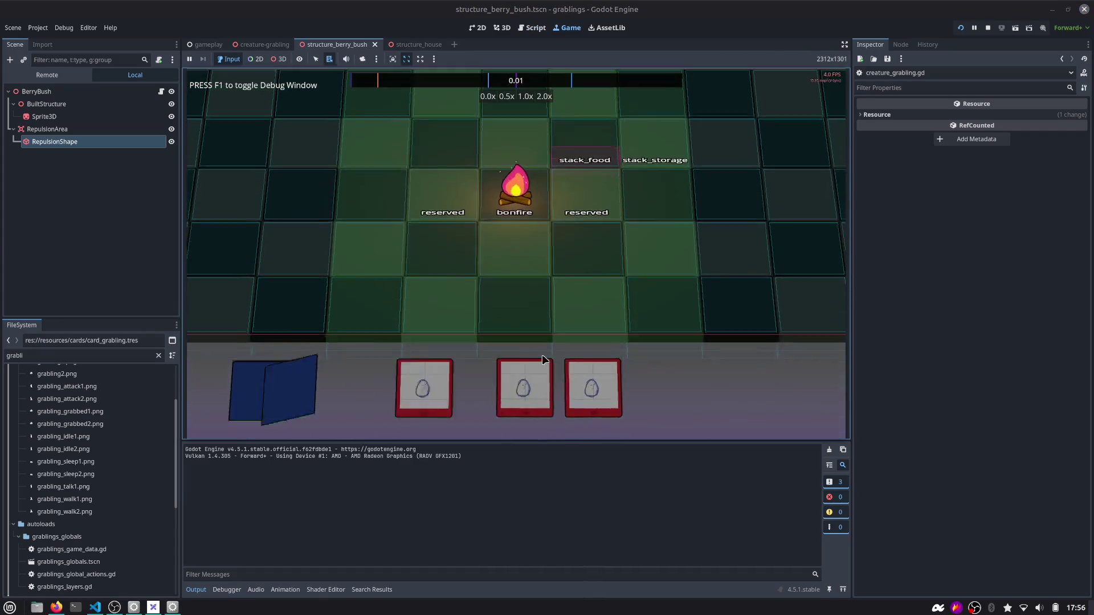
Play the berry bush and Grabbling cards, switch to 2.0x speed, then go back to creature_grabling.gd
left_click_drag(528, 309, 586, 234)
left_click_drag(486, 387, 516, 240)
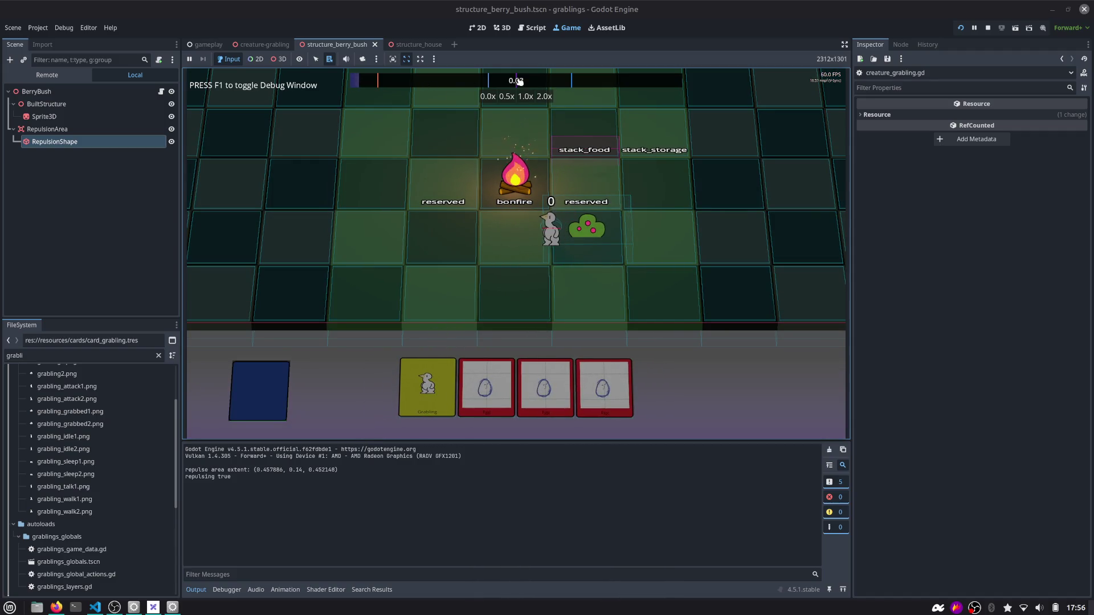
left_click(544, 97)
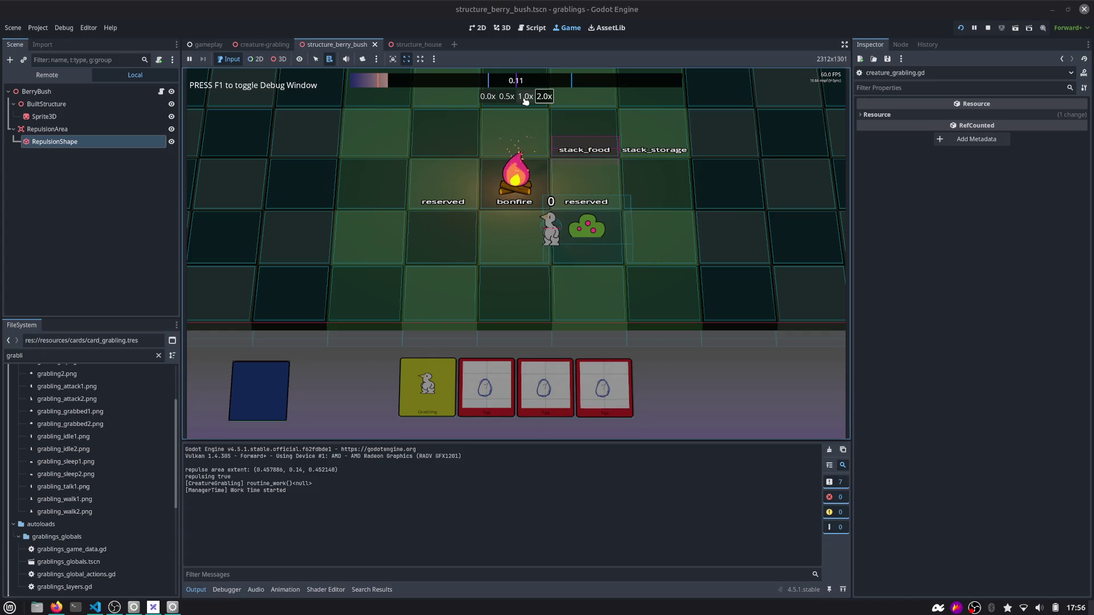
left_click(519, 31)
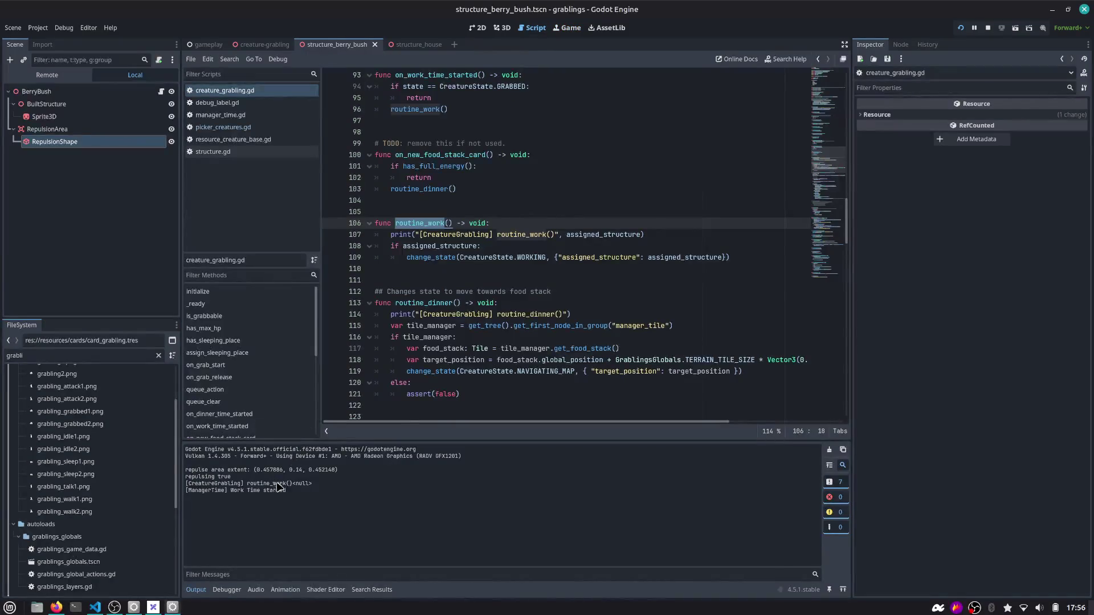
Search creature_grabling.gd for the uses of assigned_structure
left_click(579, 234)
double_click(579, 234)
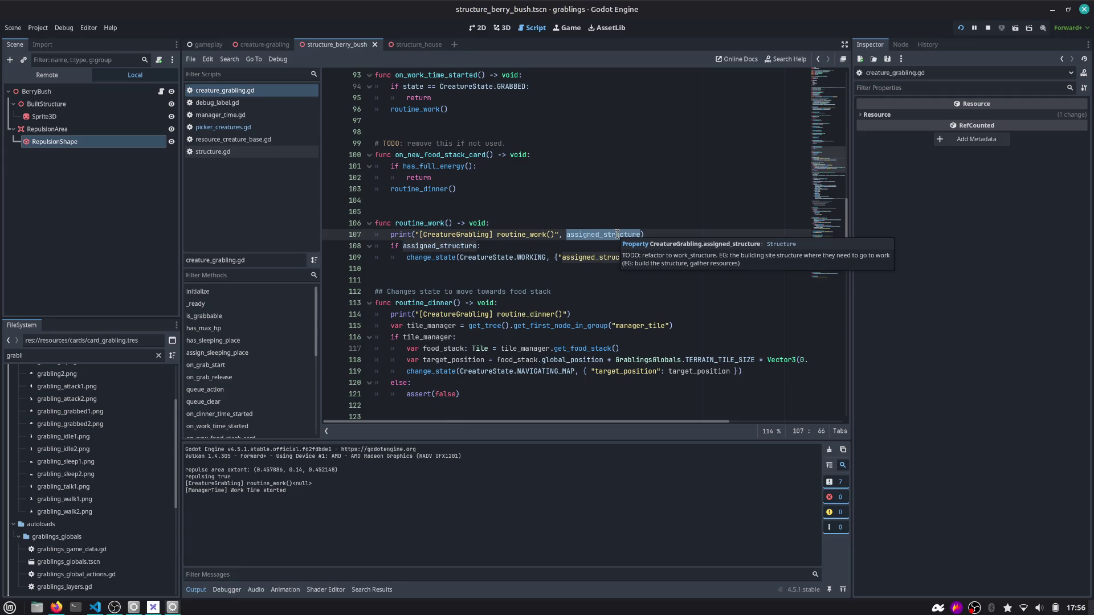
key("ctrl+f")
key("Return")
key("Return")
key("Return")
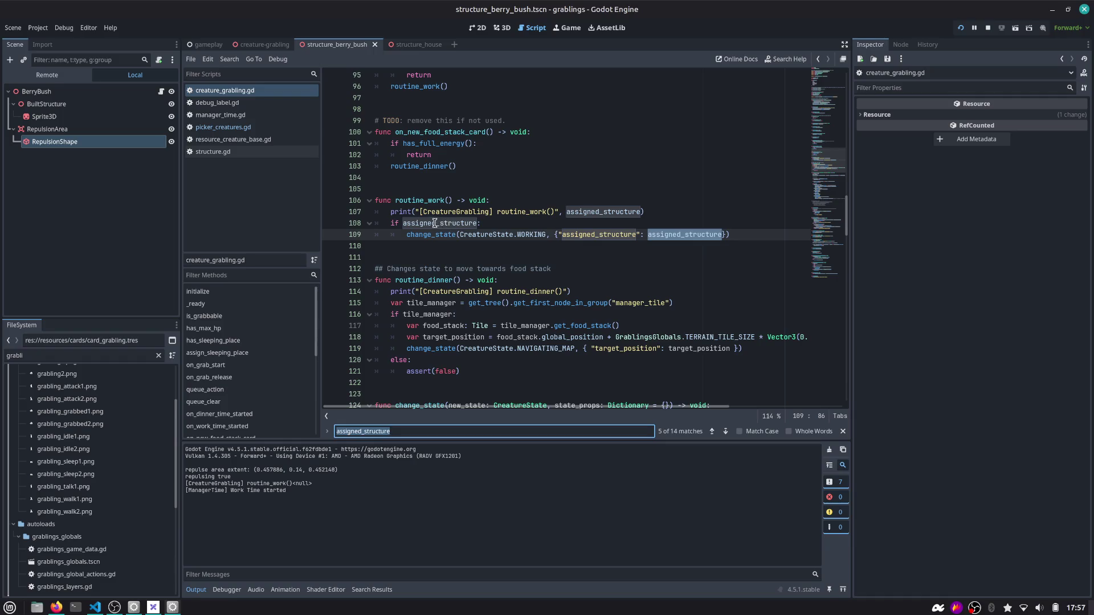
mouse_move(433, 224)
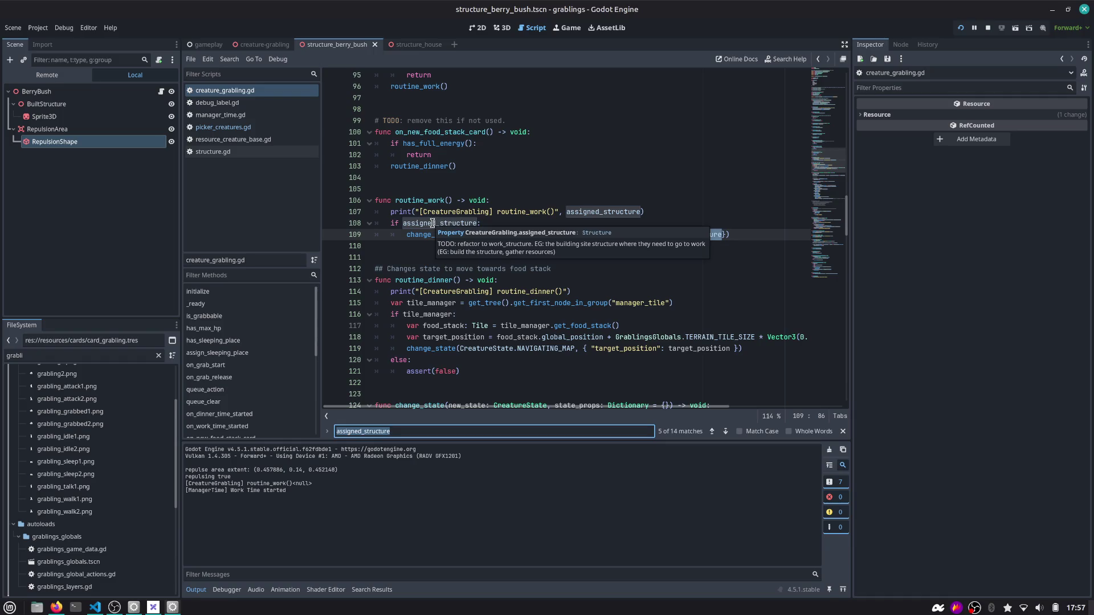
scroll(432, 224, "down", 7)
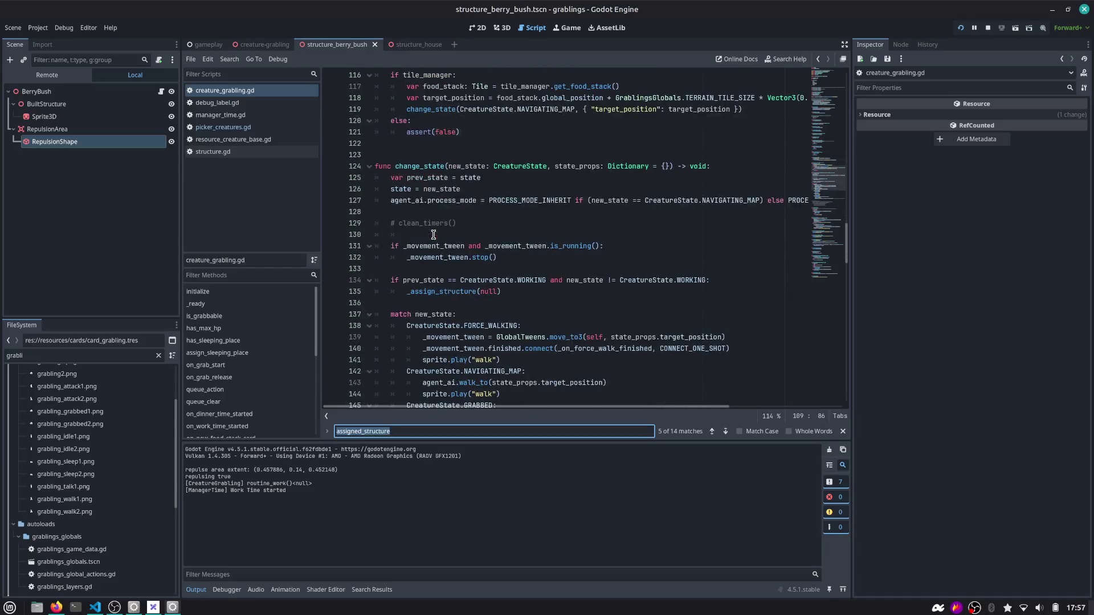
scroll(243, 288, "down", 1)
Filter methods by 'ass' and go to _assign_structure, placing the caret at line 177
left_click(243, 275)
type("ass")
left_click(211, 292)
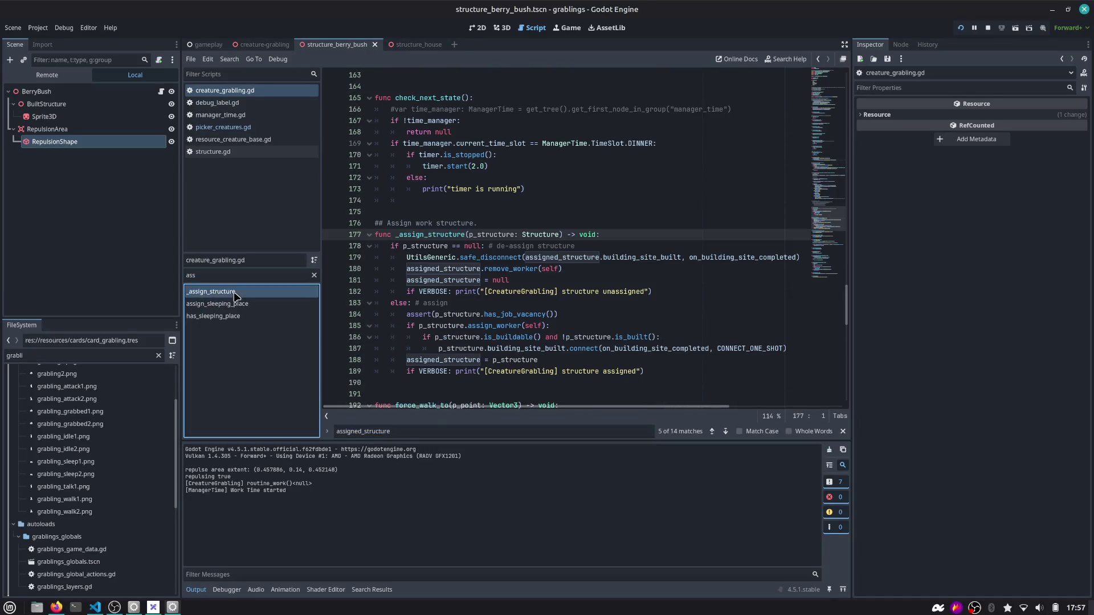
double_click(426, 235)
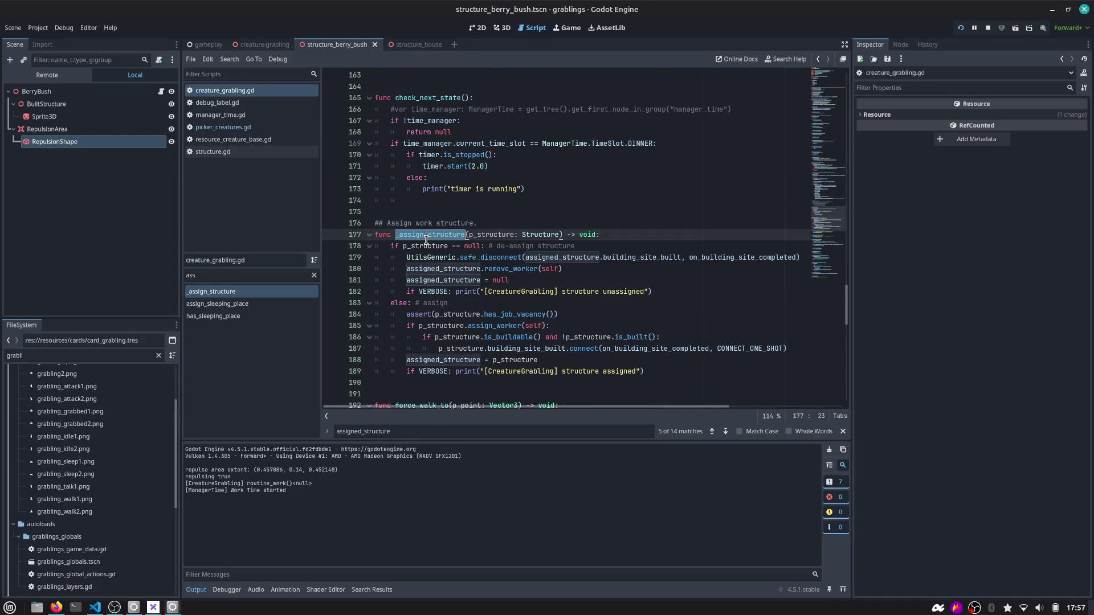
double_click(498, 234)
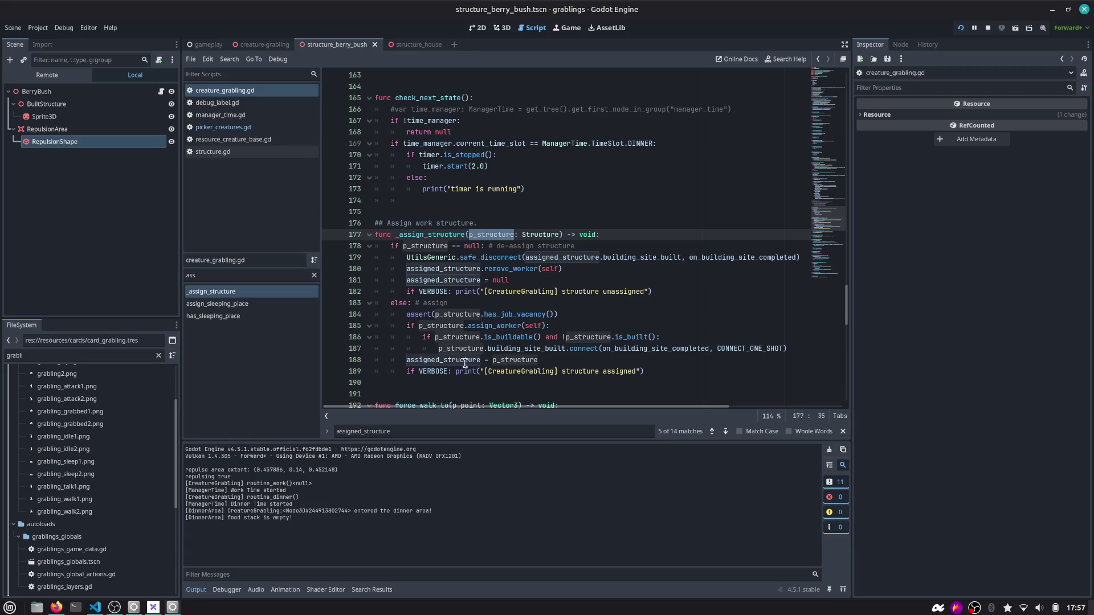
mouse_move(464, 363)
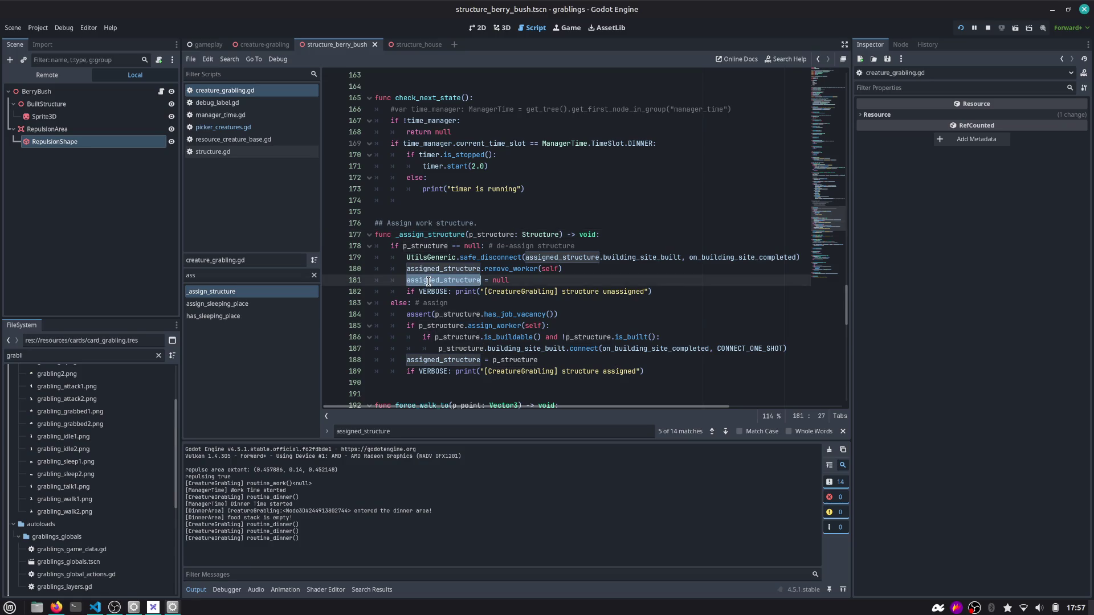
left_click(637, 233)
Add a breakpoint on line 178, the first line of _assign_structure
key("Return")
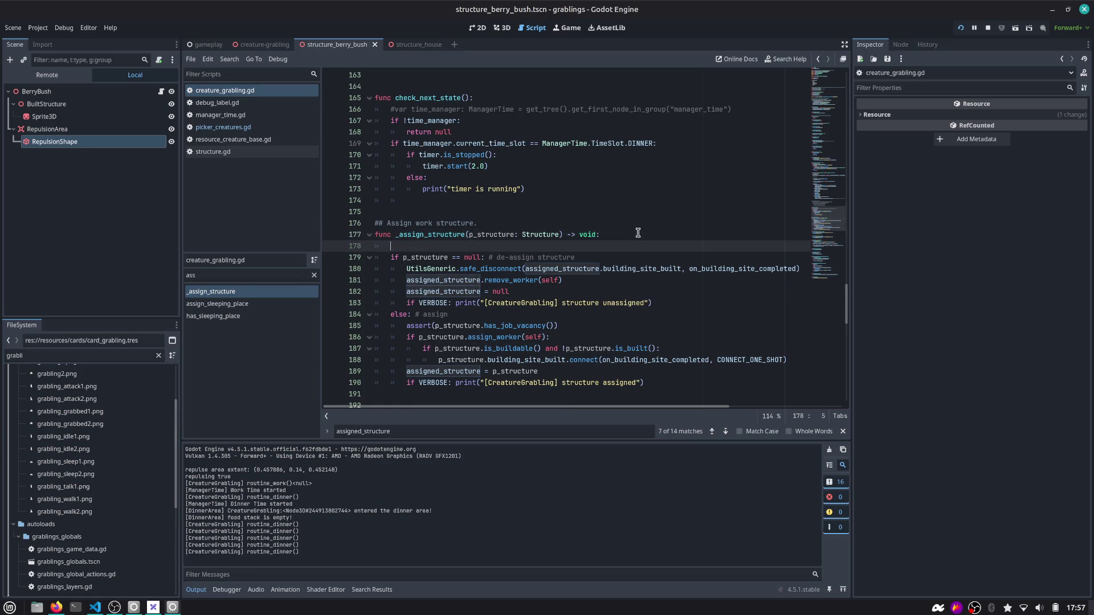
key("ctrl+shift+k")
left_click(330, 246)
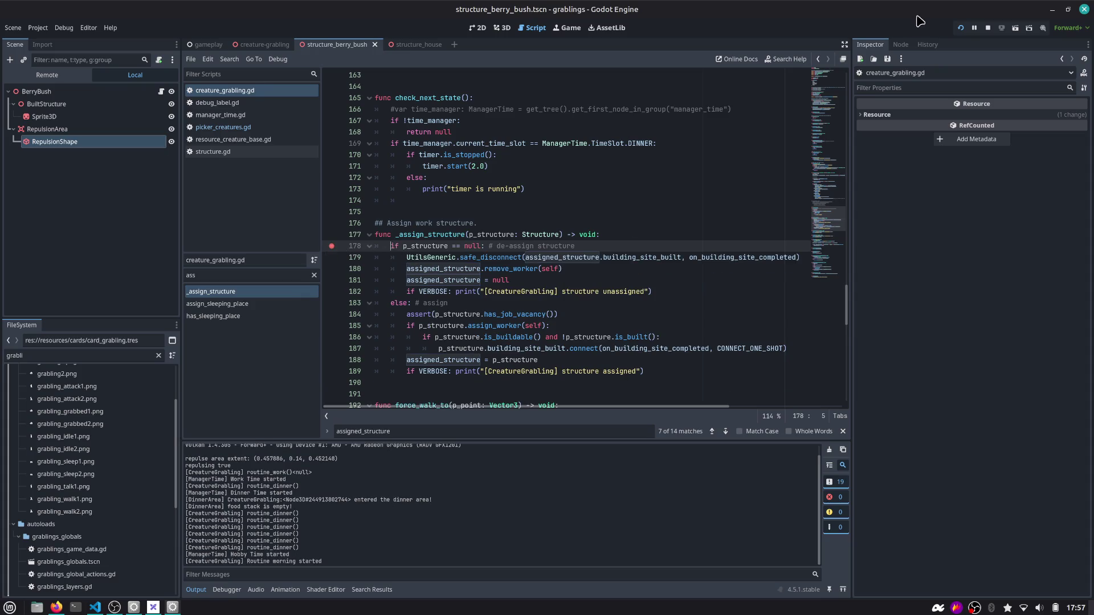
Rerun the game, play a Berry Bush and assign a Grabbling to it, then return to the code
left_click(960, 27)
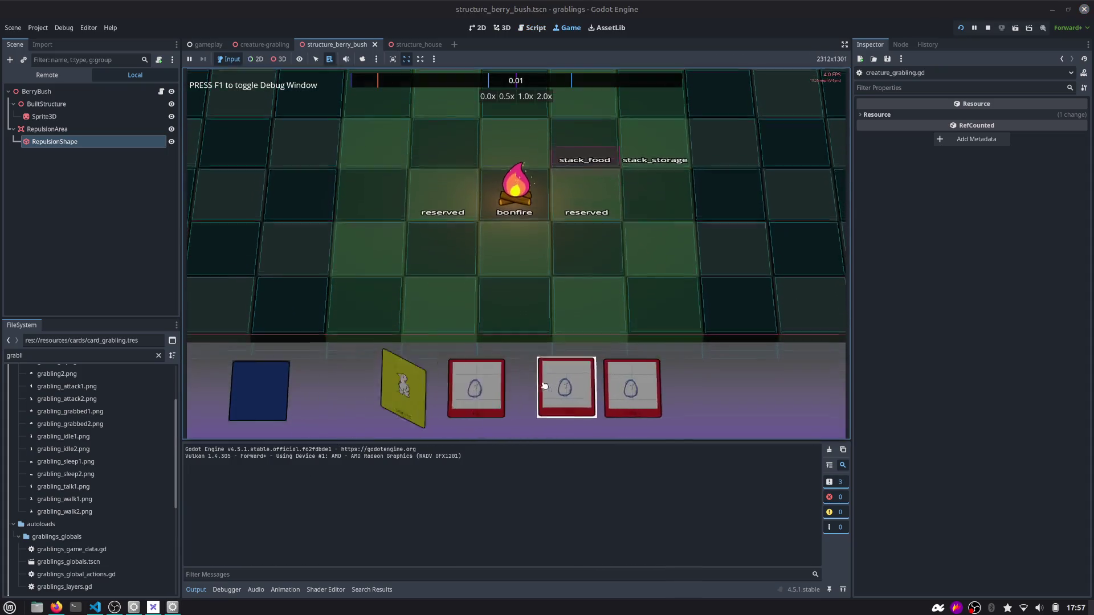
left_click(590, 289)
left_click(456, 381)
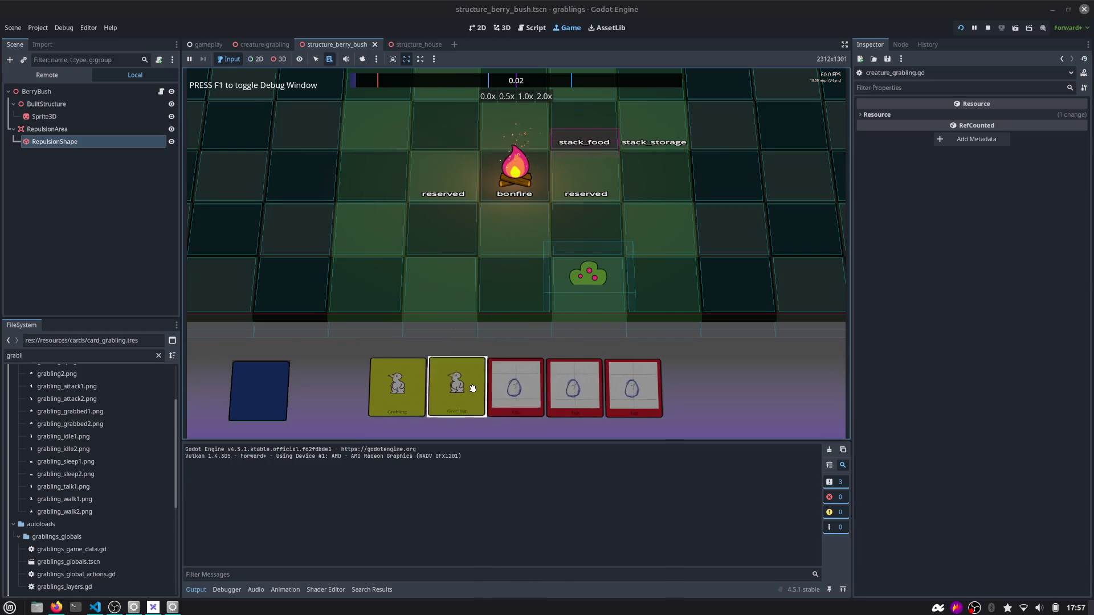
left_click(506, 286)
left_click(581, 270)
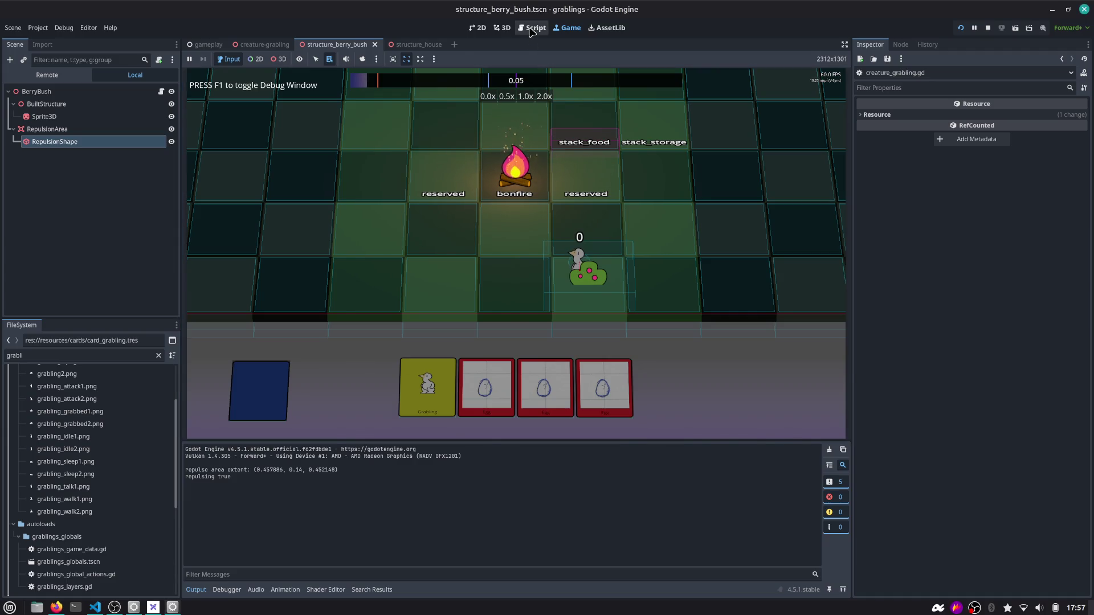
left_click(533, 29)
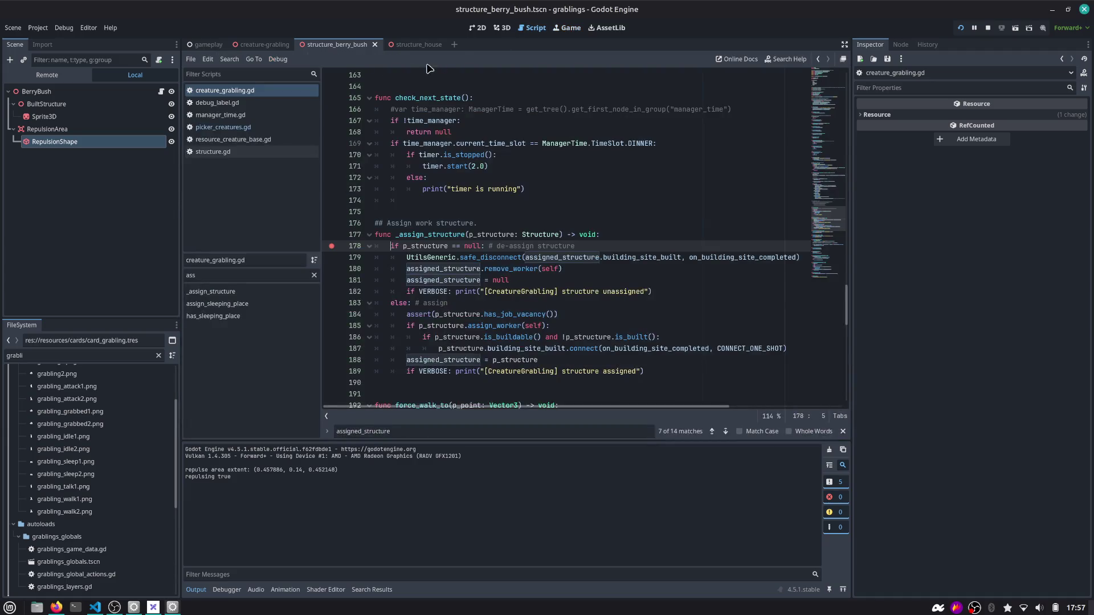
Open picker_creatures.gd and inspect the _assign_structure call on line 117
left_click(223, 127)
scroll(473, 303, "down", 1)
double_click(510, 291)
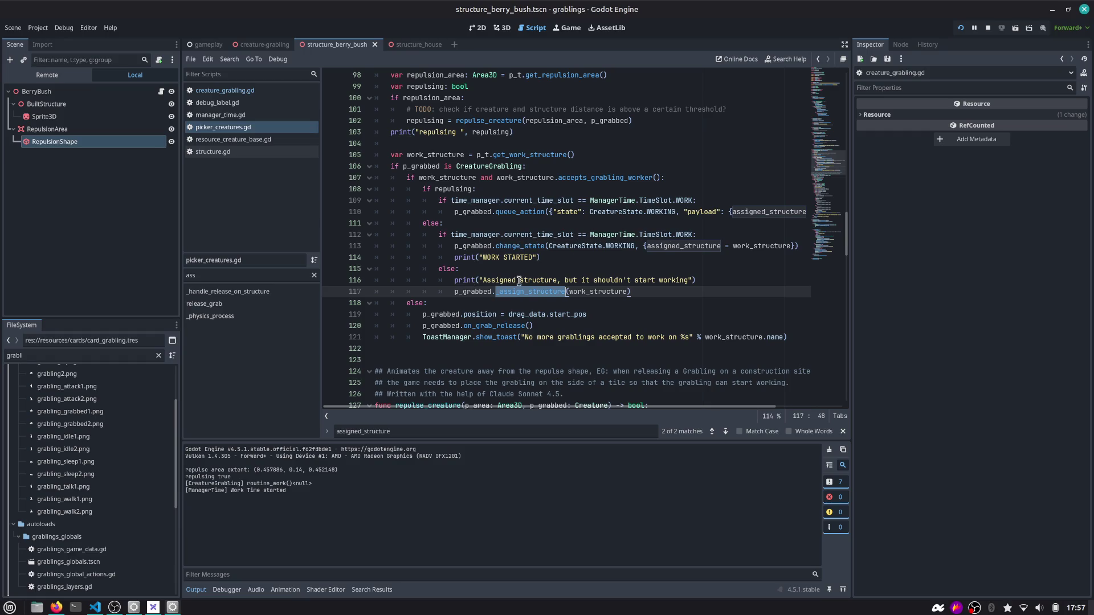
left_click_drag(496, 281, 672, 280)
scroll(666, 279, "up", 1)
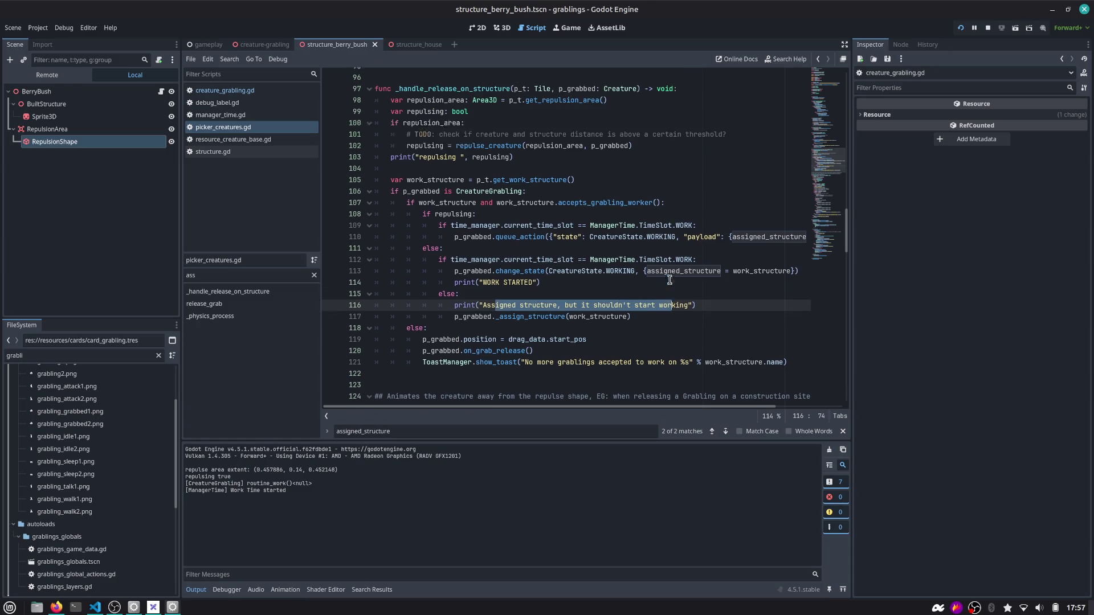
Trace uses of p_grabbed and repulsing, including line 102, within _handle_release_on_structure
double_click(476, 246)
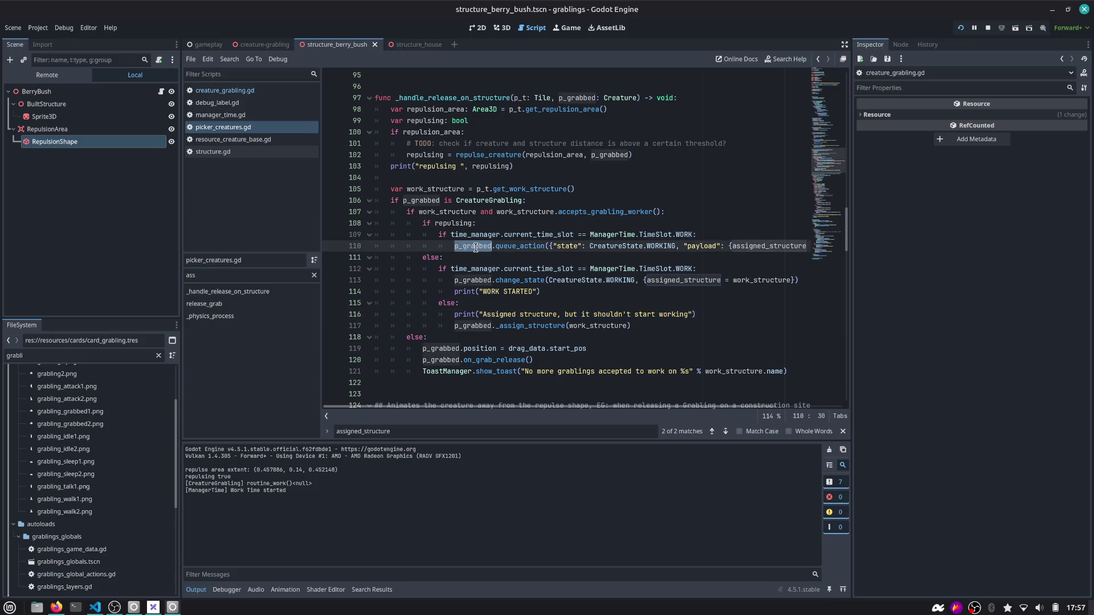
double_click(452, 223)
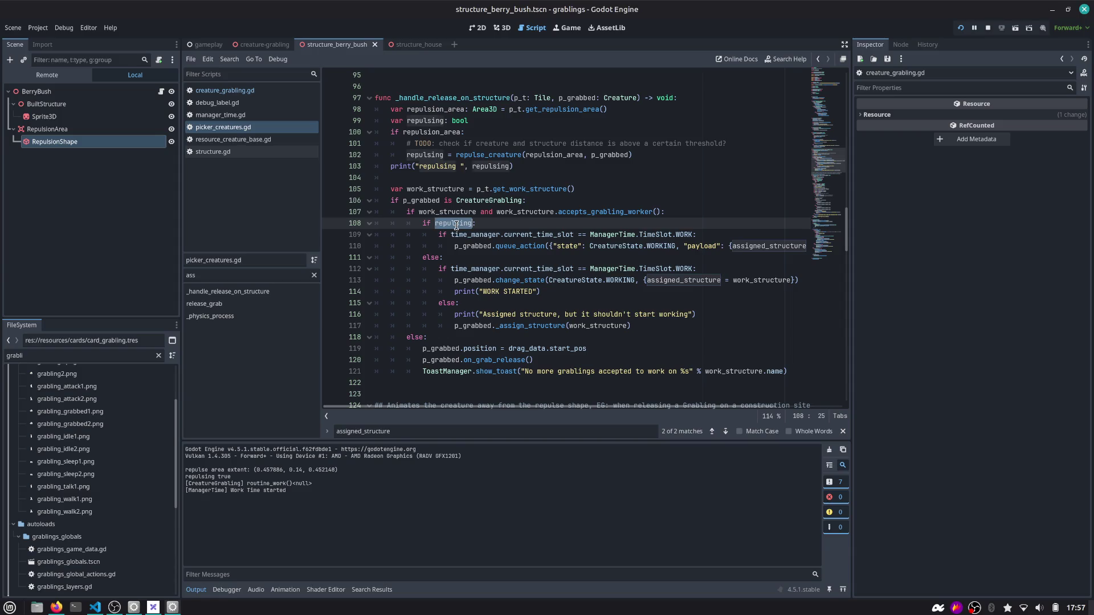
left_click(483, 158)
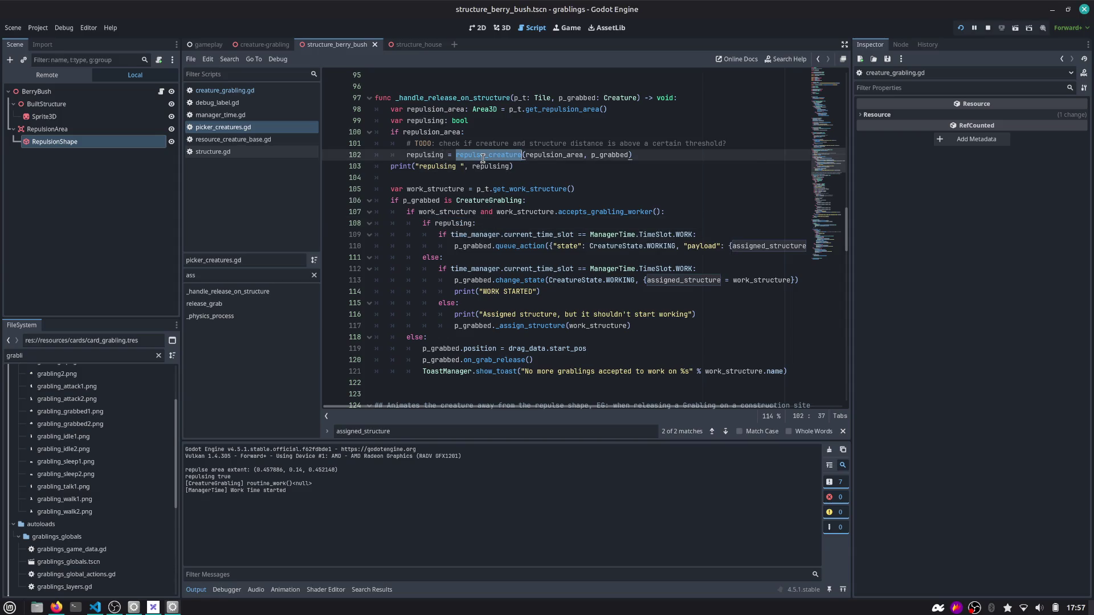
double_click(430, 155)
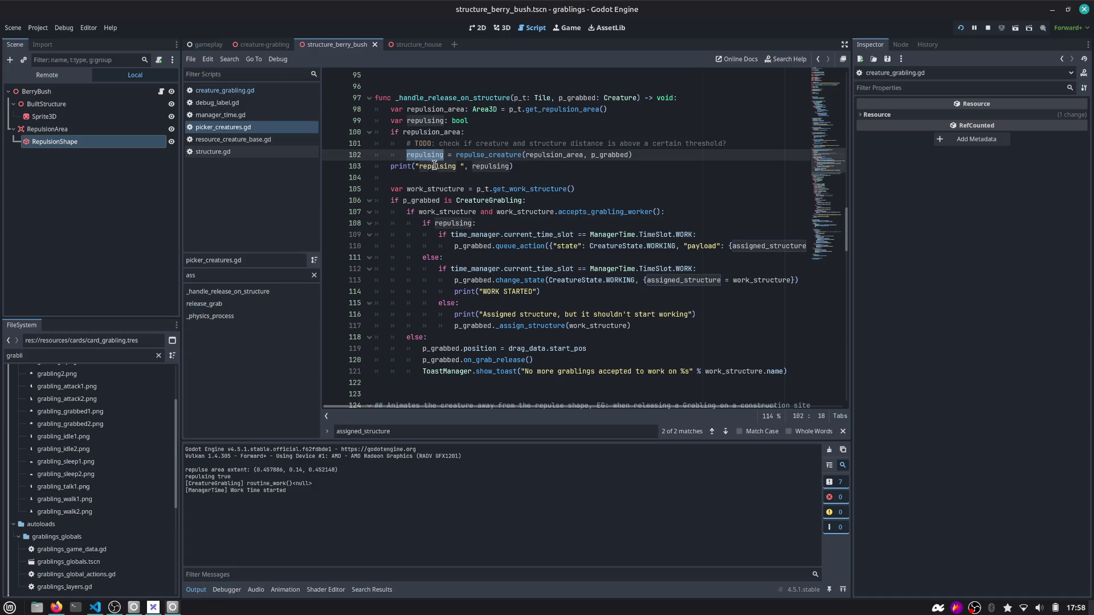
scroll(439, 160, "down", 1)
scroll(450, 143, "up", 1)
double_click(467, 99)
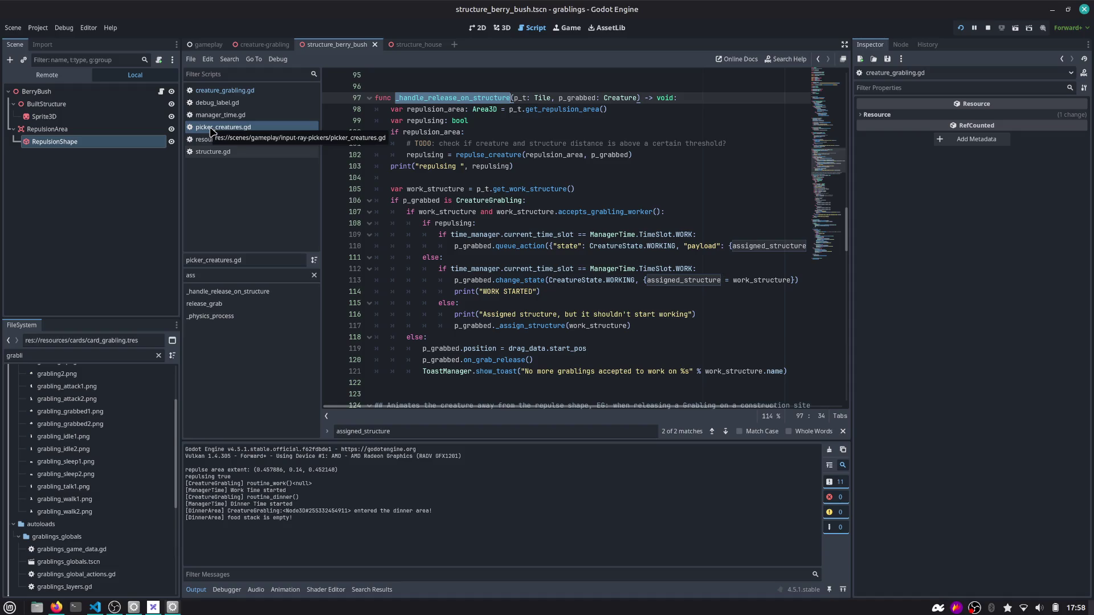
scroll(521, 181, "down", 1)
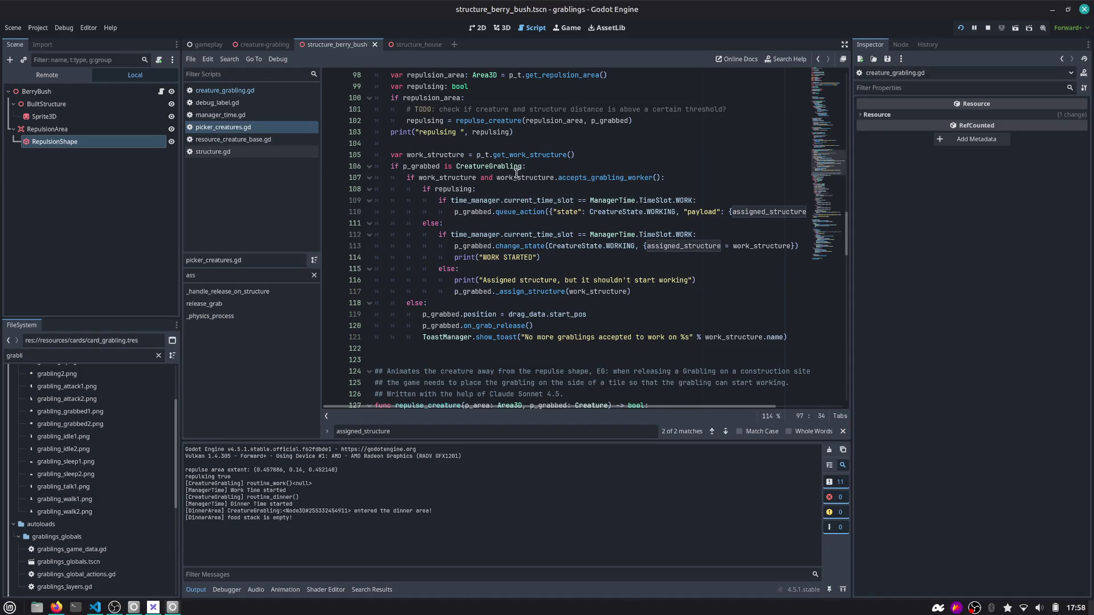
Run the game with a berry bush and grabbling at 2.0x, confirm routine_work prints <null>, then stop
left_click(959, 28)
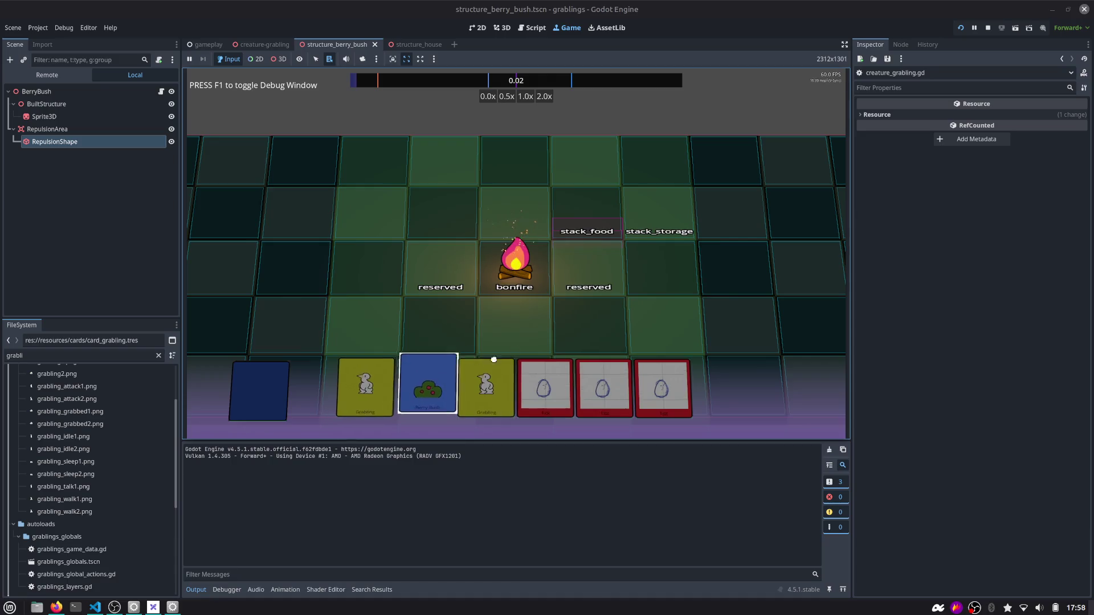
left_click_drag(427, 383, 659, 317)
left_click_drag(459, 381, 587, 275)
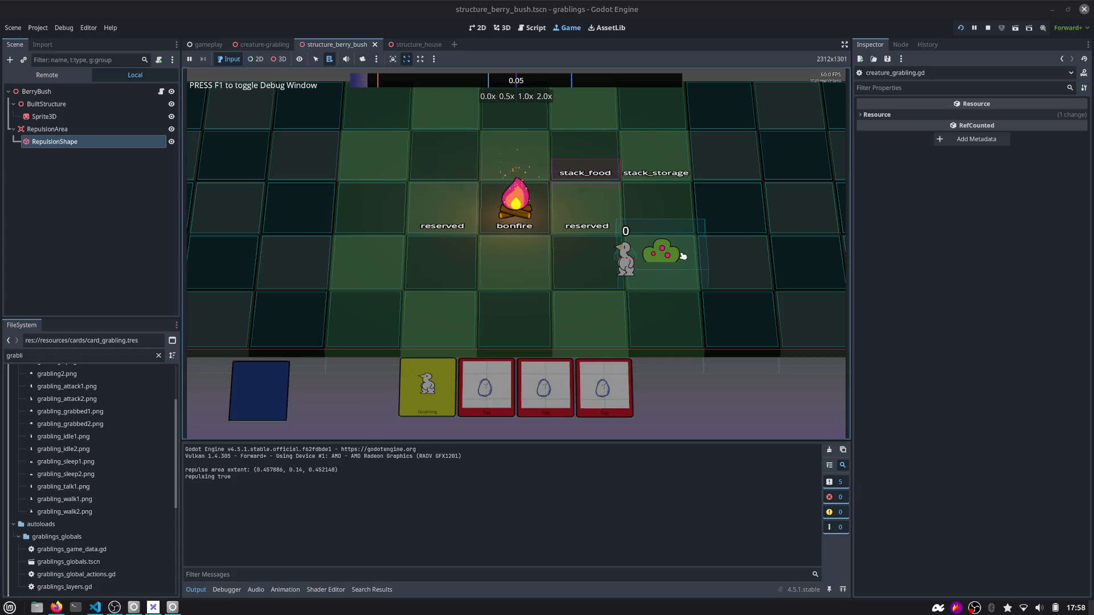
left_click(546, 97)
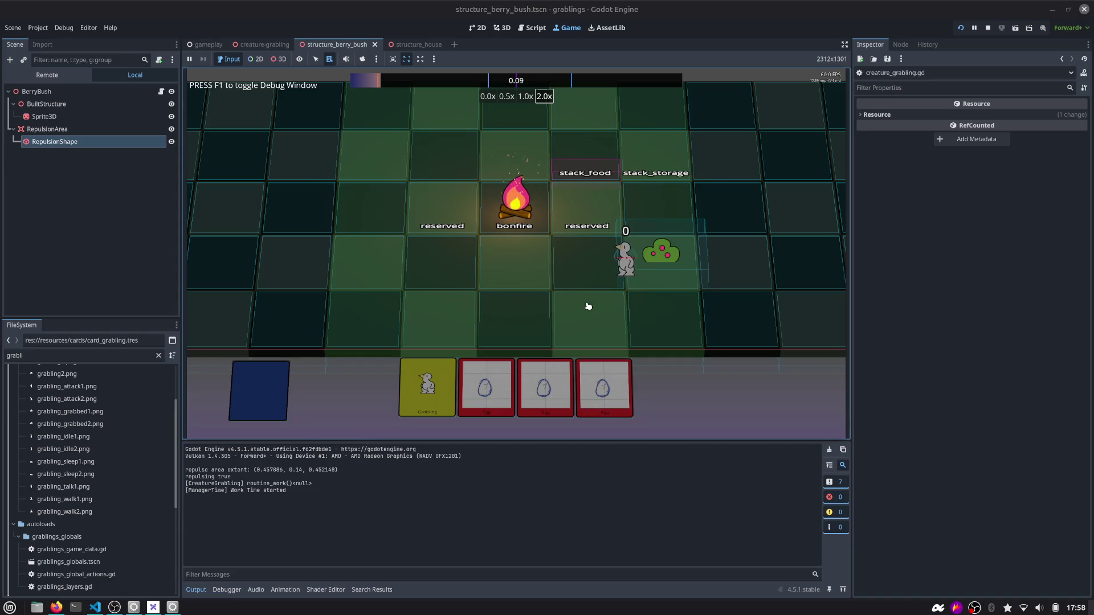
left_click_drag(312, 484, 292, 484)
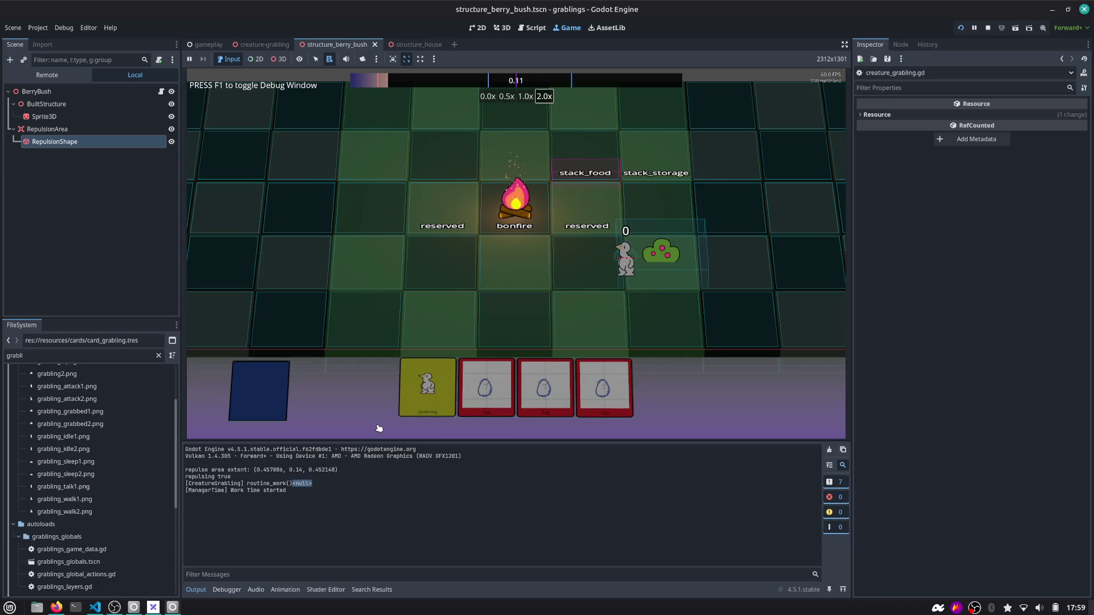
left_click(987, 27)
left_click(499, 246)
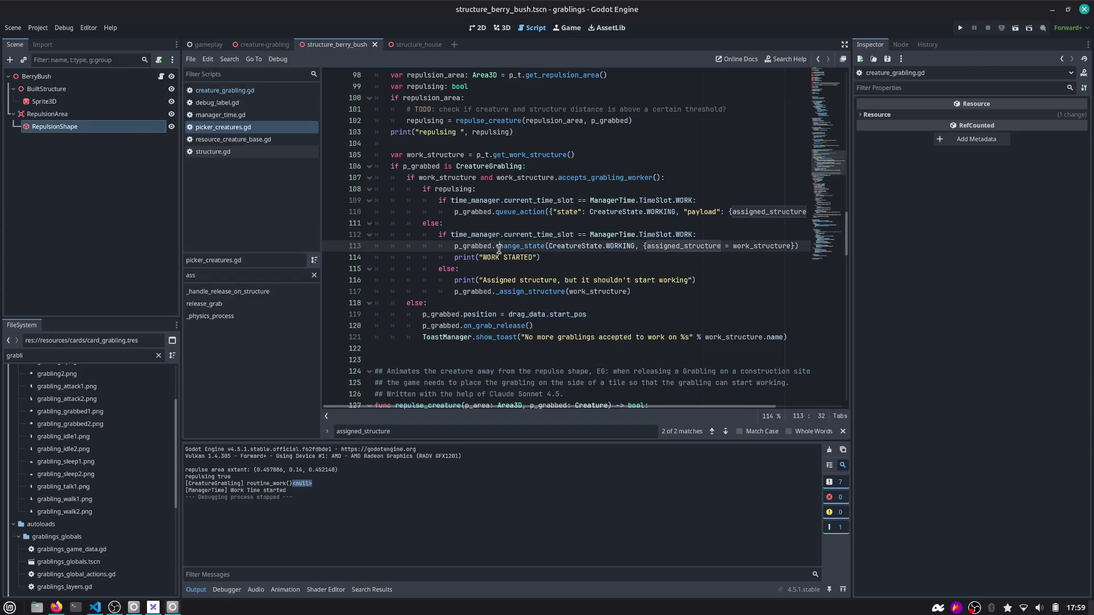
double_click(683, 246)
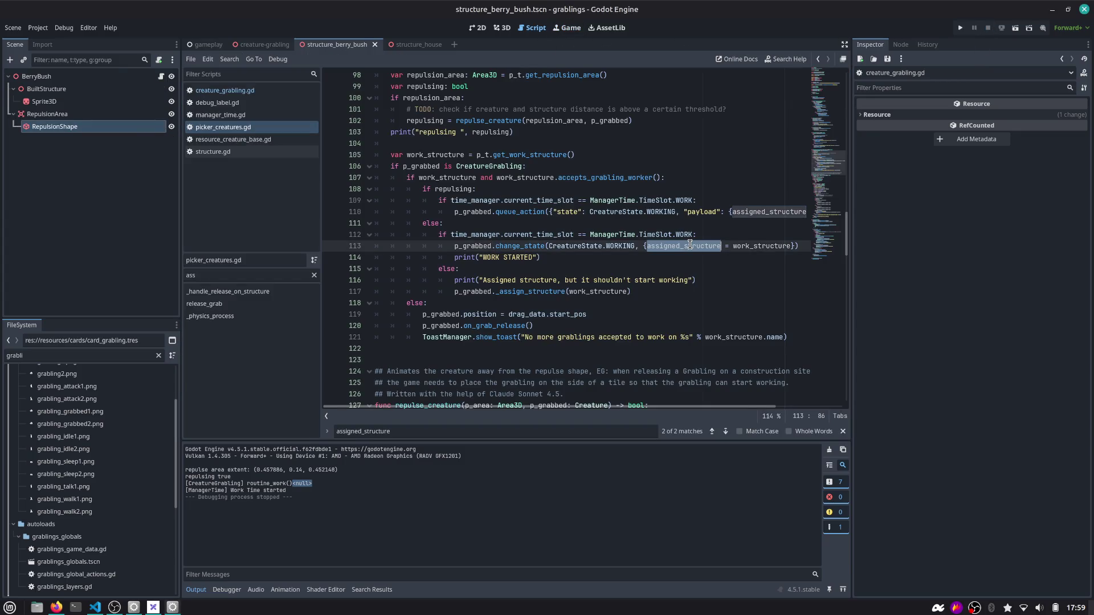
double_click(452, 189)
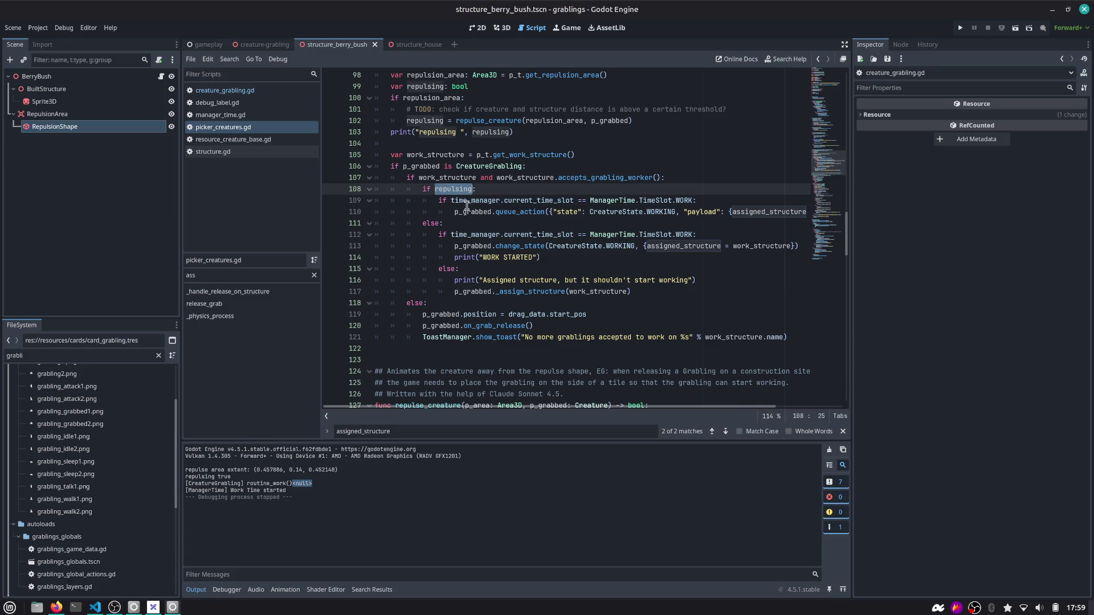
double_click(518, 212)
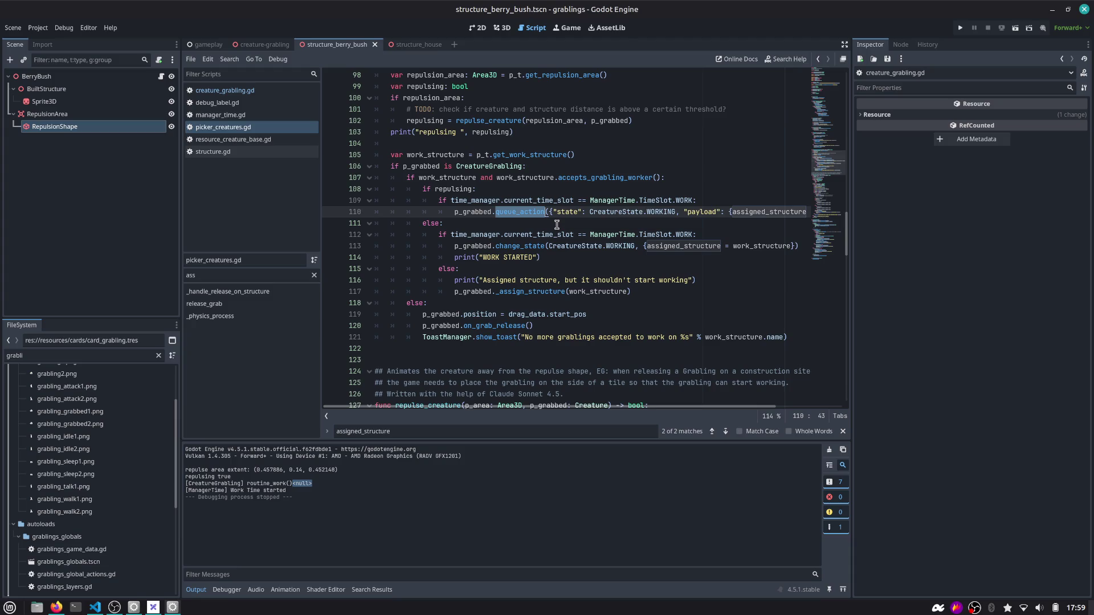
key("Down")
key("Down")
key("Down")
key("Up")
key("Up")
key("Up")
key("Down")
key("Down")
key("Down")
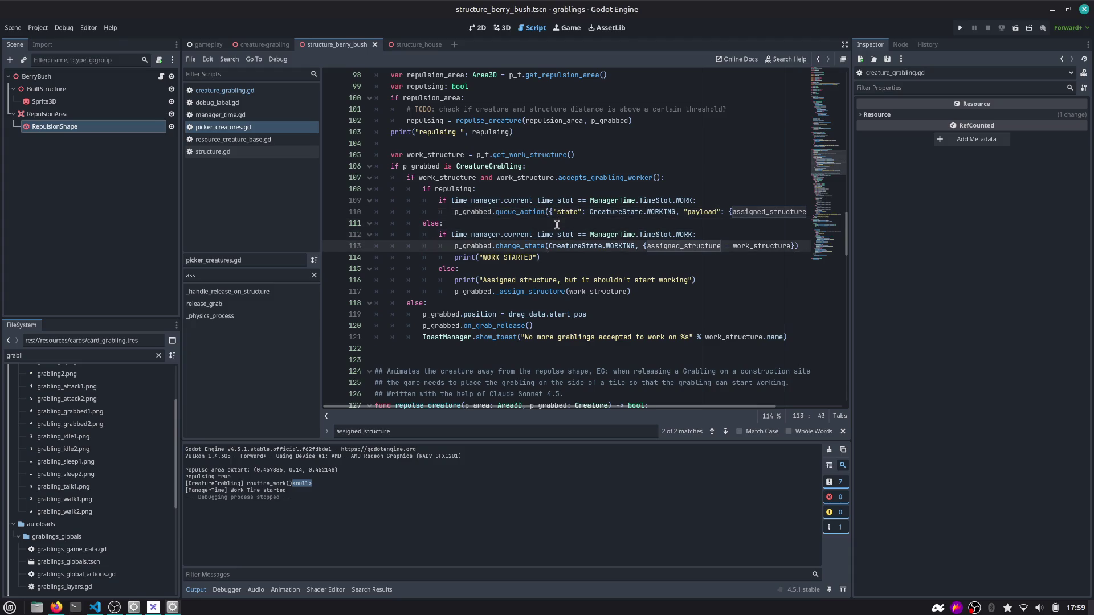
key("Down")
key("Down")
key("Down")
key("Home")
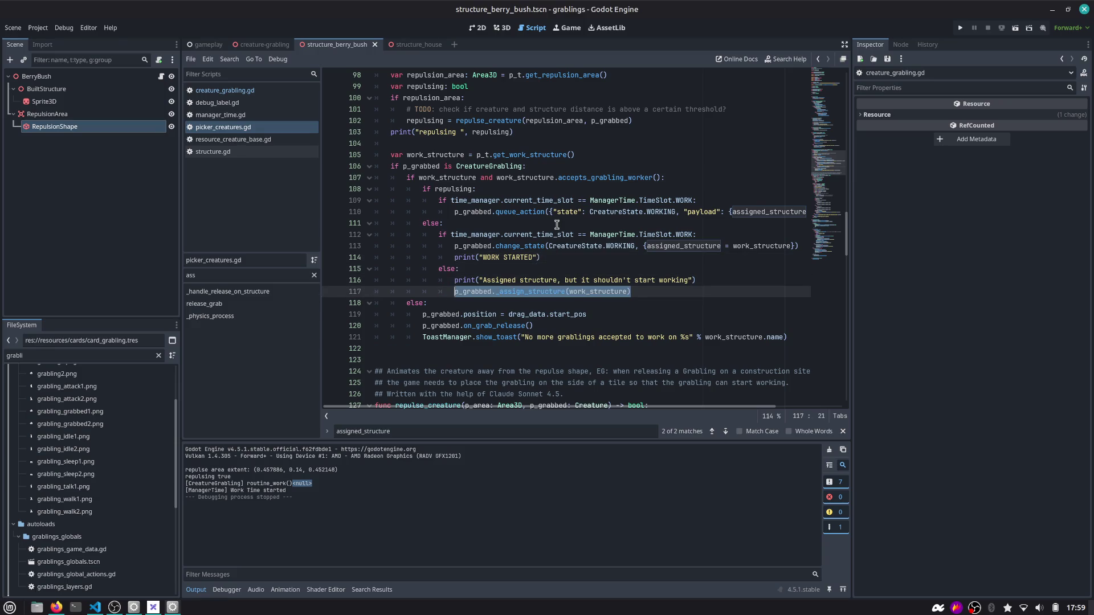
key("Up")
key("Up")
key("Up")
key("End")
key("Return")
key("ctrl+v")
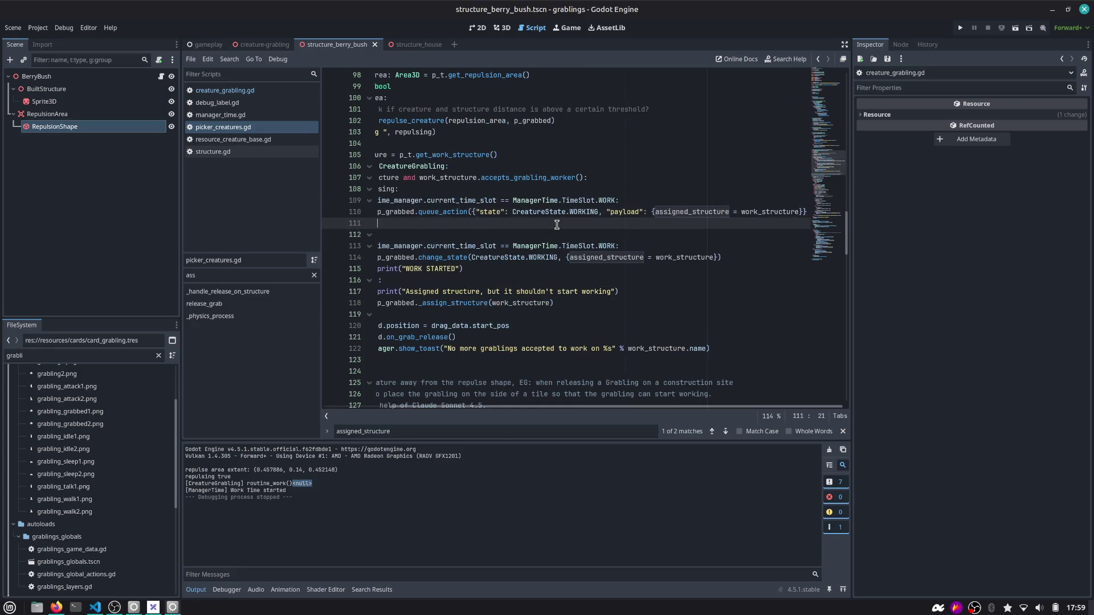
scroll(557, 224, "left", 2)
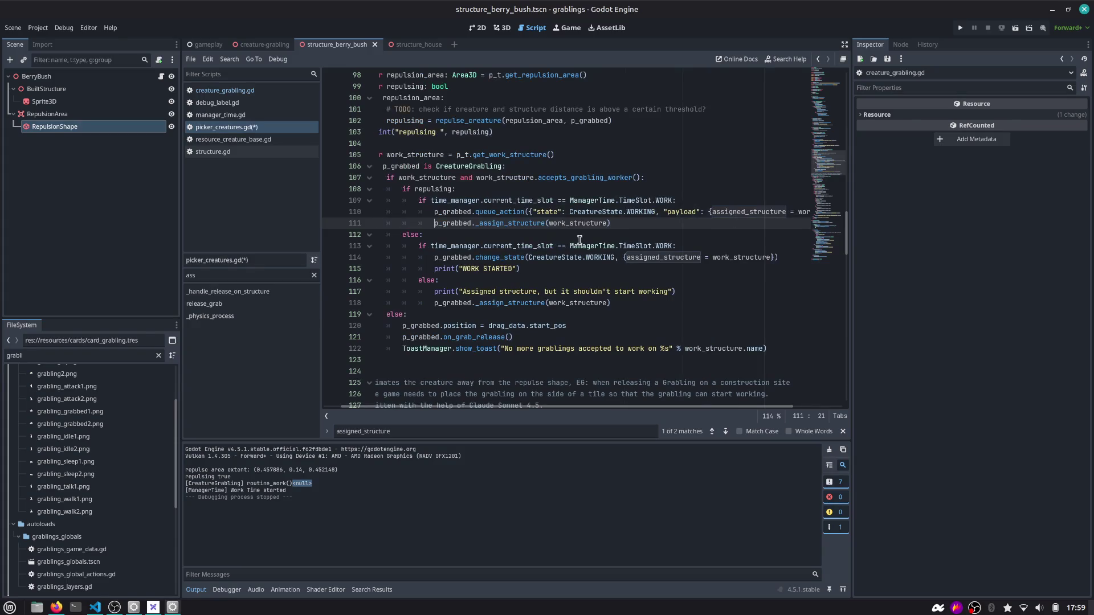
double_click(525, 225)
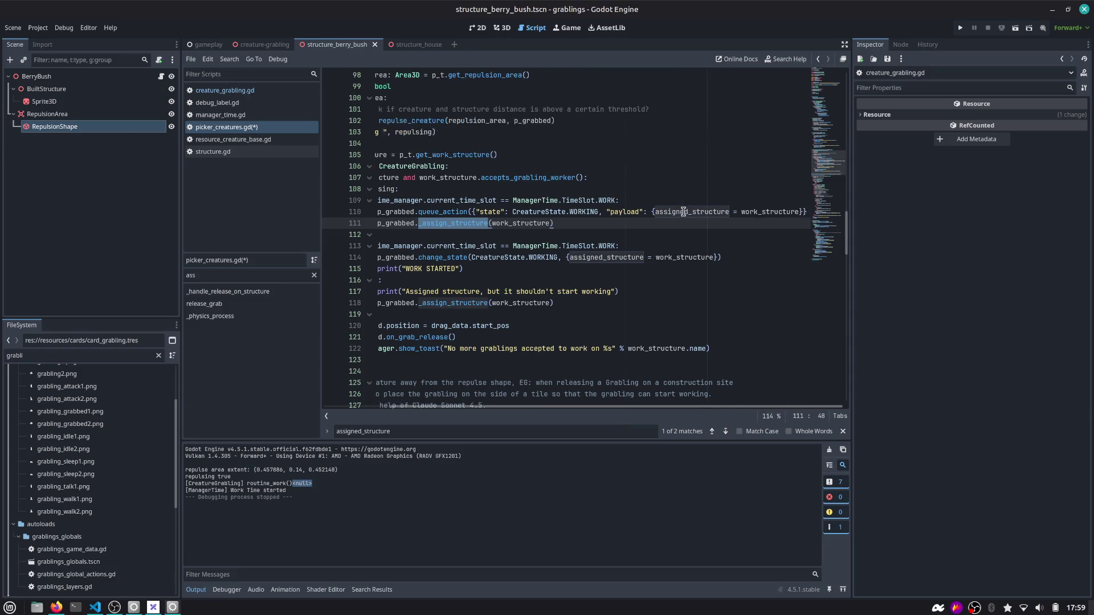
scroll(683, 212, "right", 1)
scroll(684, 212, "left", 1)
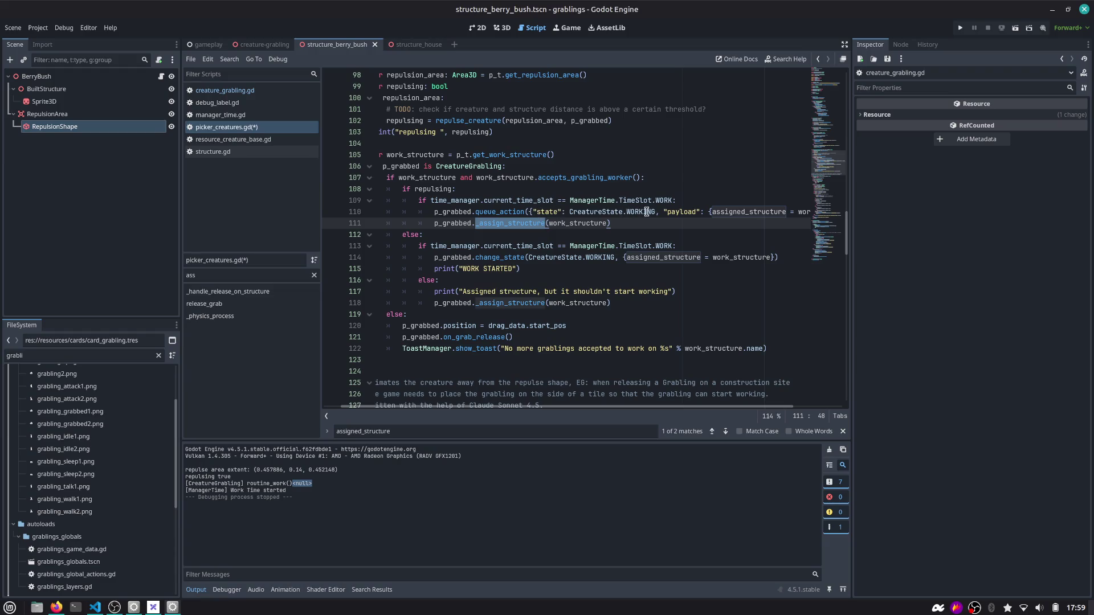
mouse_move(649, 212)
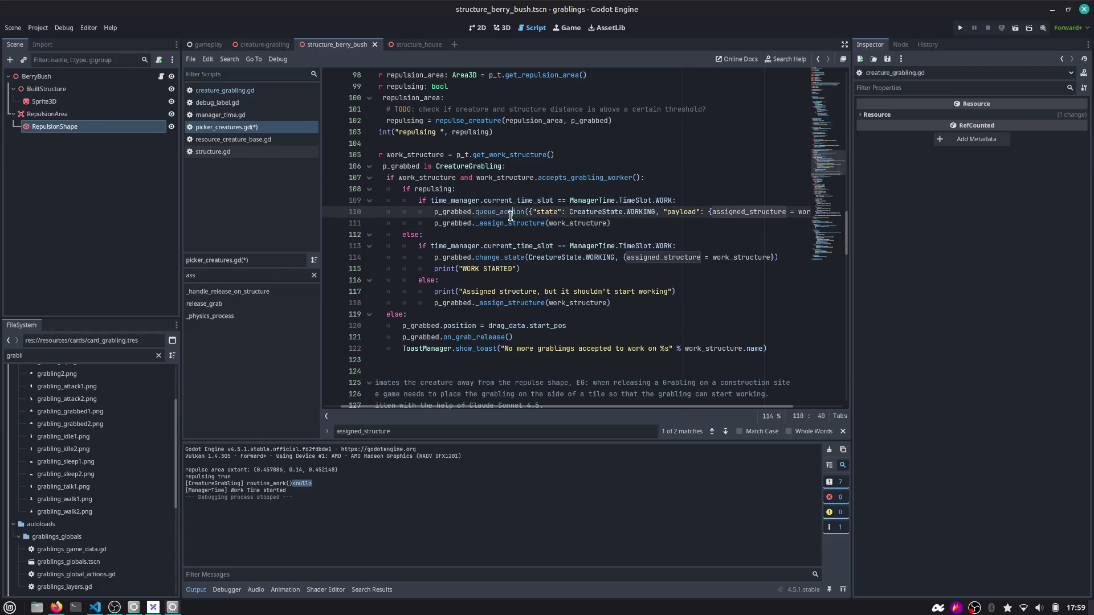
left_click(622, 223)
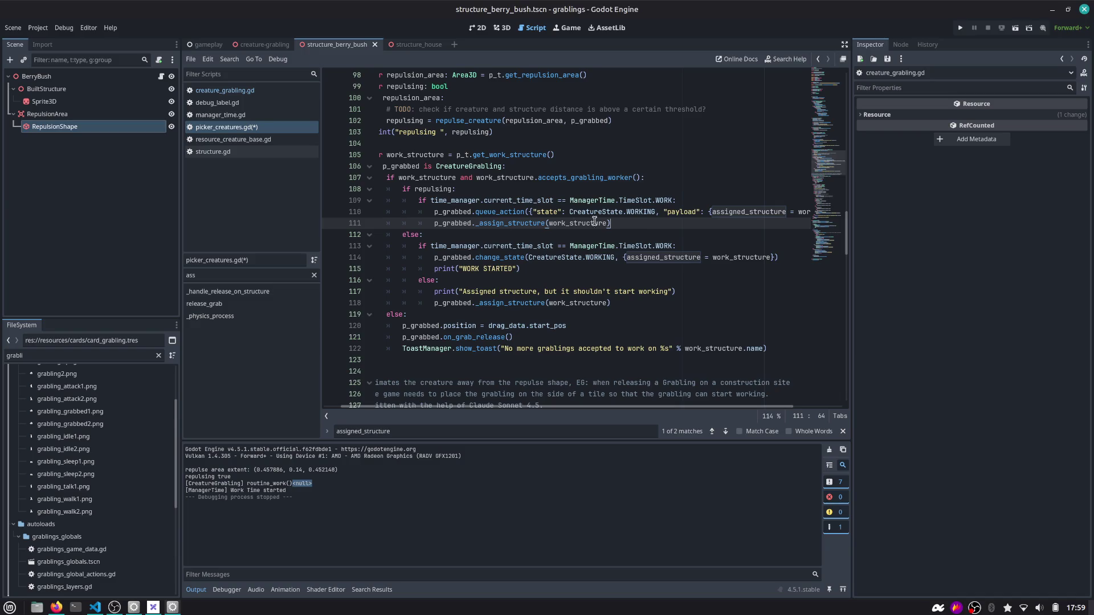
left_click(359, 220, "shift")
key("BackSpace")
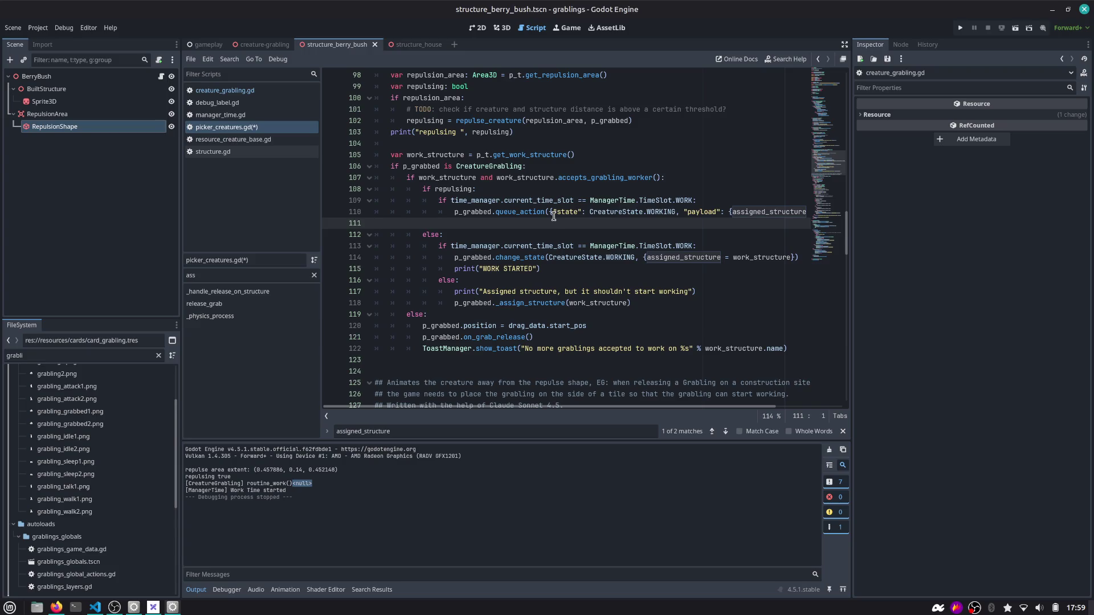
key("Delete")
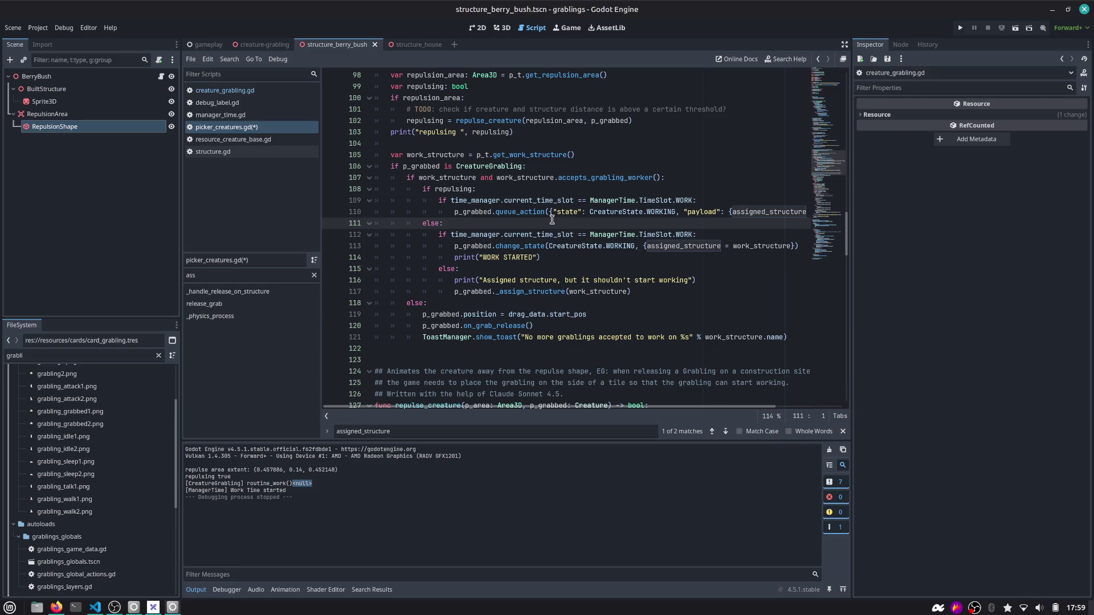
double_click(528, 212)
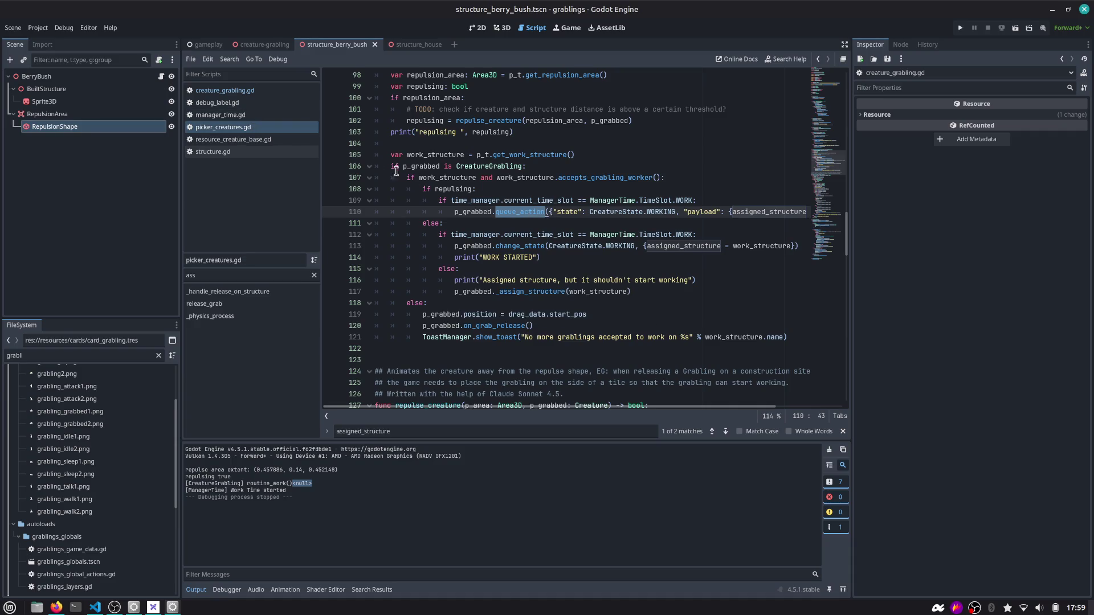
Save picker_creatures.gd and remove the line-178 breakpoint in creature_grabbing.gd
key("ctrl+s")
left_click(225, 90)
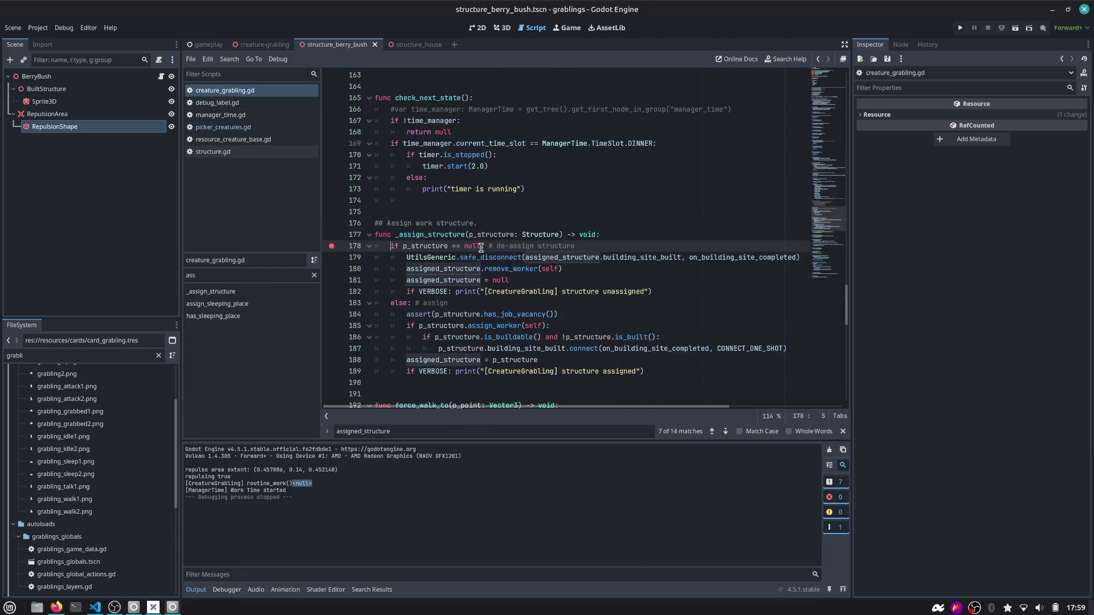
left_click(332, 245)
Add print(actions_queue) as the first line of on_work_time_started and run the project with F5
left_click(236, 274)
type("work")
left_click(217, 303)
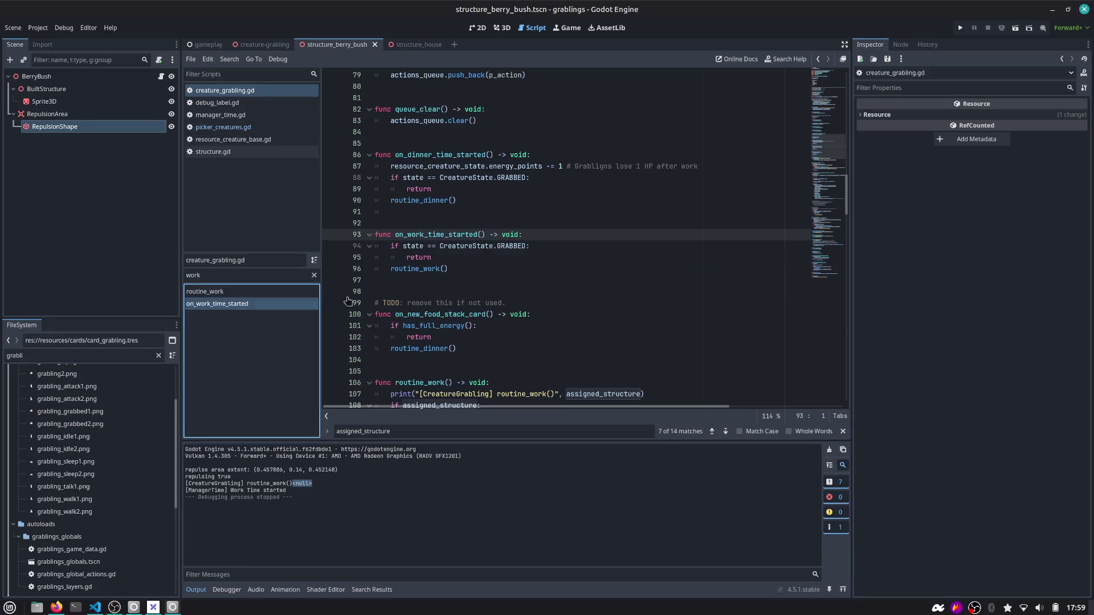
left_click(570, 237)
key("Return")
type("print(")
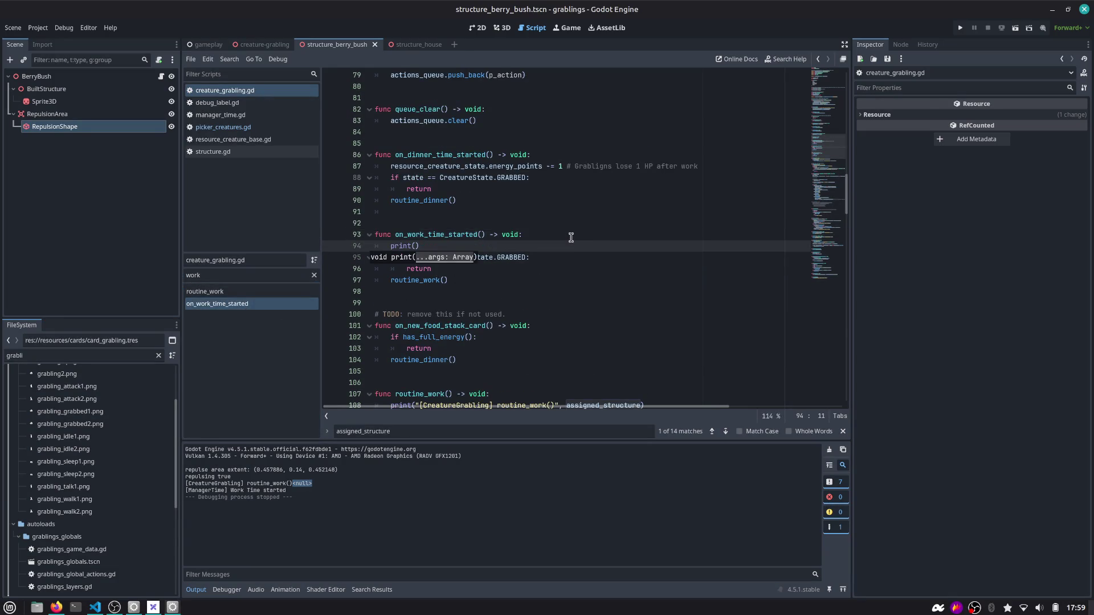
type("tio")
key("Return")
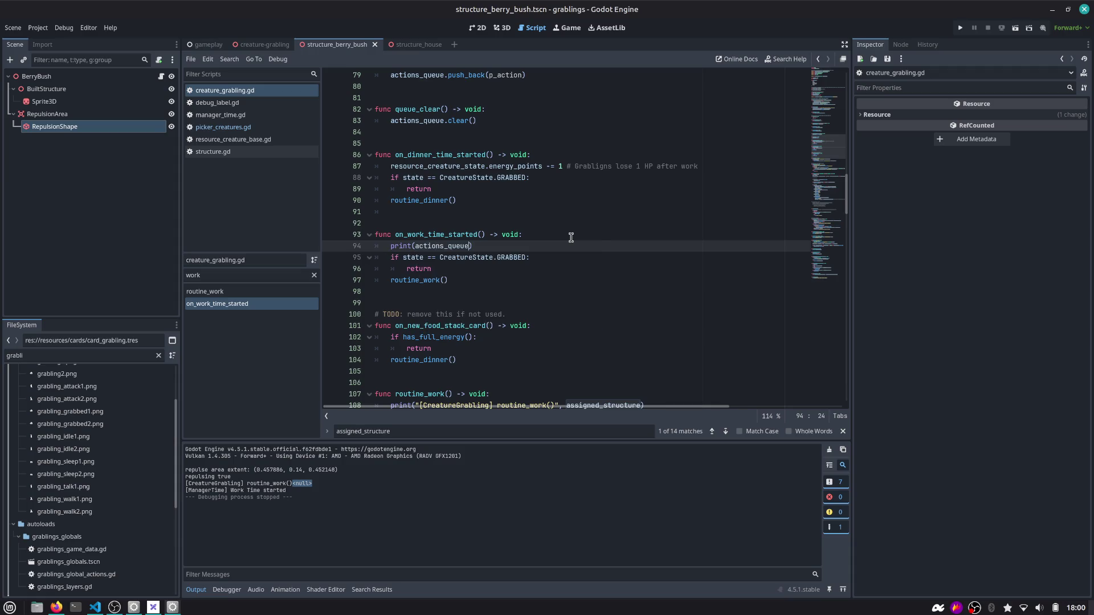
type(")")
key("Down")
key("Down")
key("Down")
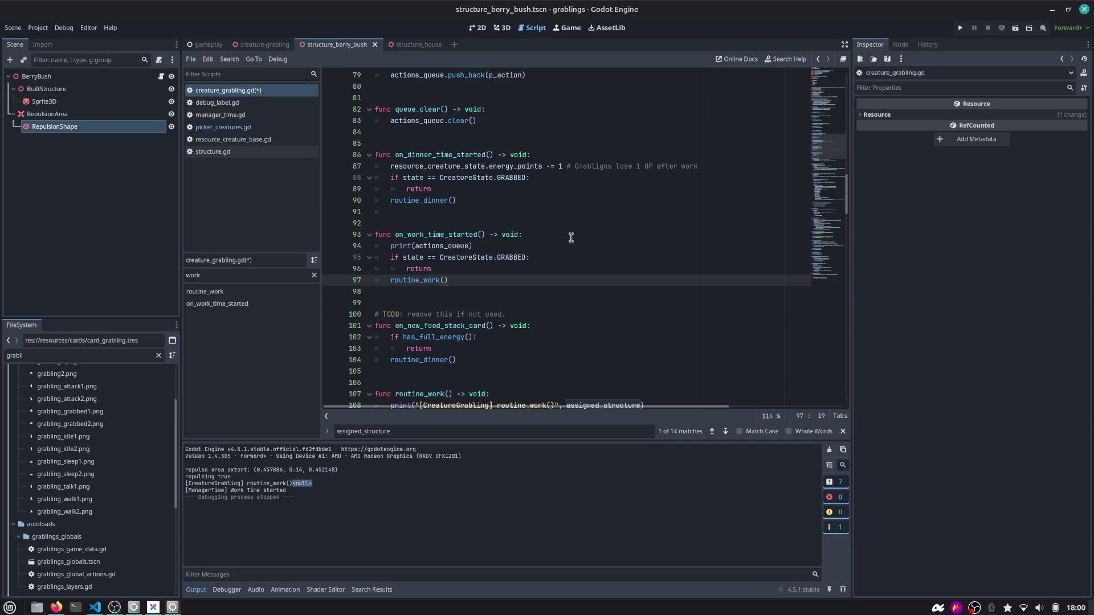
key("F5")
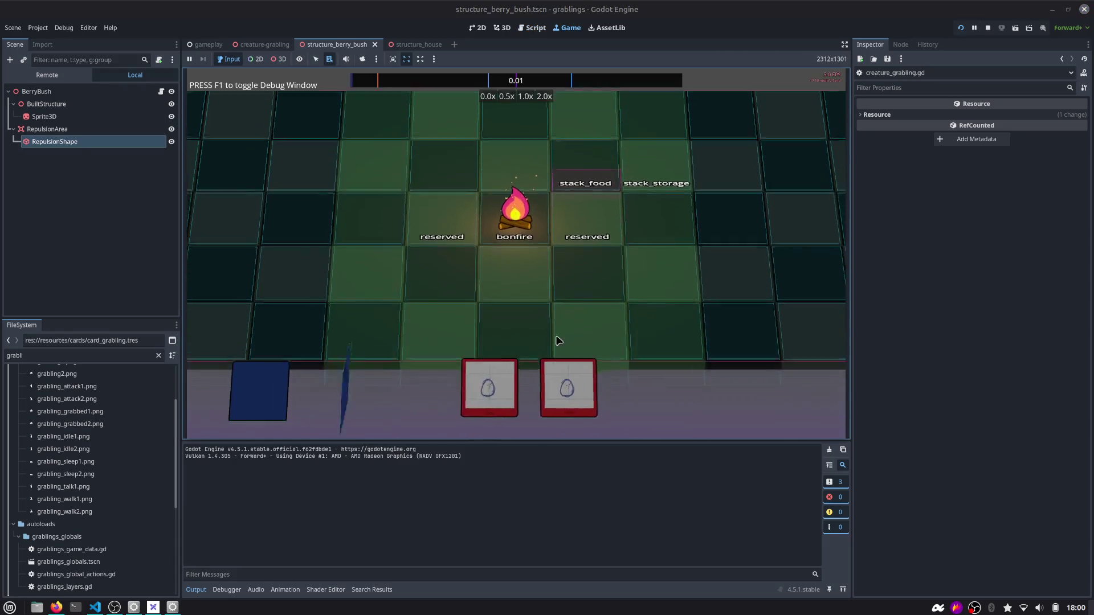
Place a grabling and a berry bush, run at 2.0x speed, then stop the game with F8
left_click_drag(481, 385, 503, 291)
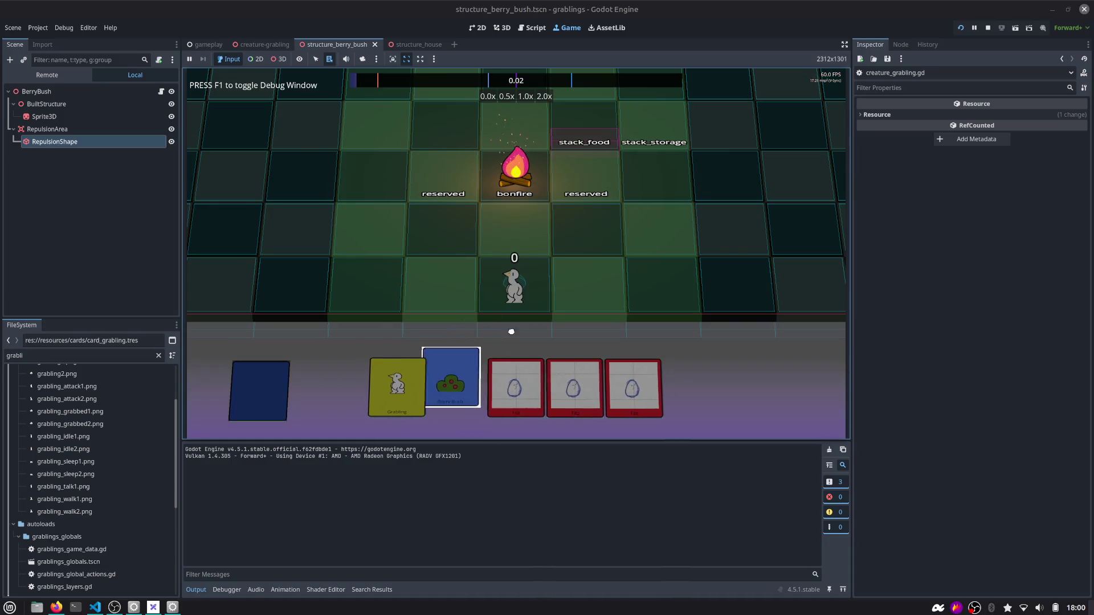
left_click_drag(511, 332, 587, 282)
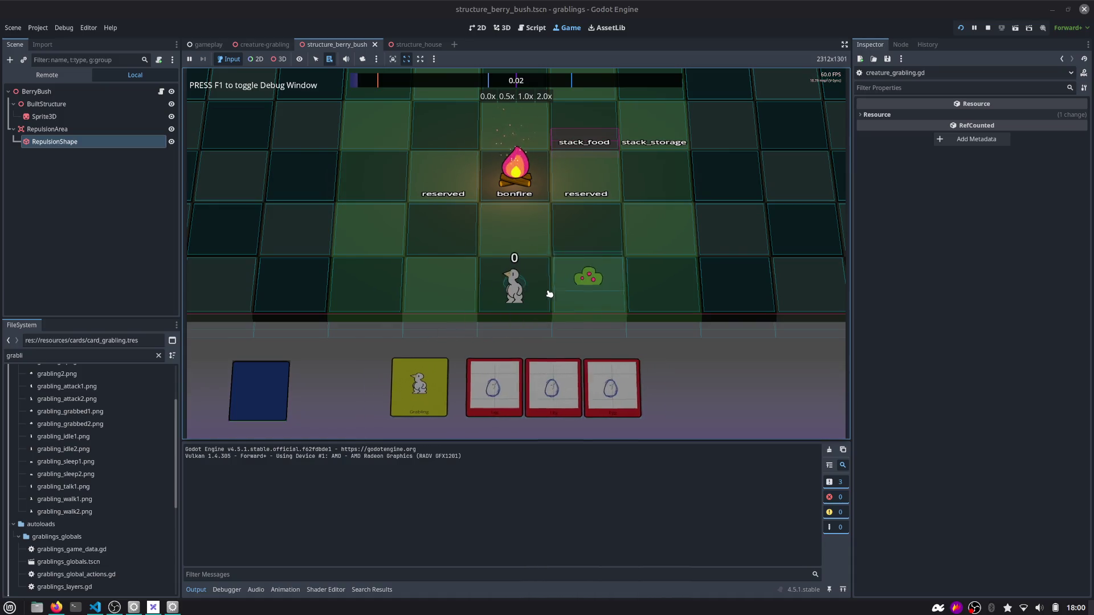
left_click(541, 96)
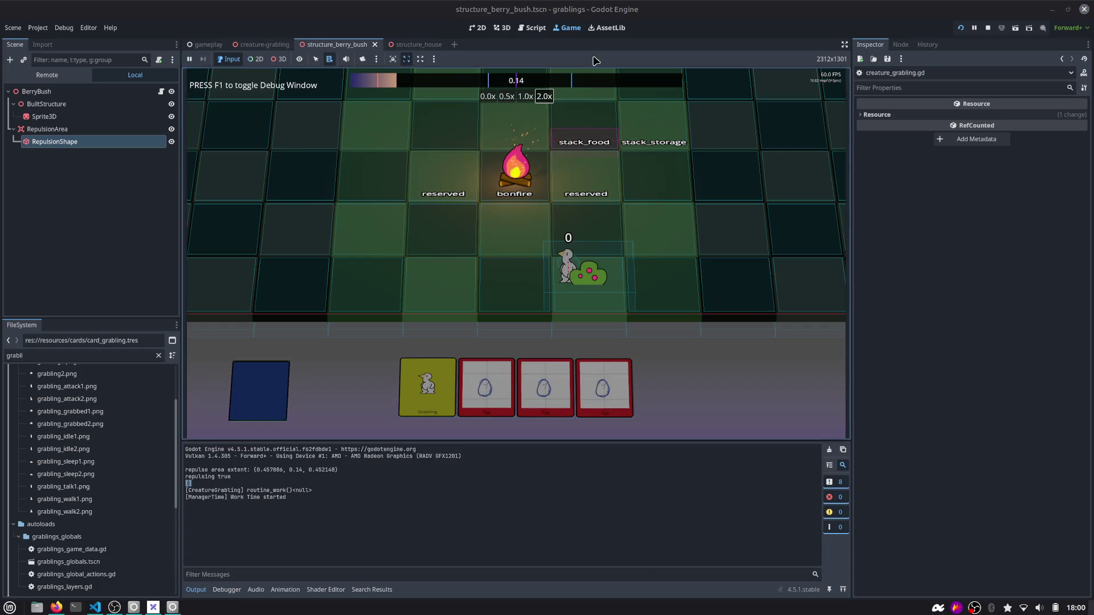
key("F8")
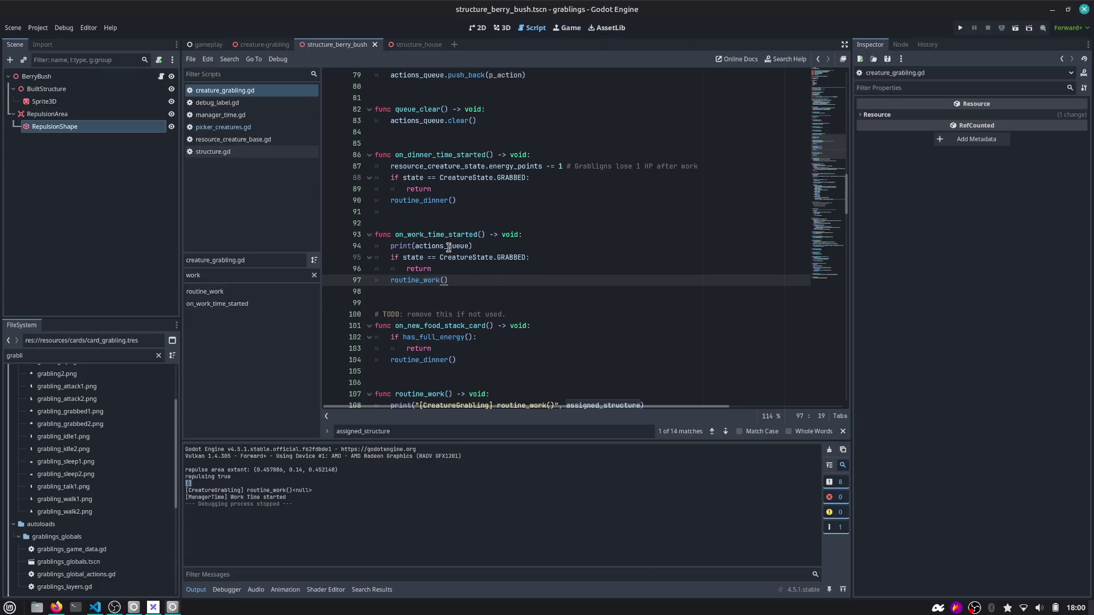
Select queue_clear and step through its Find matches to the call in the GRABBED state
left_click(448, 246)
left_click(409, 109)
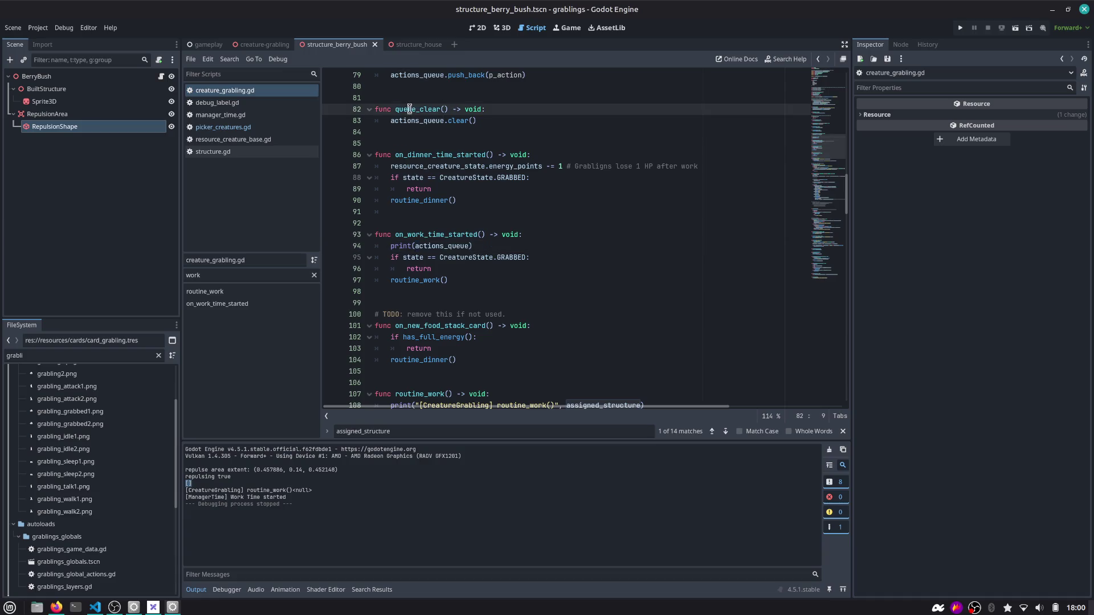
double_click(409, 109)
scroll(492, 141, "up", 2)
double_click(414, 180)
key("ctrl+f")
key("Return")
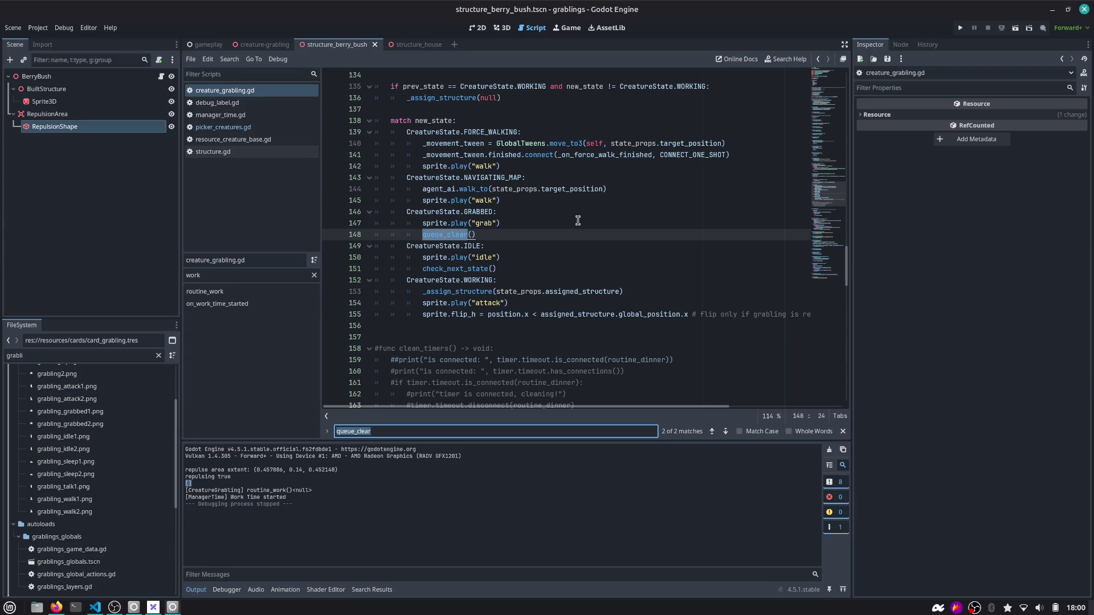
key("Return")
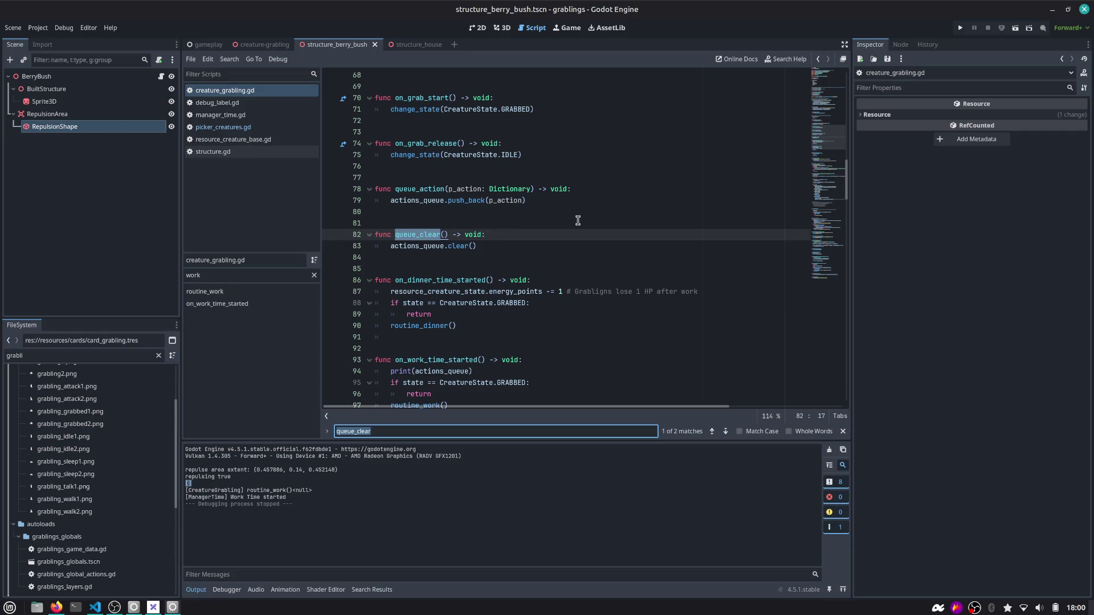
key("Return")
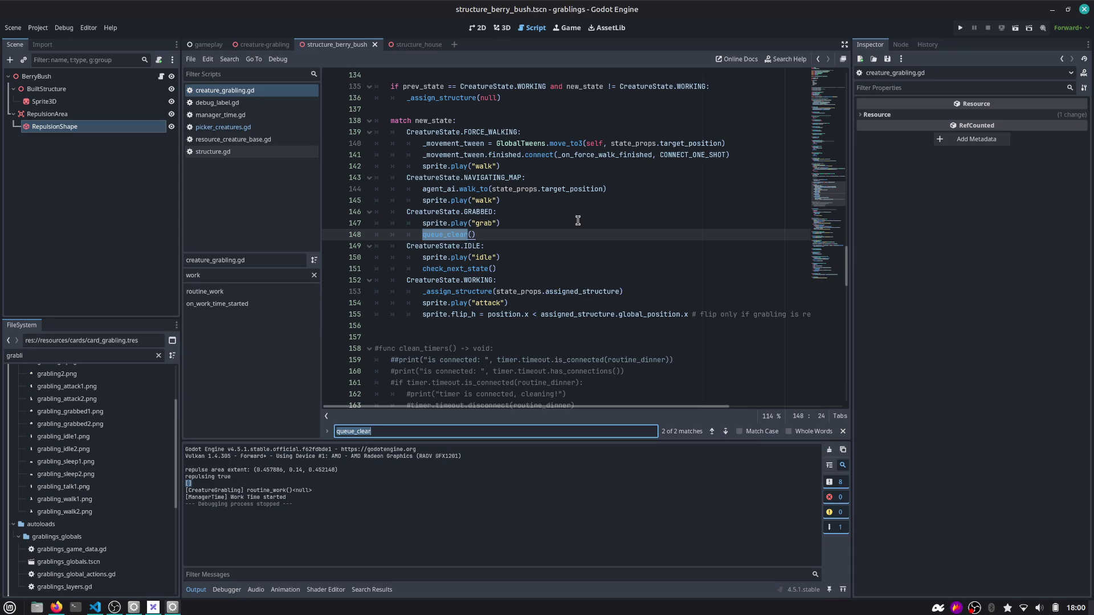
Select the queue_clear call on line 148 and launch the game again with F5
scroll(570, 221, "up", 2)
scroll(564, 245, "up", 2)
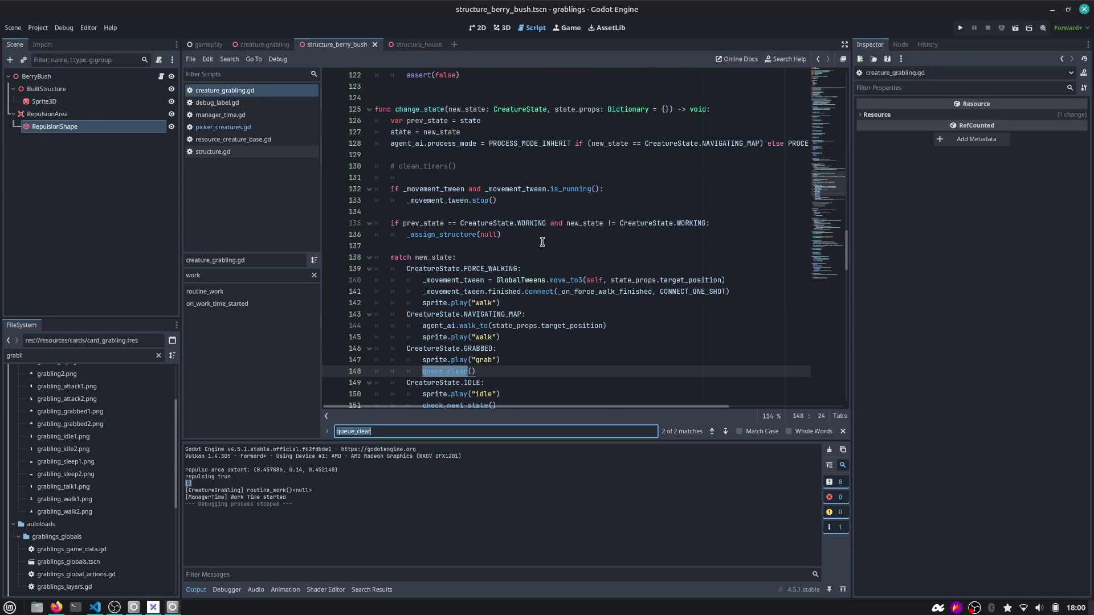
scroll(541, 241, "up", 4)
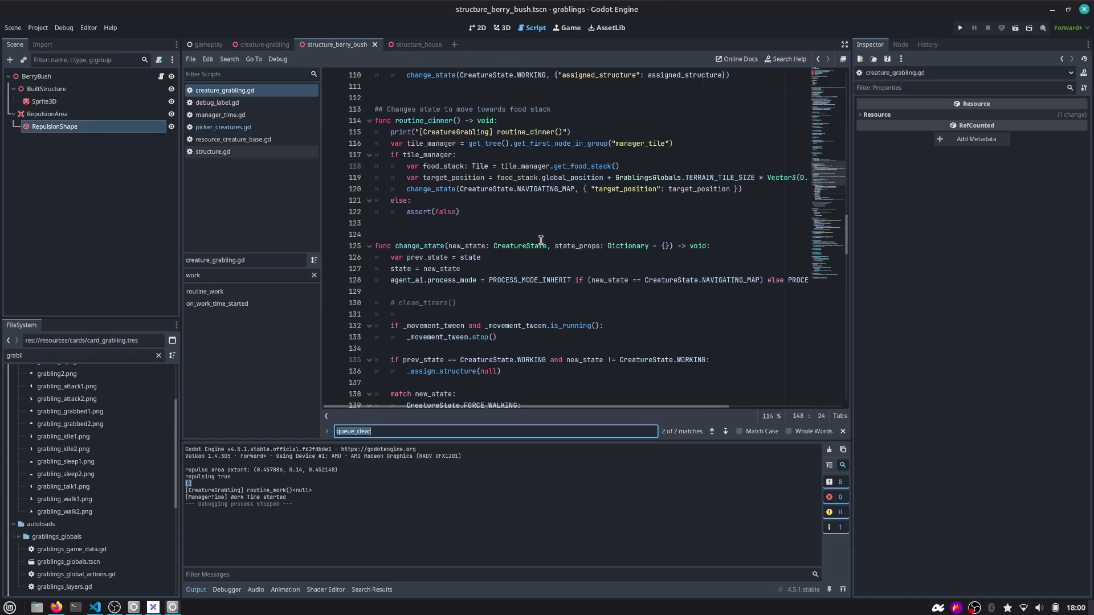
scroll(541, 240, "down", 6)
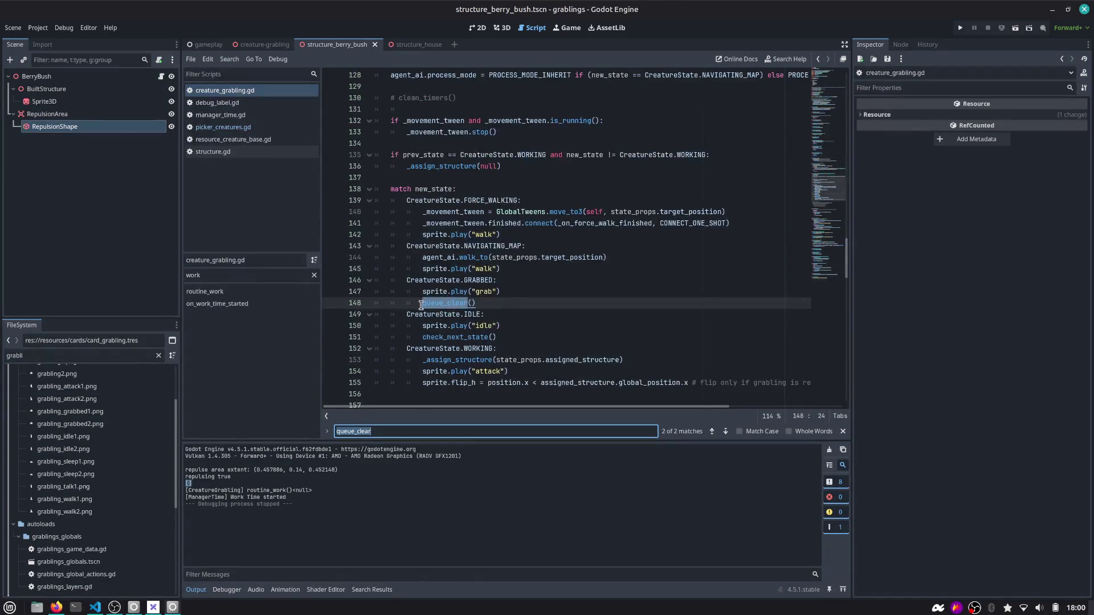
left_click(487, 303)
double_click(454, 302)
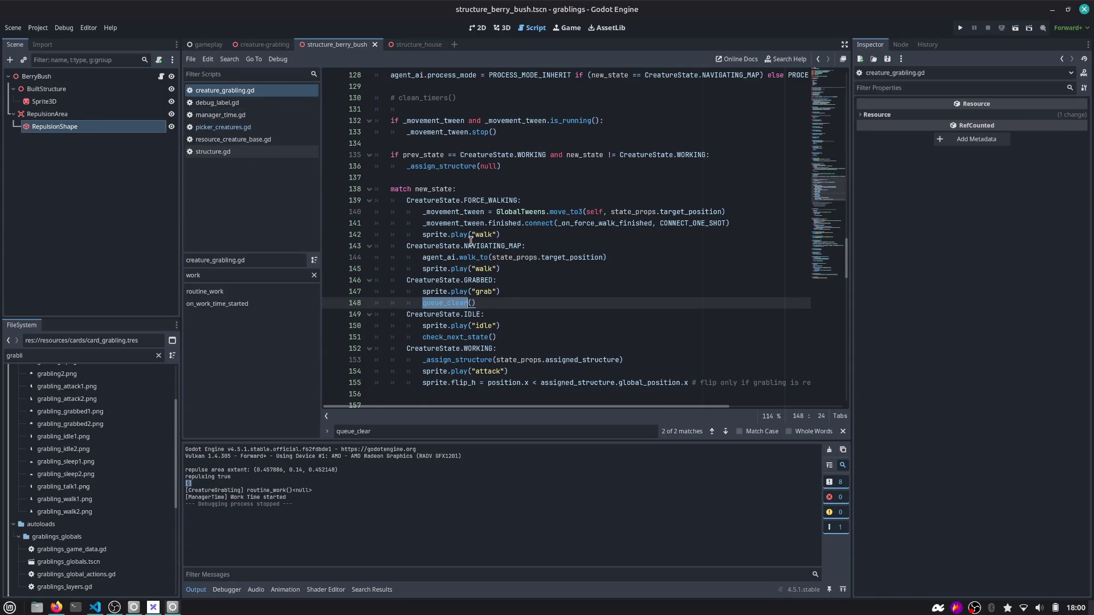
key("F5")
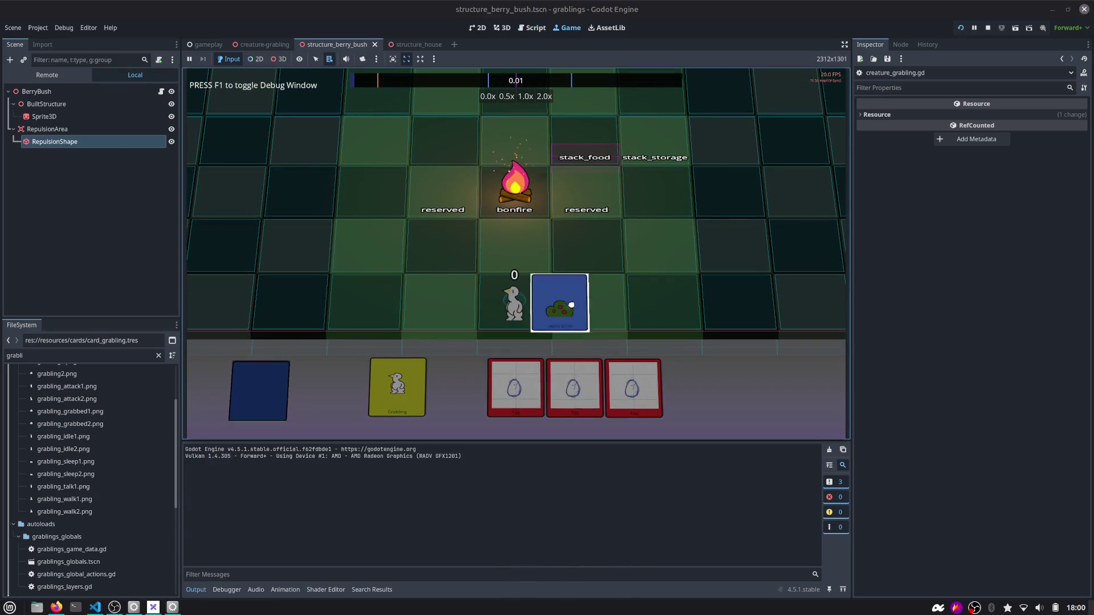
At 2.0x speed, drag the grabling to the left of the berry bush
left_click(544, 96)
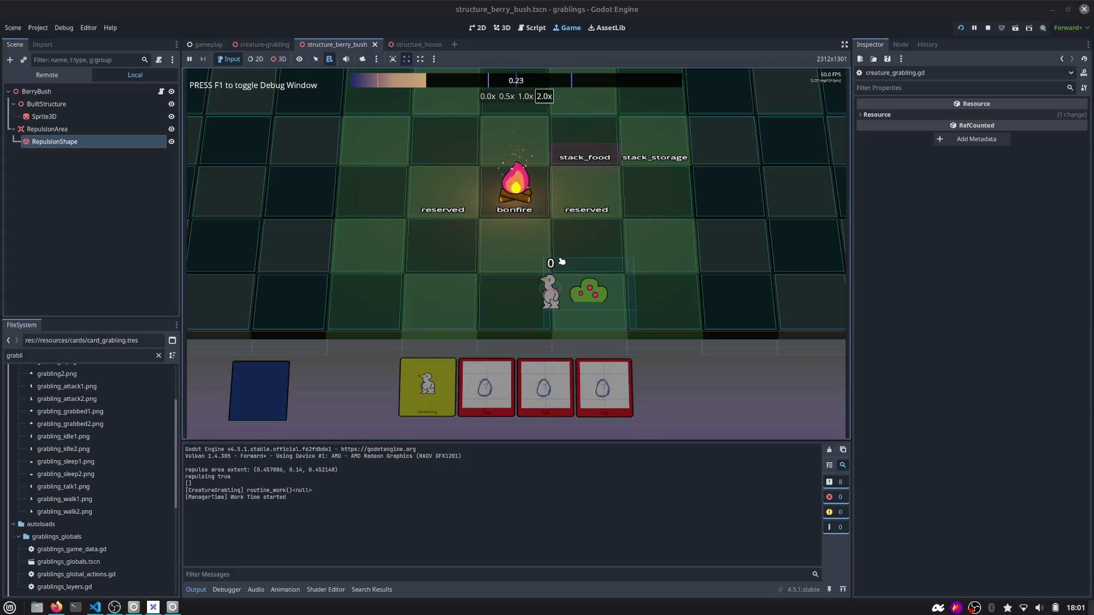
left_click_drag(568, 274, 548, 278)
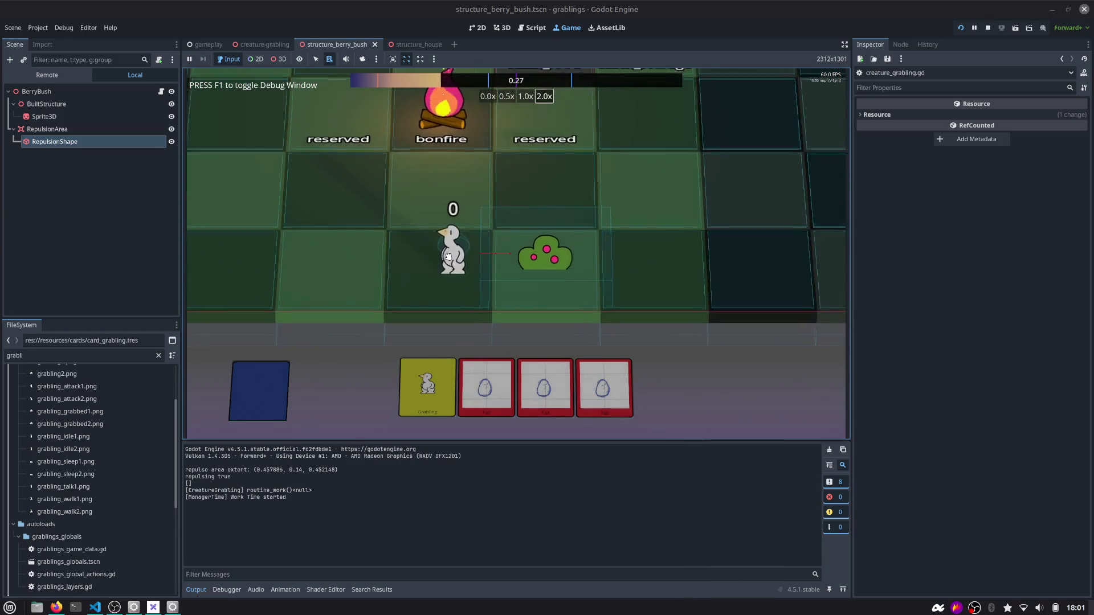
mouse_move(448, 257)
left_mouse_down()
mouse_move(495, 261)
mouse_move(462, 258)
left_mouse_up()
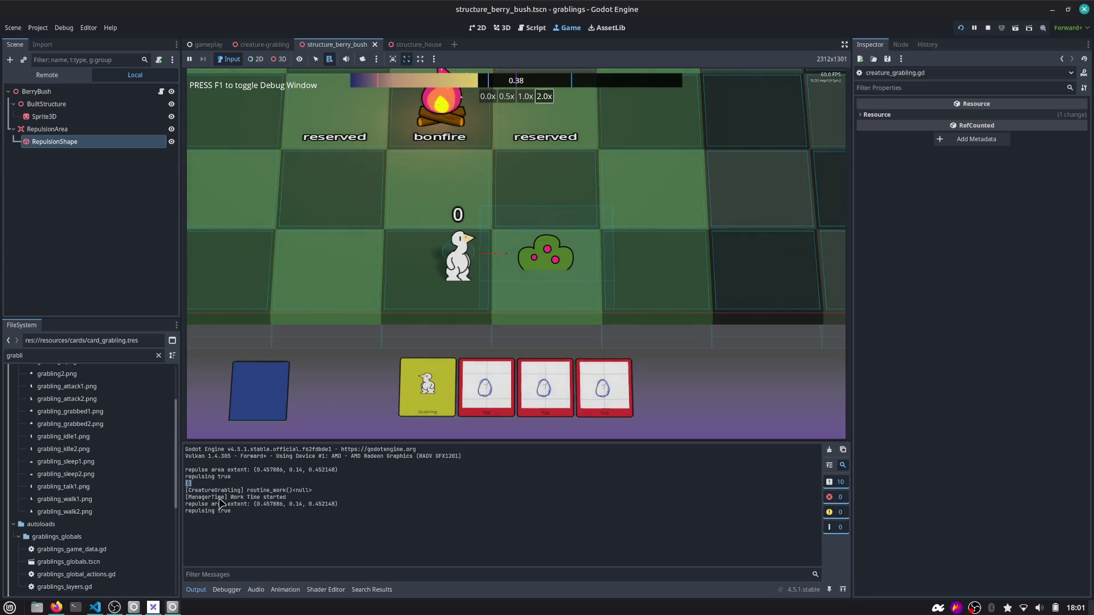
Uncomment the queue_clear() call on line 148 in creature_grabling.gd
left_click(534, 28)
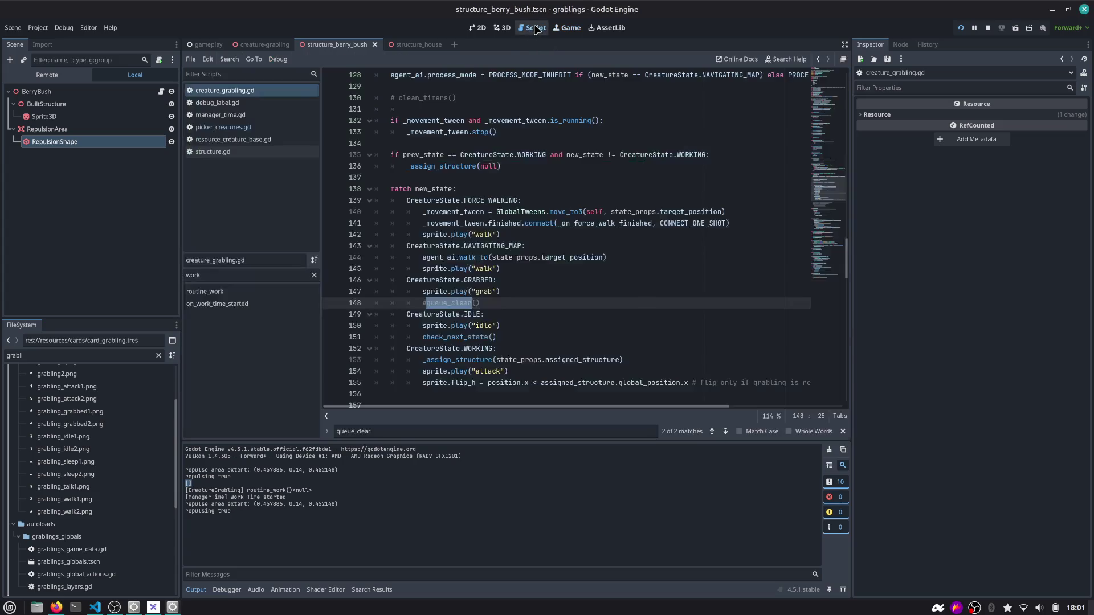
left_click(495, 305)
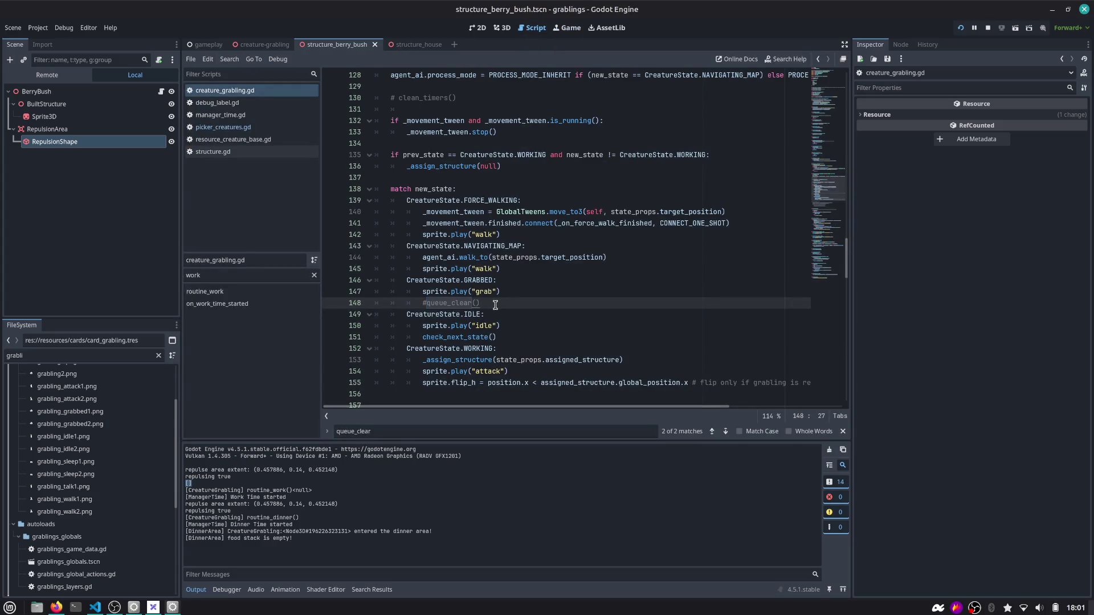
key("ctrl+z")
key("Escape")
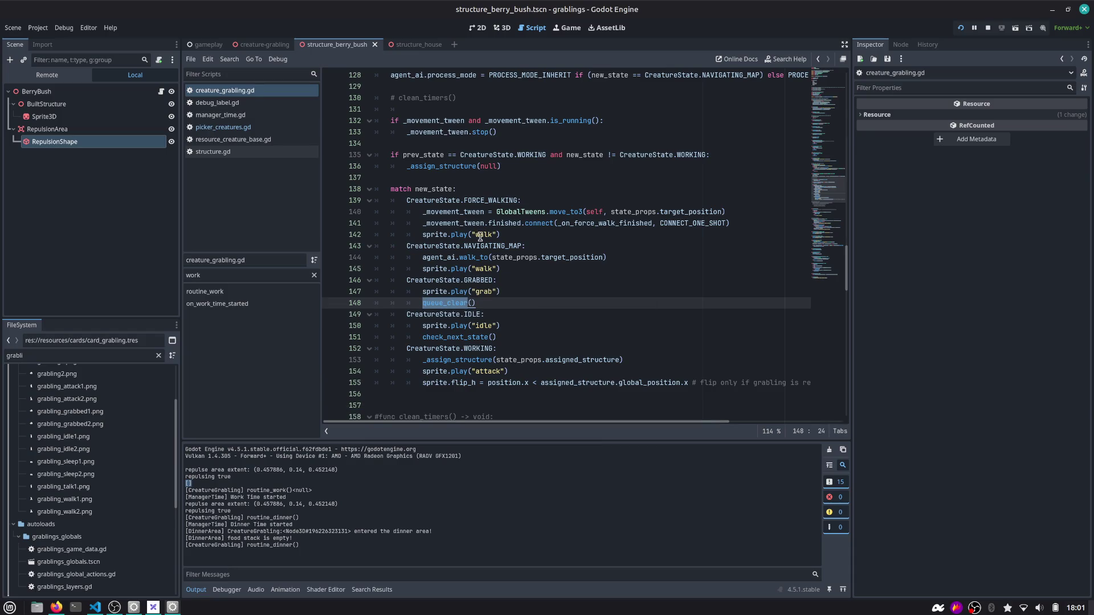
scroll(459, 234, "down", 4)
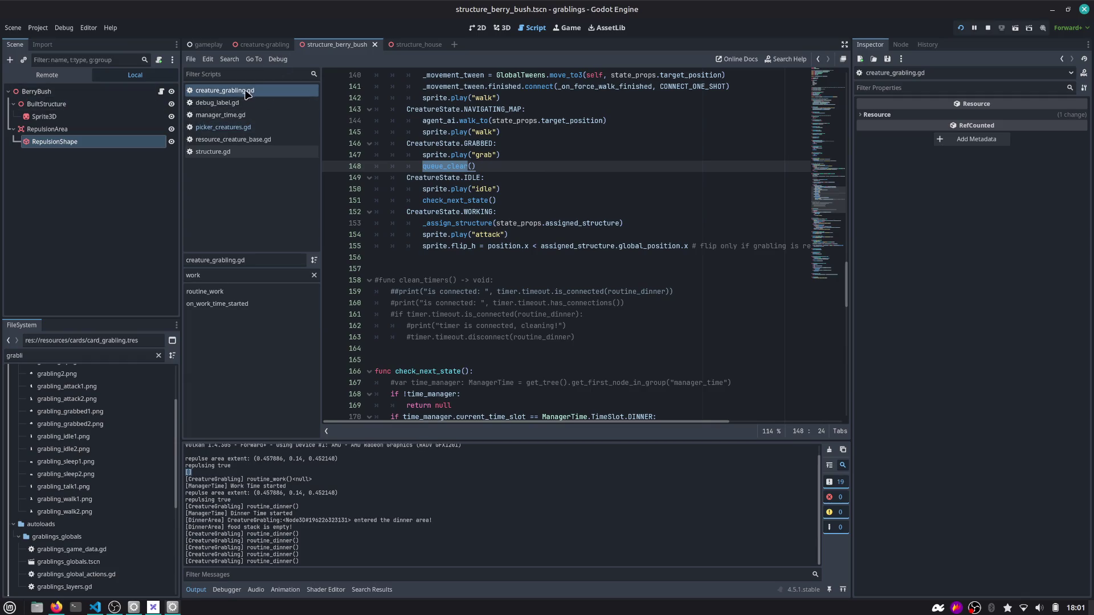
Insert p_grabbed._assign_structure(work_structure) as line 111 in picker_creatures.gd
left_click(227, 128)
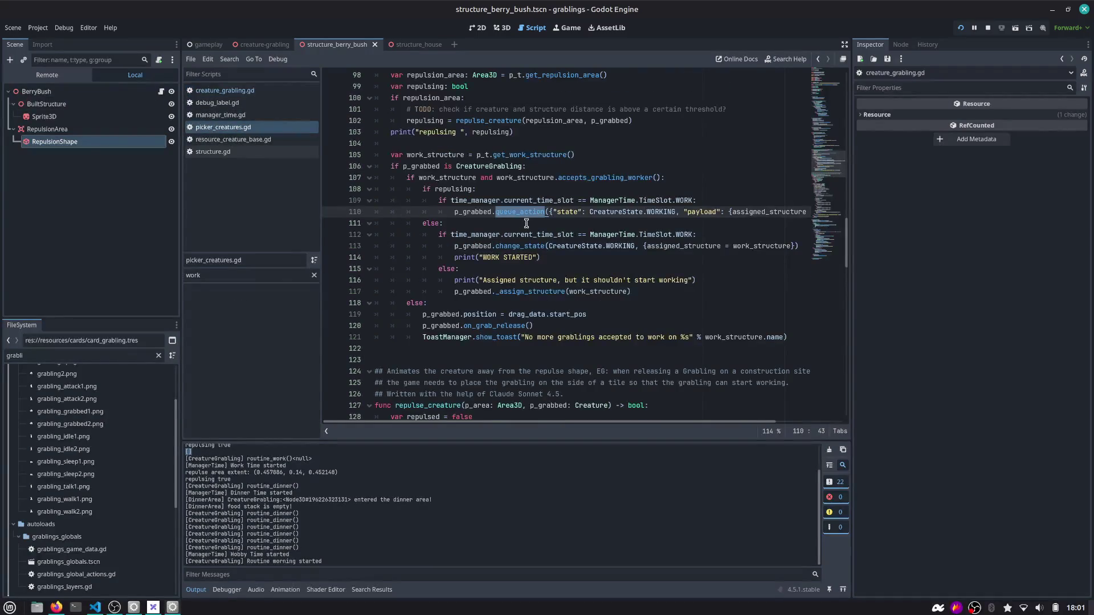
left_click(526, 223)
type("p_grabbed._assign_structure(work_structure)")
key("shift+Up")
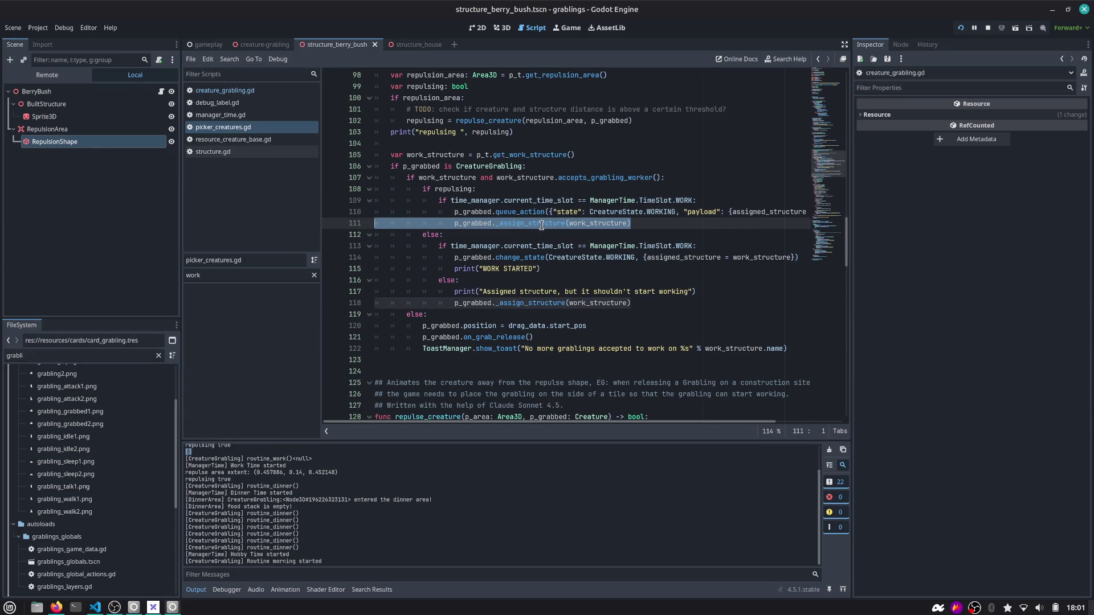
double_click(541, 225)
scroll(644, 228, "right", 3)
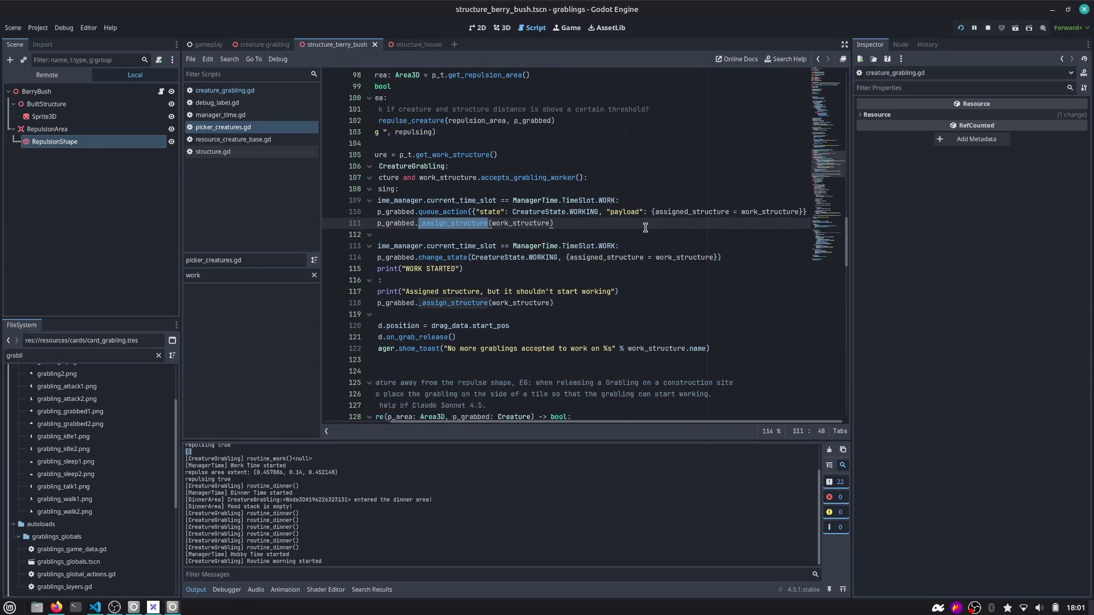
scroll(744, 212, "left", 3)
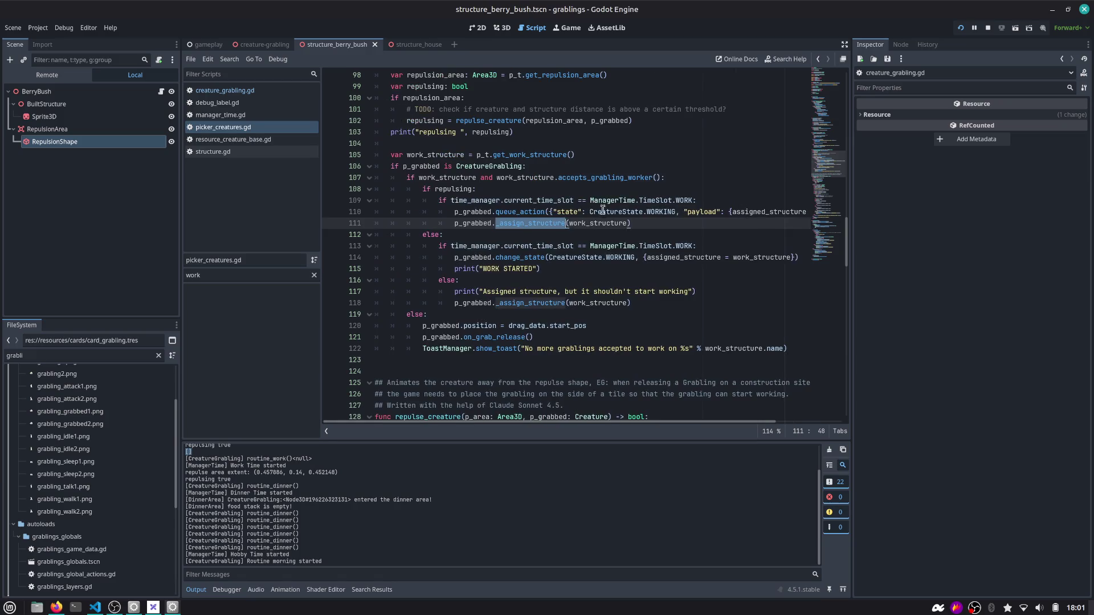
left_click(493, 210)
In creature_grabling.gd, search for actions_queue and jump to its match on line 94
left_click(225, 90)
left_click(498, 154)
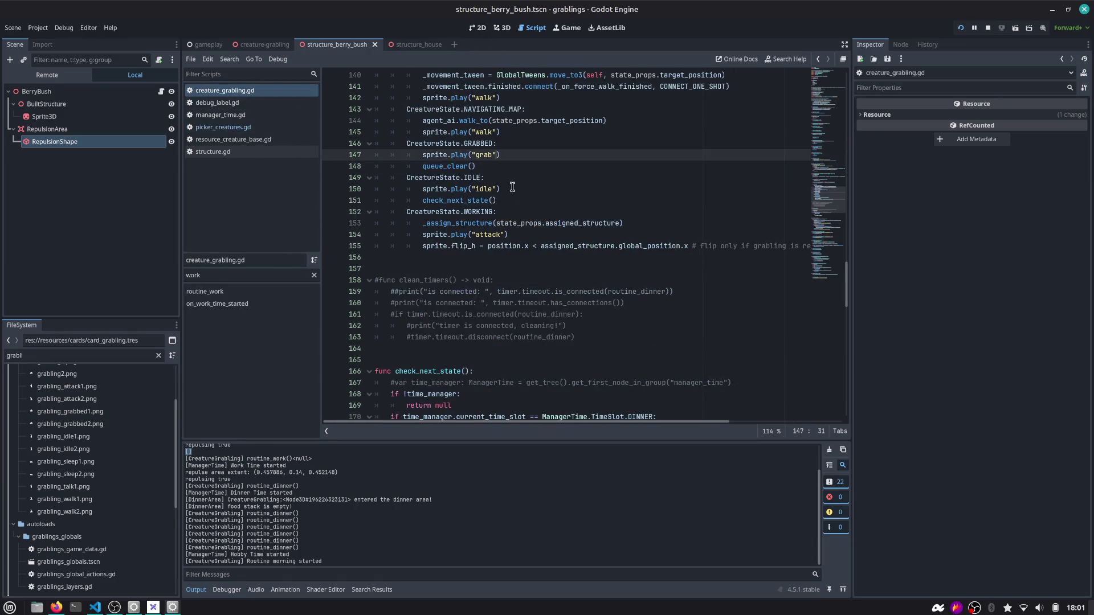
scroll(828, 195, "up", 2)
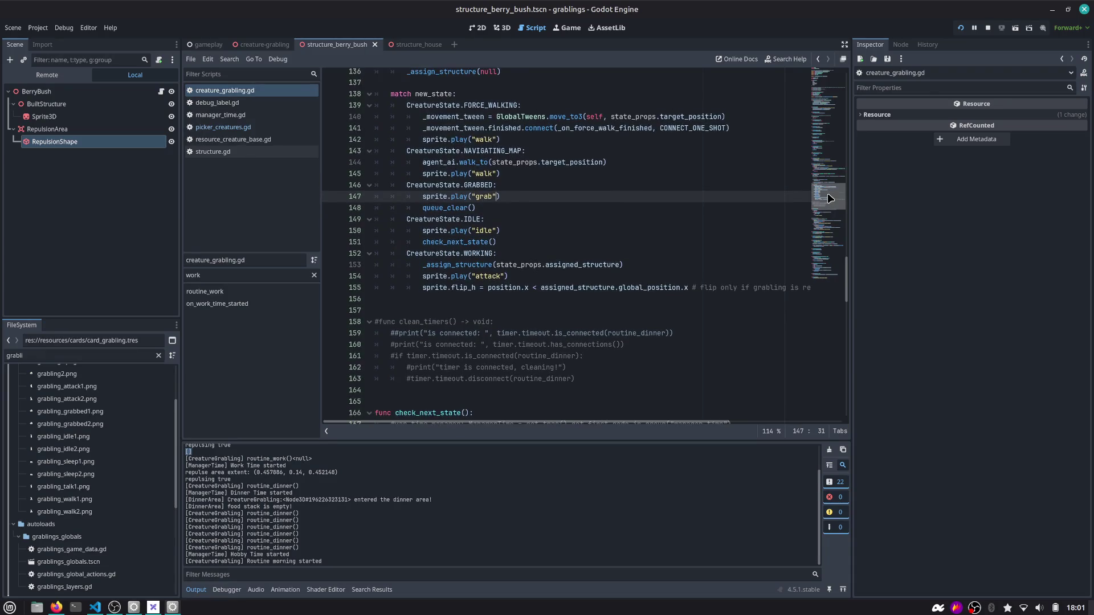
scroll(827, 196, "up", 1)
left_click(504, 210)
key("ctrl+f")
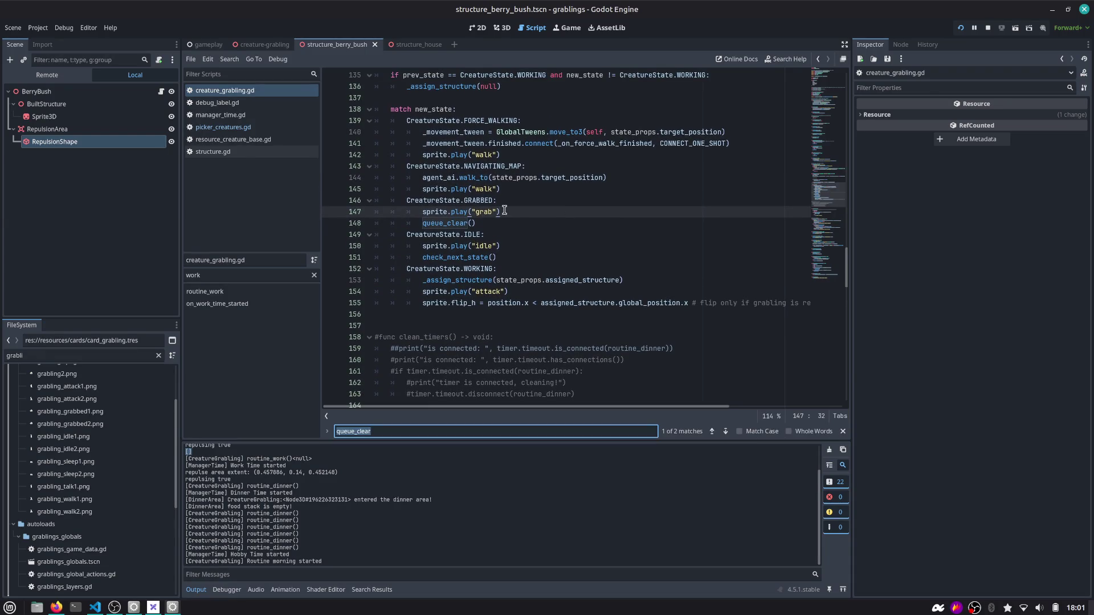
type("ac")
key("BackSpace")
key("BackSpace")
type("queue_")
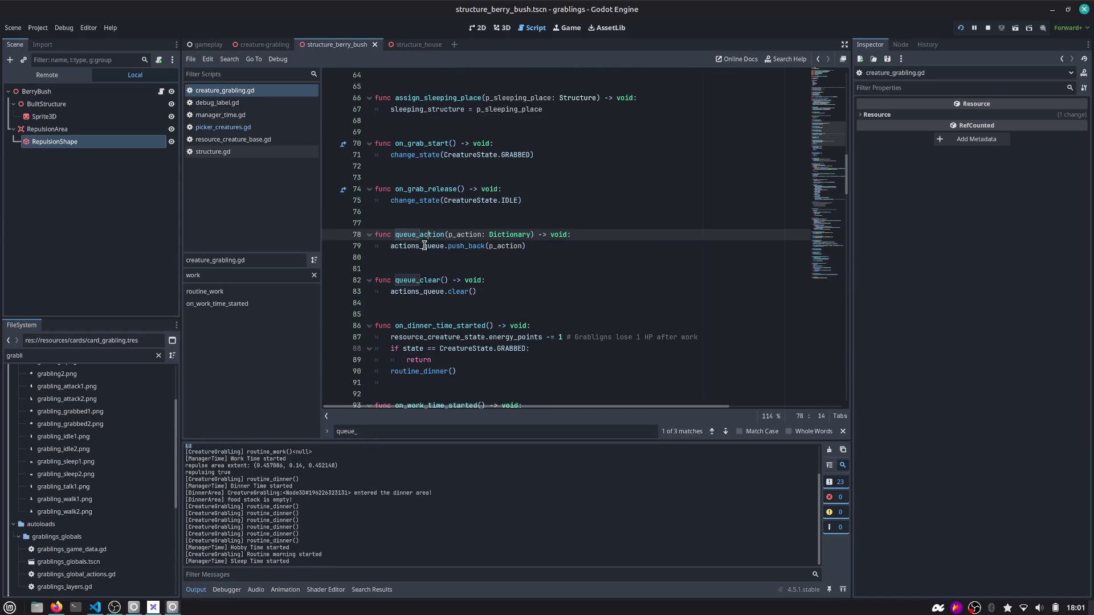
double_click(422, 246)
key("ctrl+f")
key("Return")
key("Return")
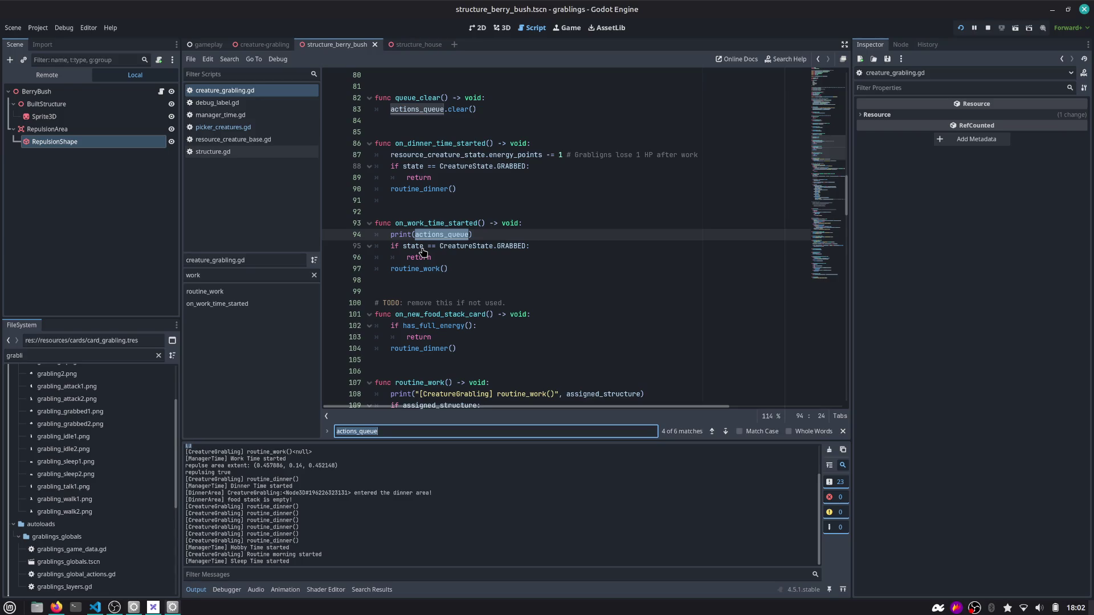
Delete the print(actions_queue) debug line 94 from on_work_time_started
left_click(533, 234)
key("shift+Home")
key("BackSpace")
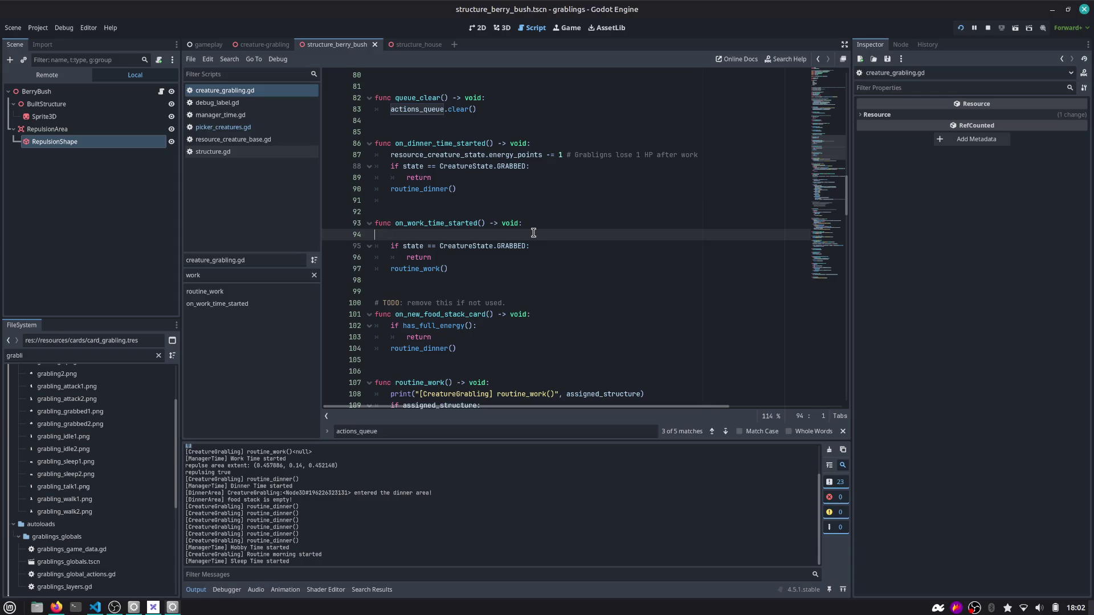
Step through every actions_queue match, from the line-30 declaration to the line-222 check
key("ctrl+f")
type("actions_q")
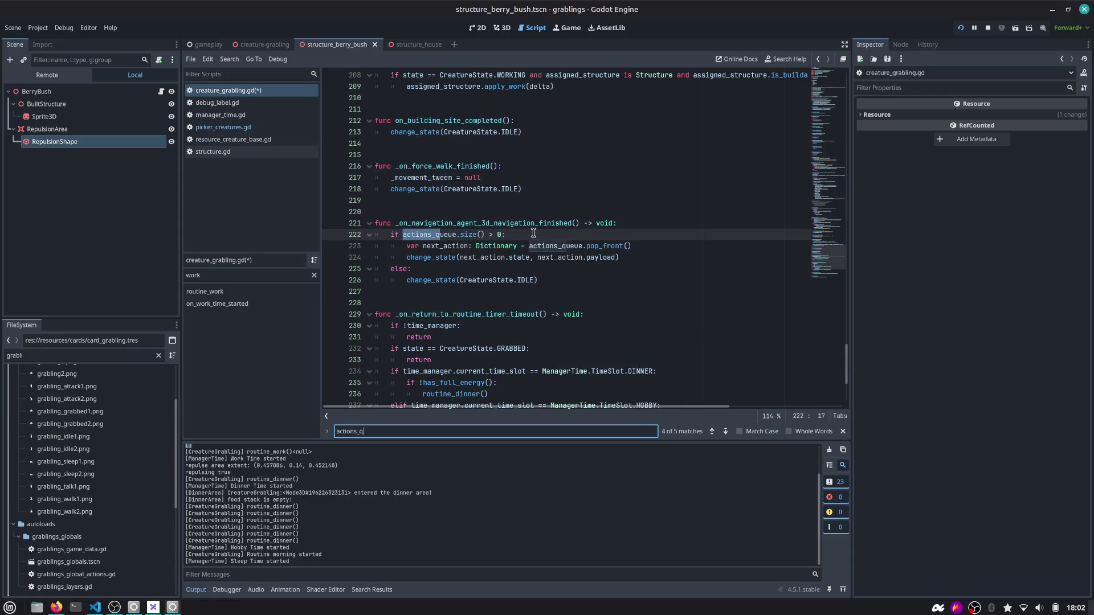
type("ueue")
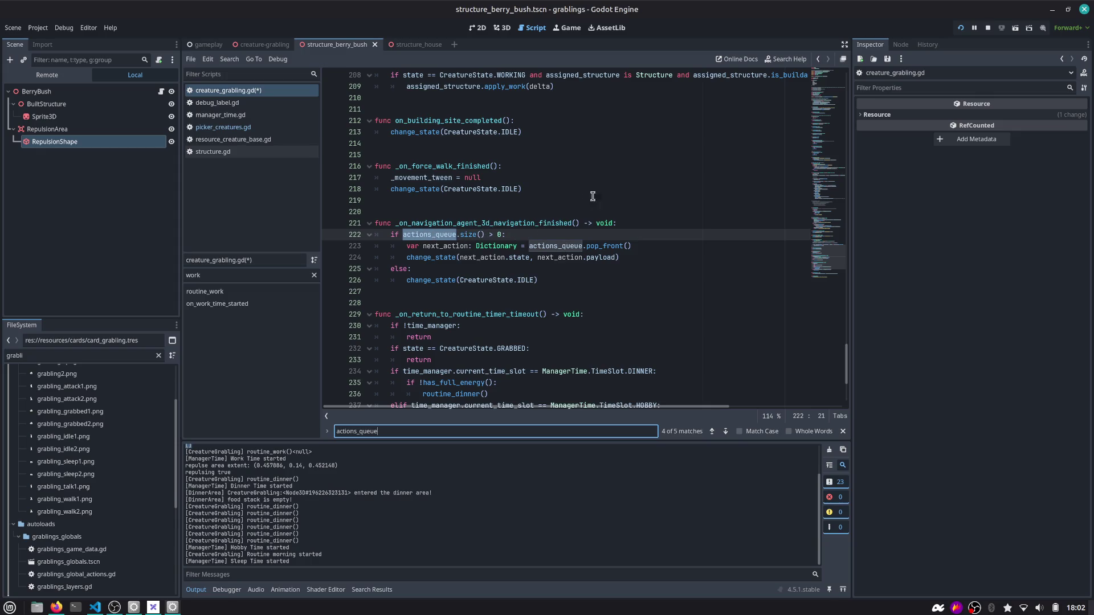
key("Return")
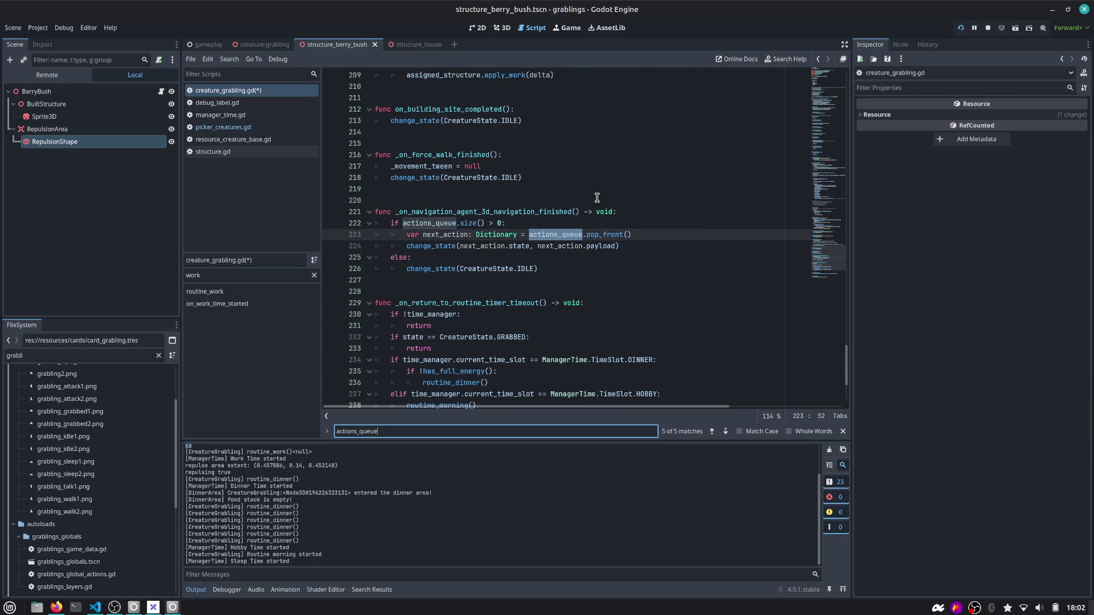
key("Return")
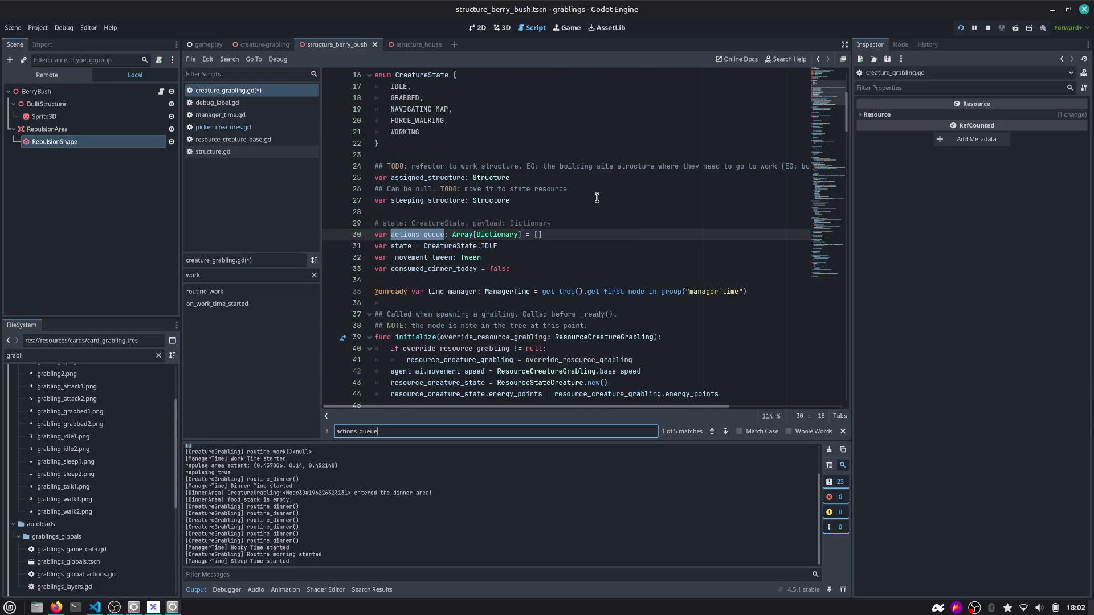
key("Return")
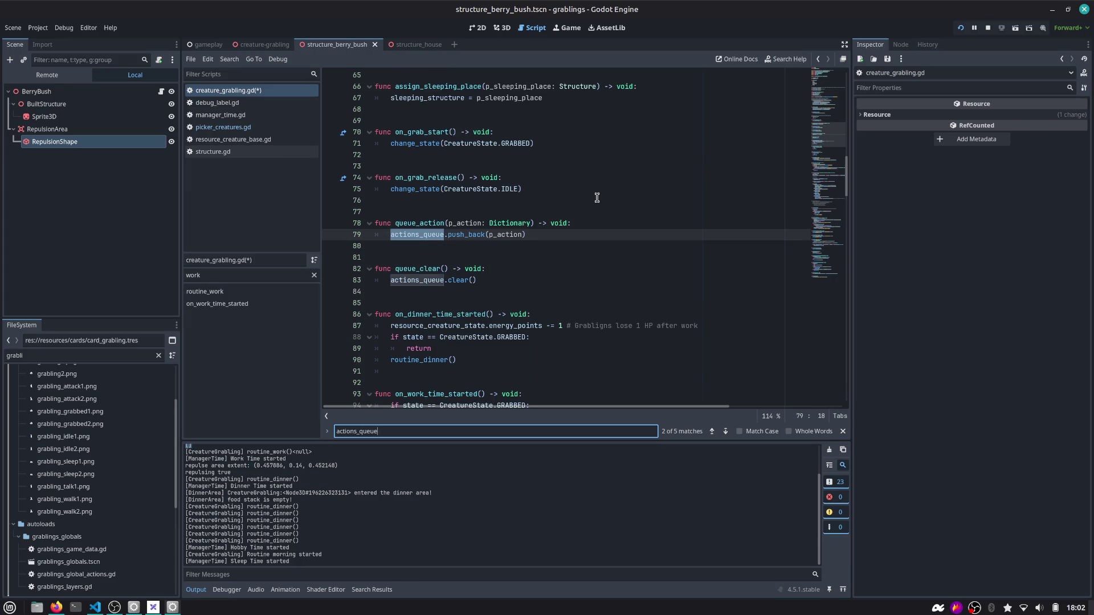
key("Return")
key("Return")
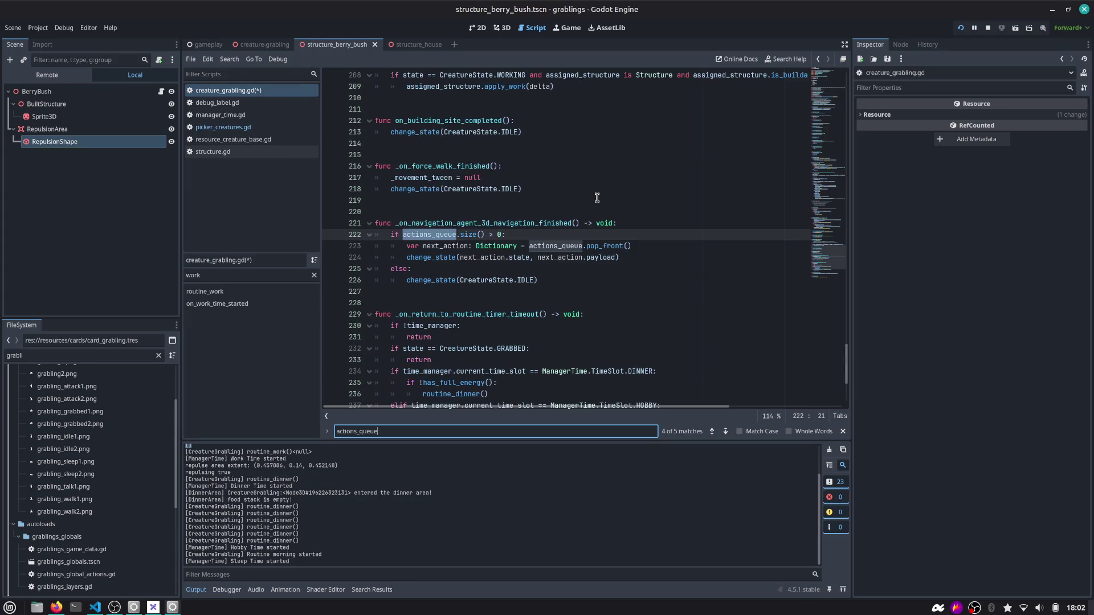
scroll(593, 197, "down", 1)
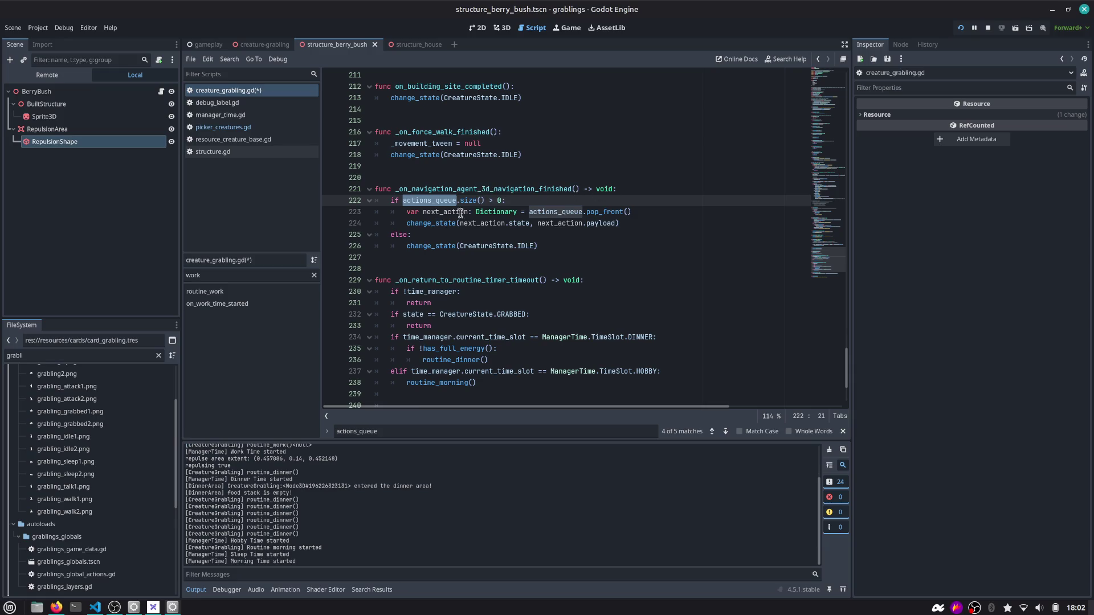
mouse_move(460, 225)
scroll(831, 260, "up", 1)
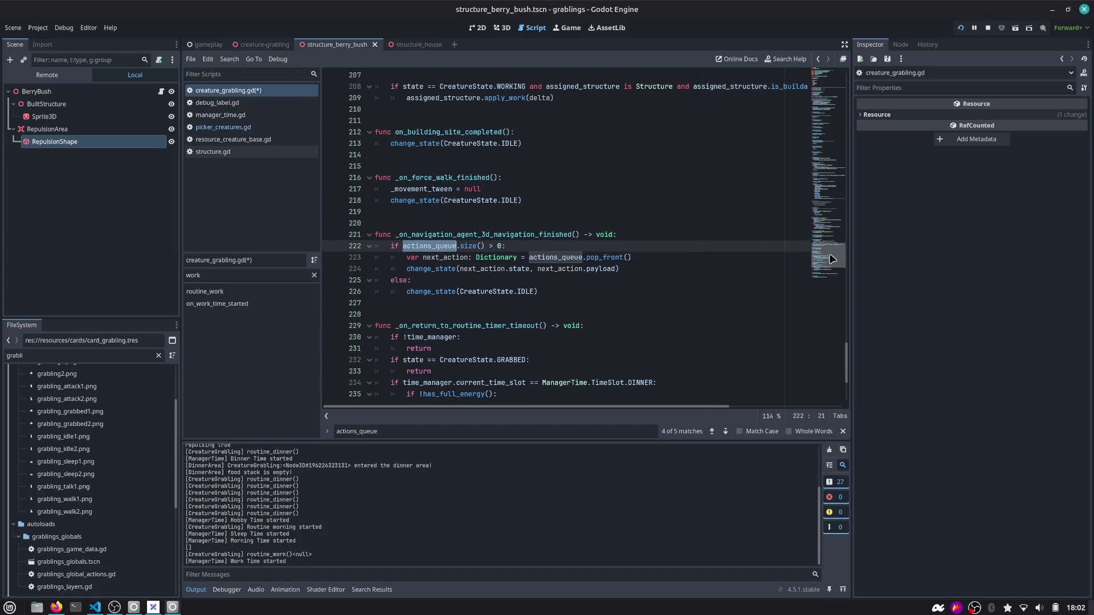
scroll(831, 259, "up", 1)
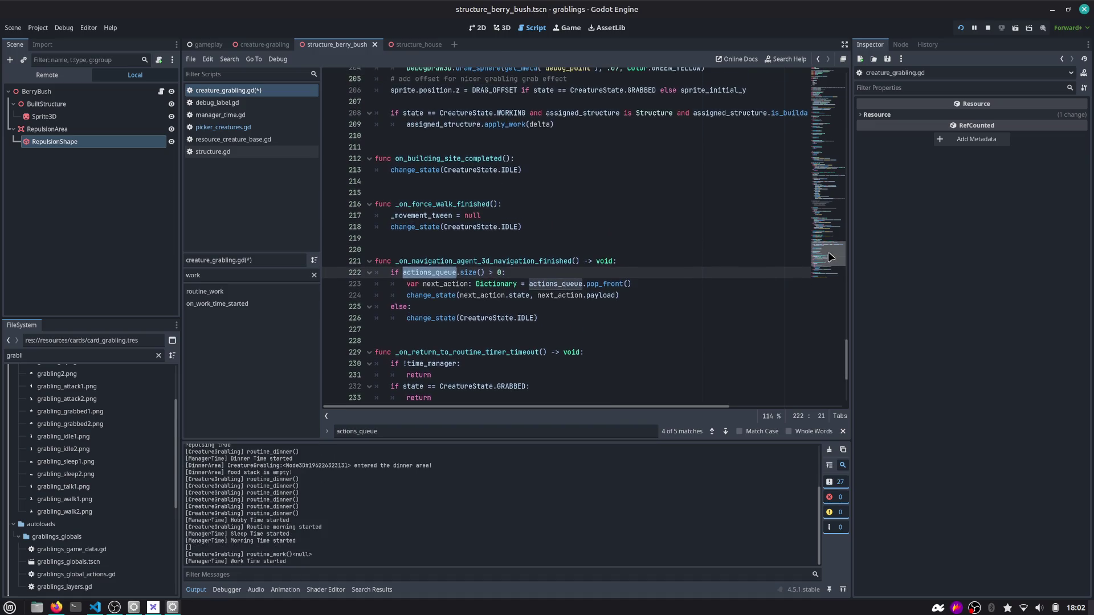
scroll(828, 251, "up", 1)
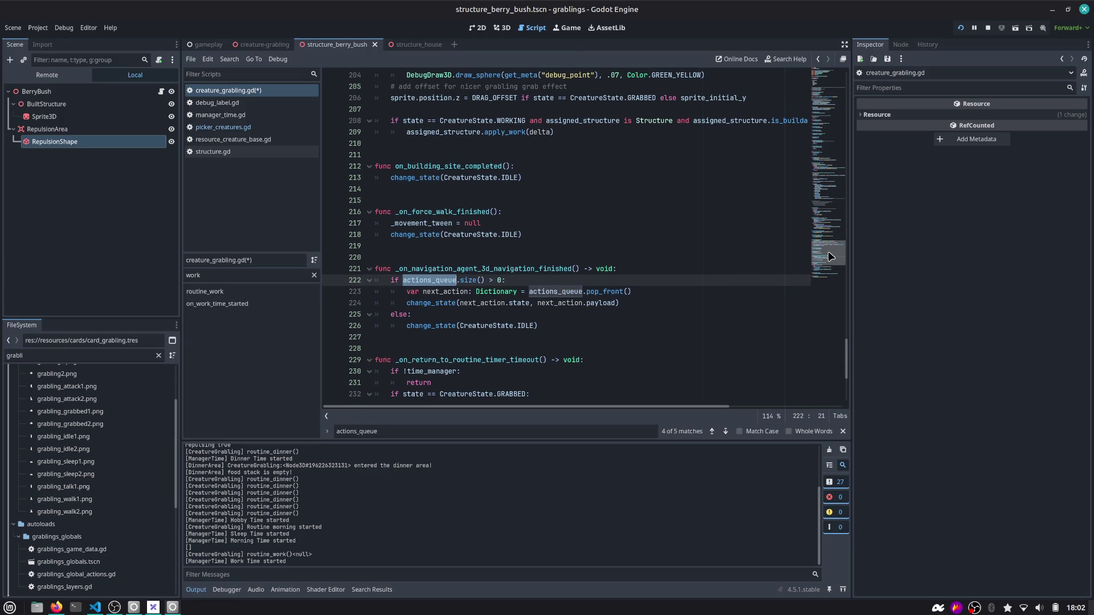
scroll(828, 252, "up", 1)
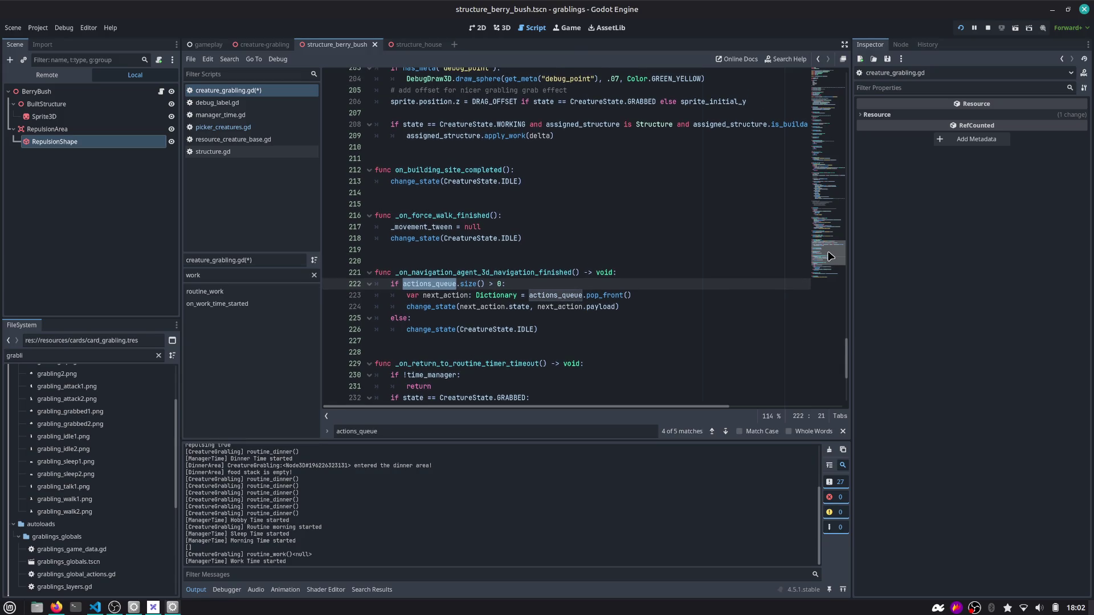
scroll(831, 256, "down", 4)
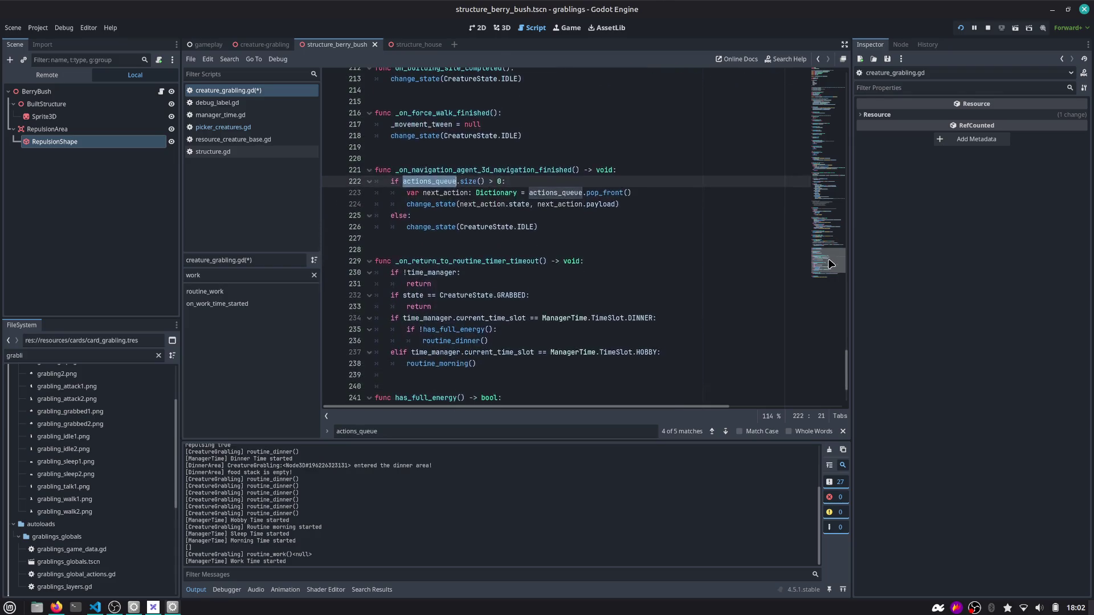
Rerun with a berry bush and grabling, select the routine_work output line, and return to the script
left_click(961, 27)
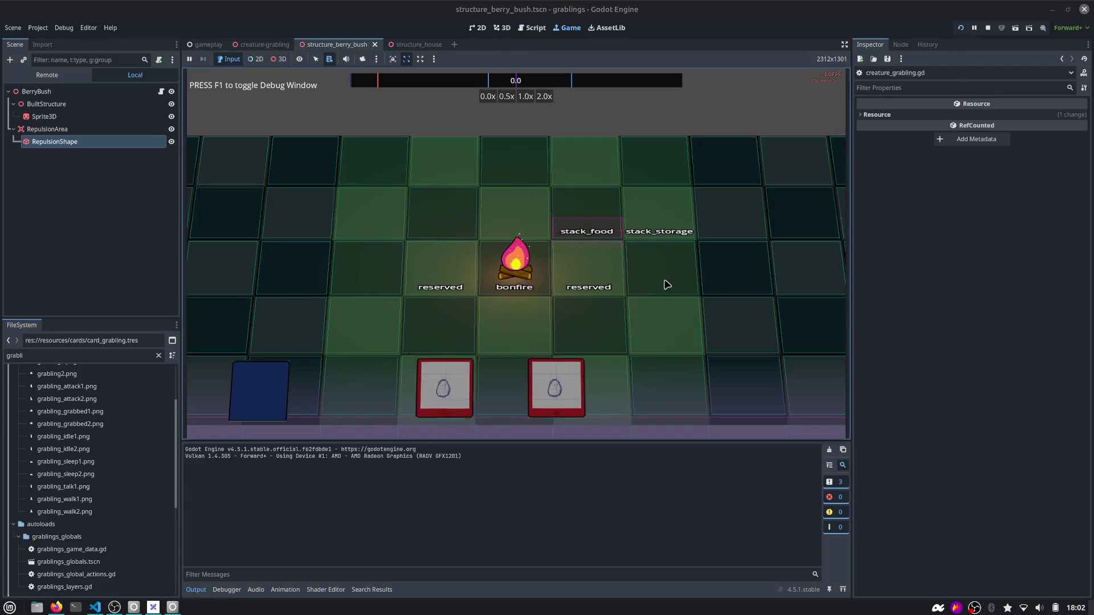
mouse_move(447, 388)
left_mouse_down()
mouse_move(658, 201)
mouse_move(561, 251)
mouse_move(585, 216)
left_mouse_up()
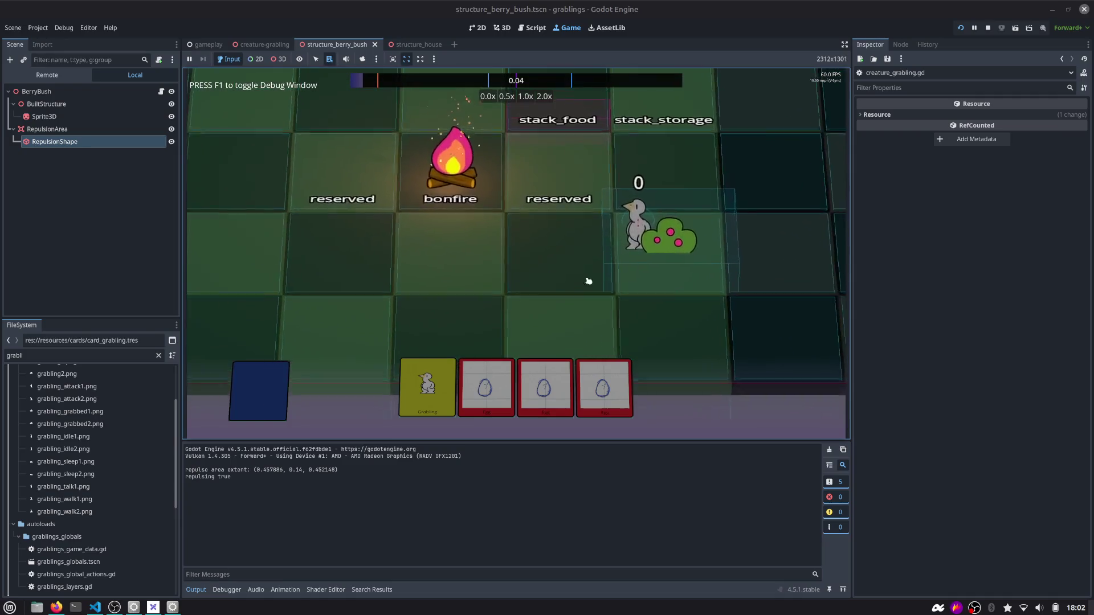
left_click(543, 97)
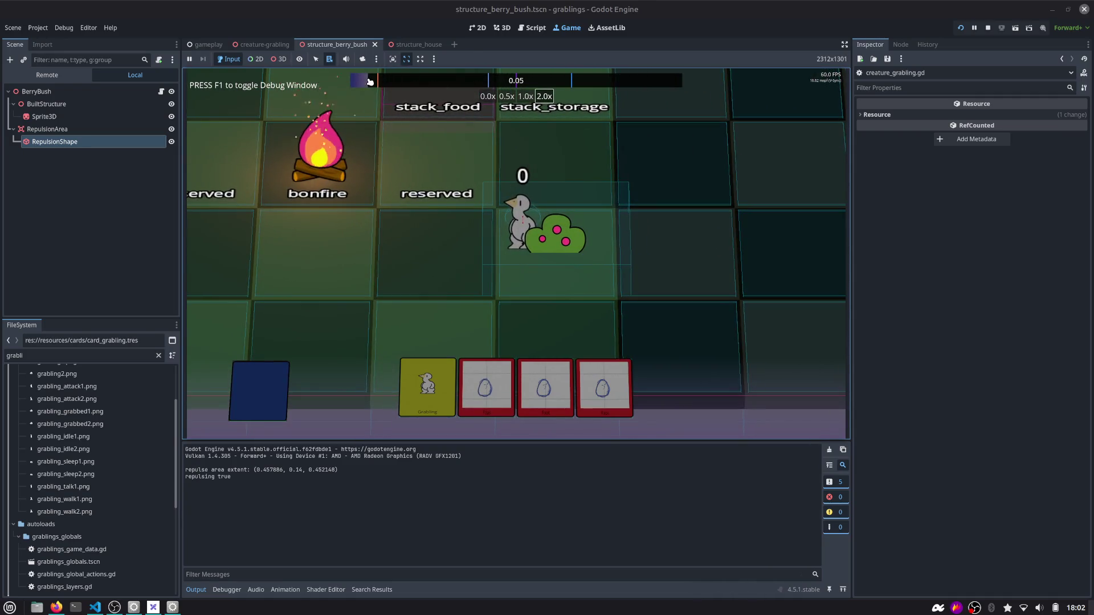
left_click(525, 97)
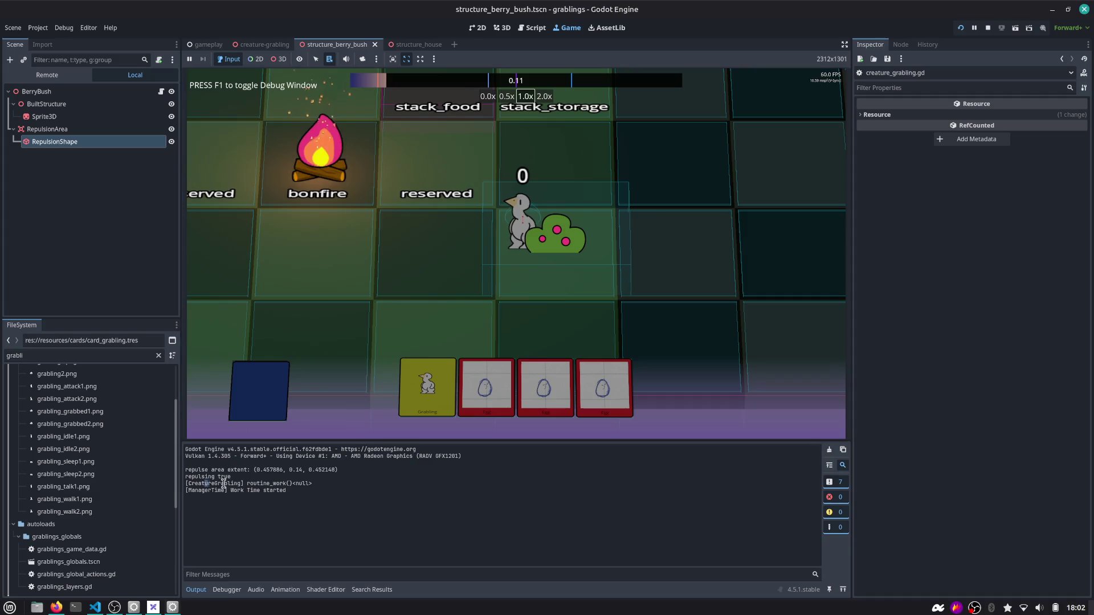
left_click_drag(205, 483, 315, 484)
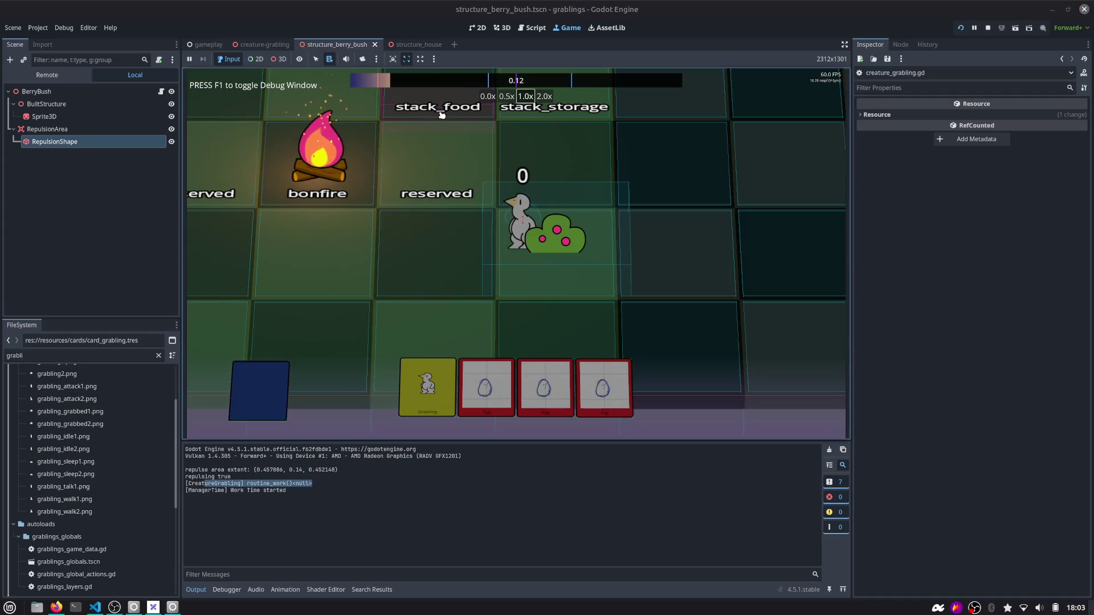
left_click(530, 28)
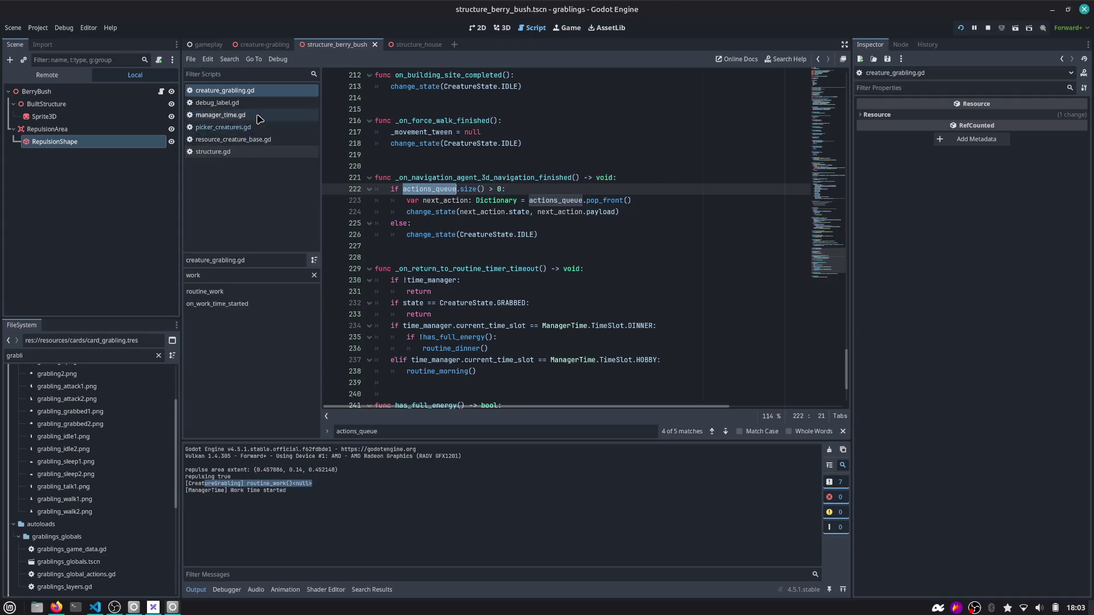
Trace where work_structure is declared and used in picker_creatures.gd
left_click(234, 130)
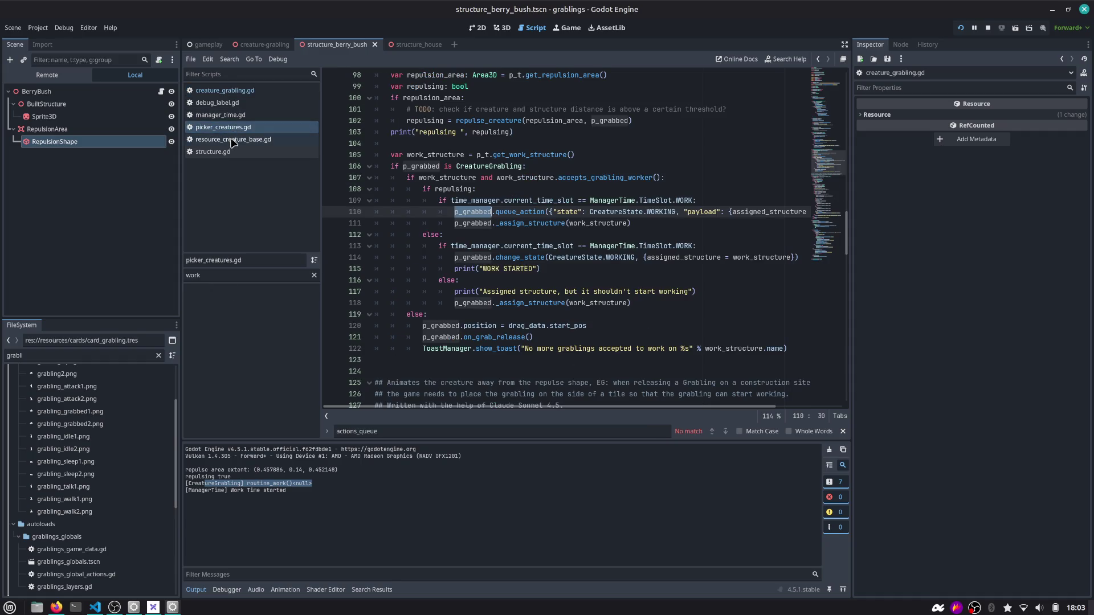
left_click(228, 92)
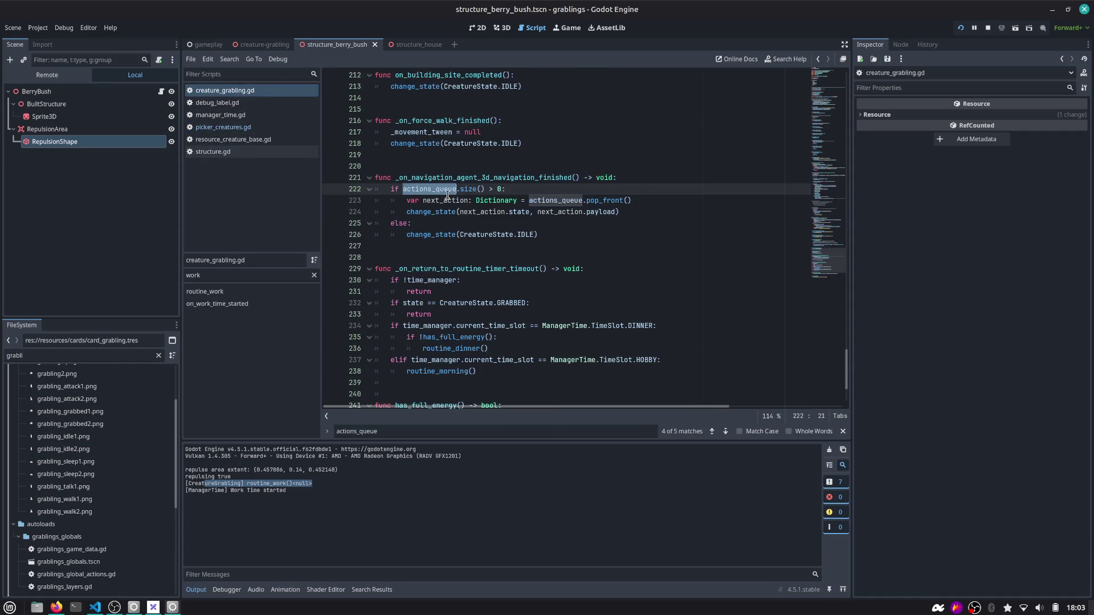
mouse_move(448, 195)
left_click(223, 127)
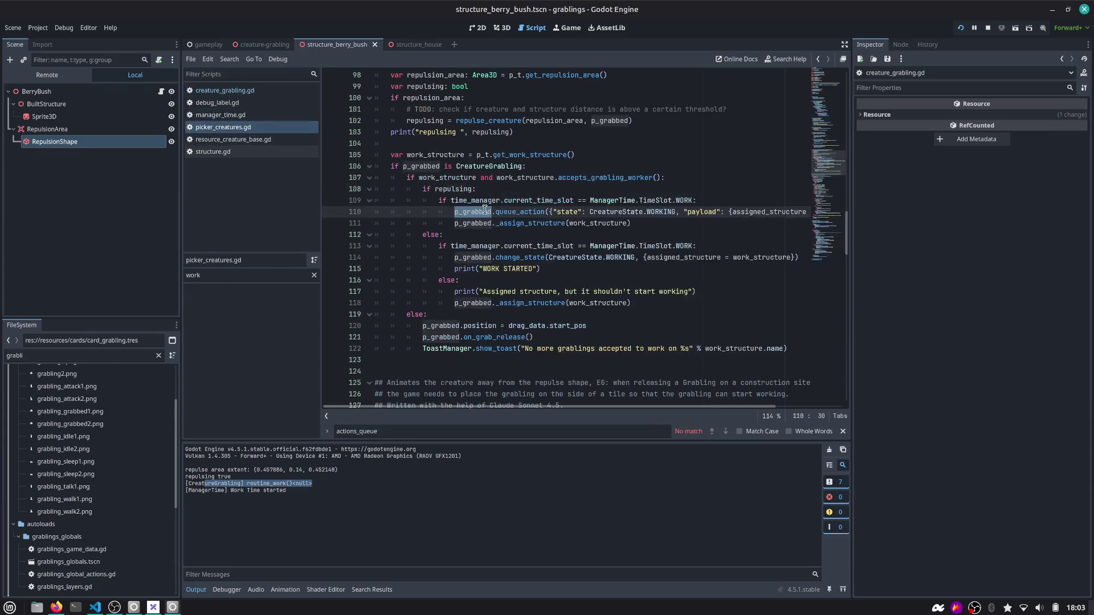
left_click(509, 224)
double_click(605, 223)
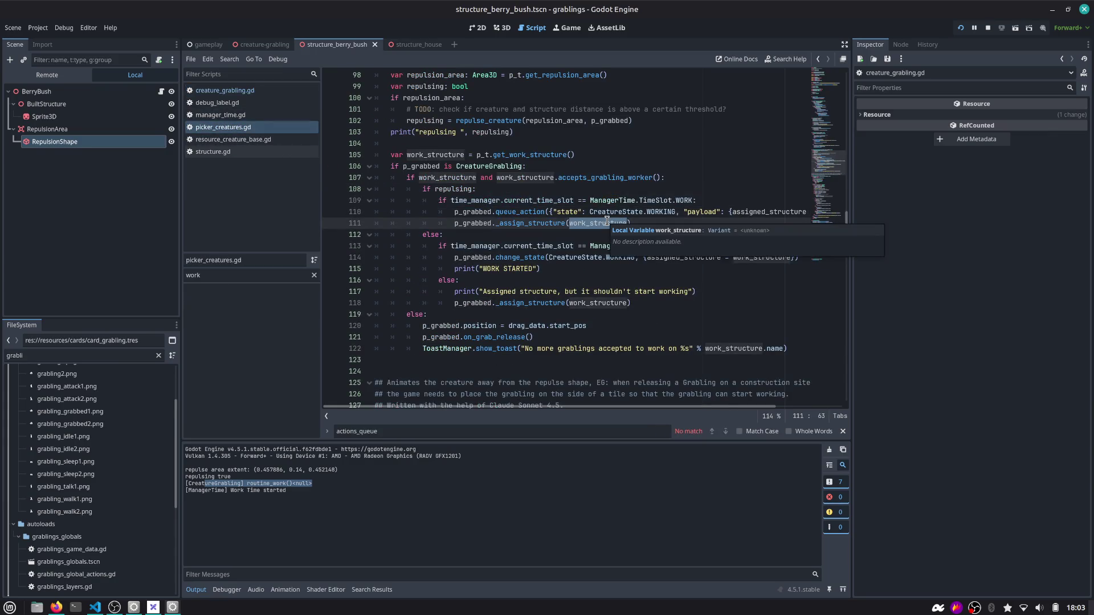
double_click(443, 178)
mouse_move(443, 178)
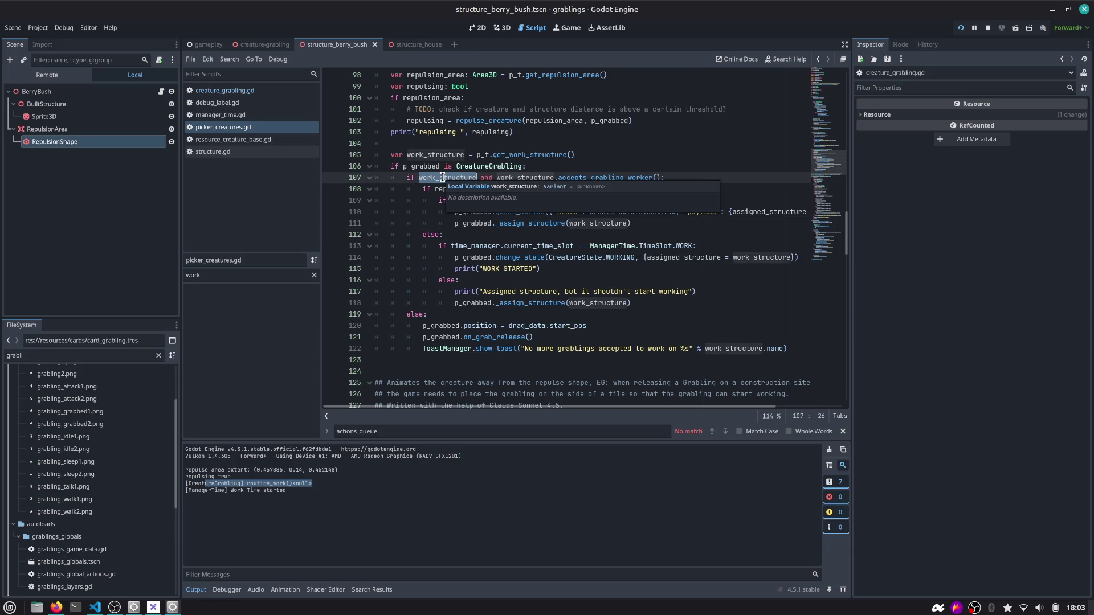
double_click(431, 155)
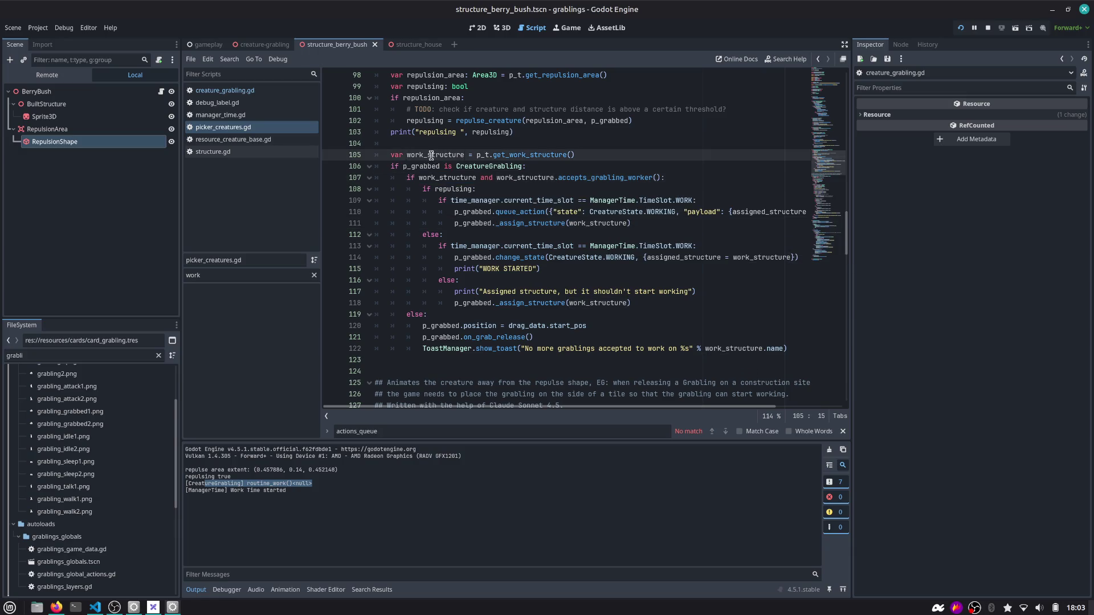
Make the debug print output work_structure and move it below the get_work_structure() declaration
left_click(488, 132)
key("ctrl+shift+Right")
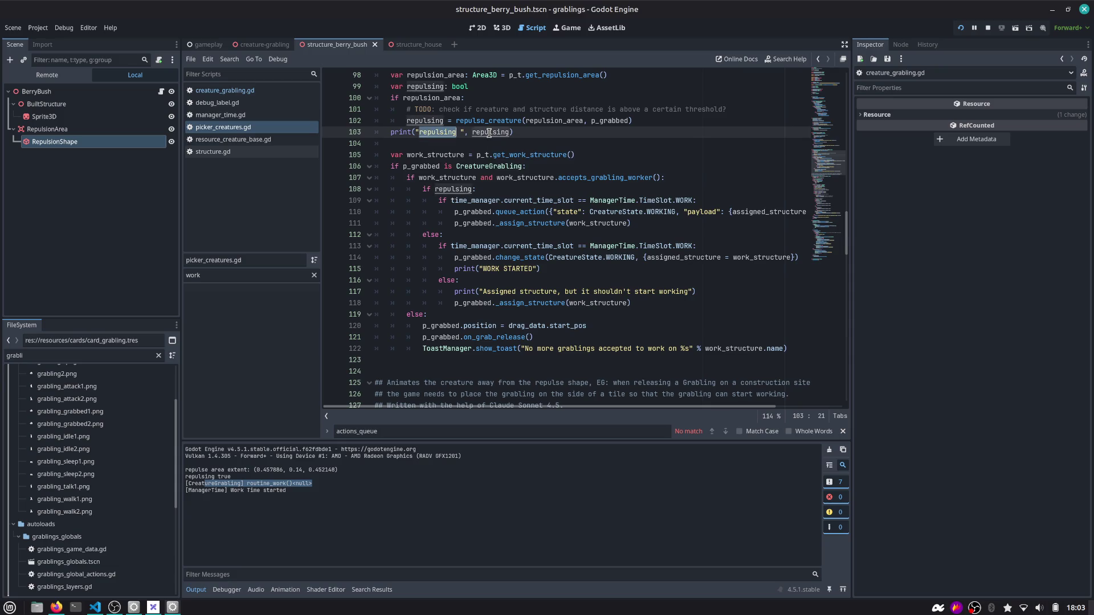
type("work_structure")
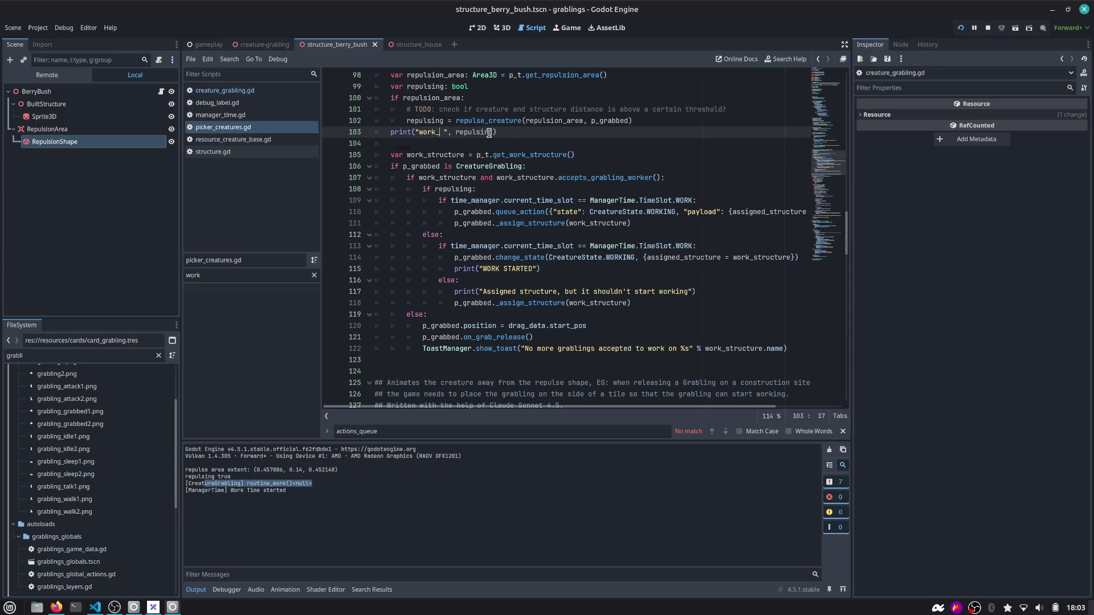
key("Escape")
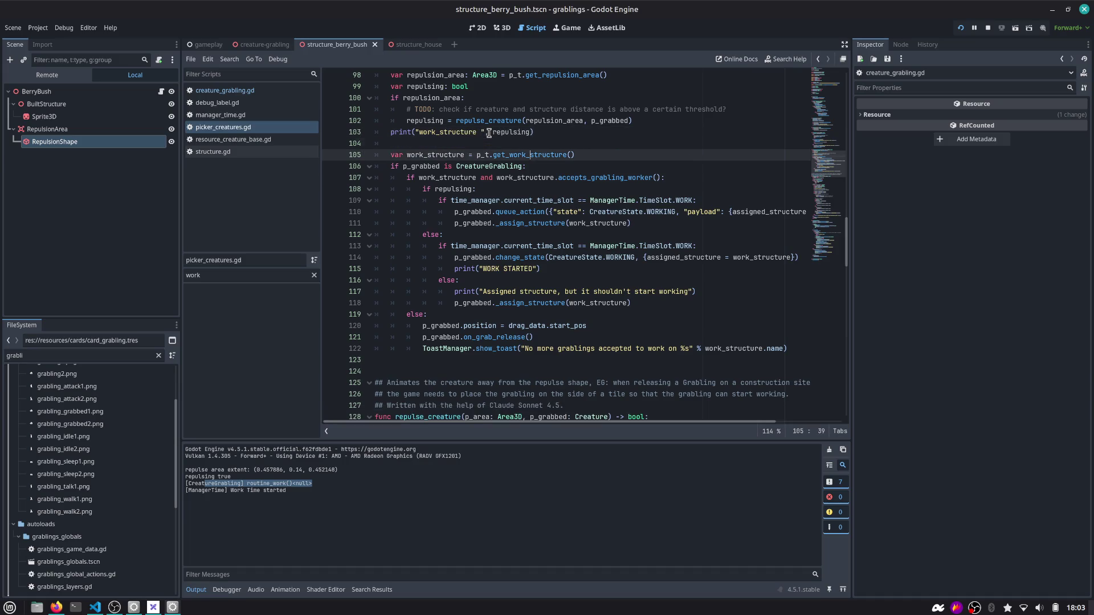
key("ctrl+shift+Left")
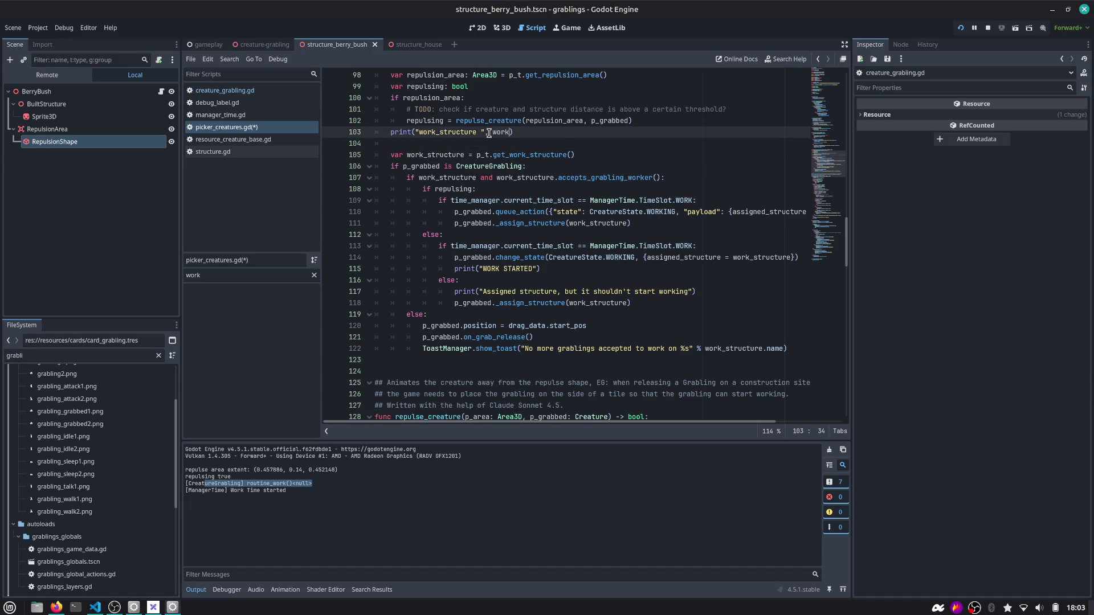
key("ctrl+shift+k")
key("Down")
key("Up")
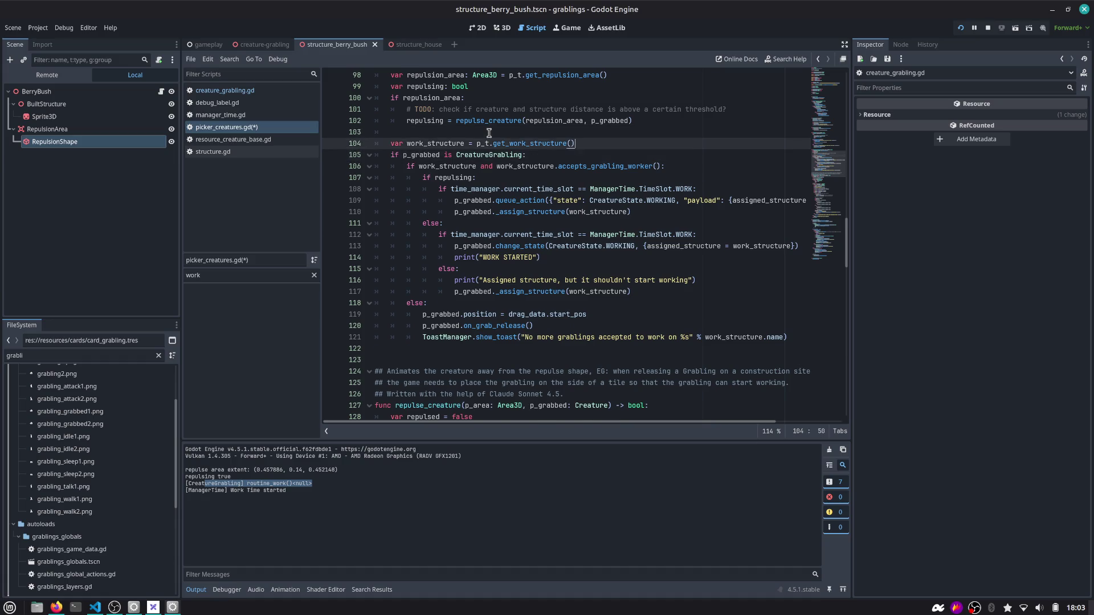
type("print(\"work_structure \", work_structure)")
double_click(435, 144)
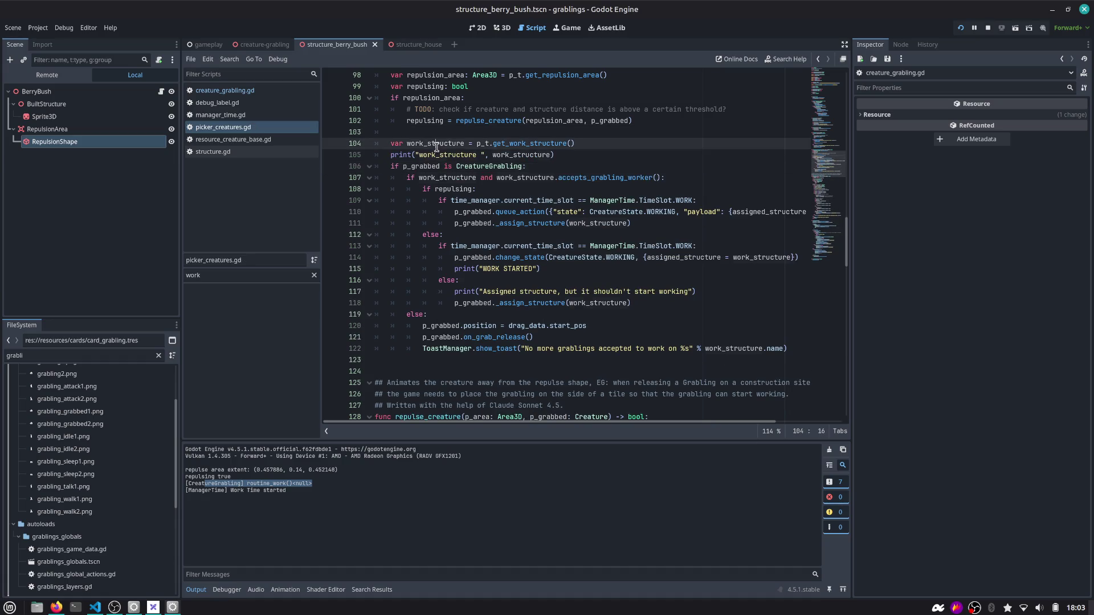
double_click(467, 154)
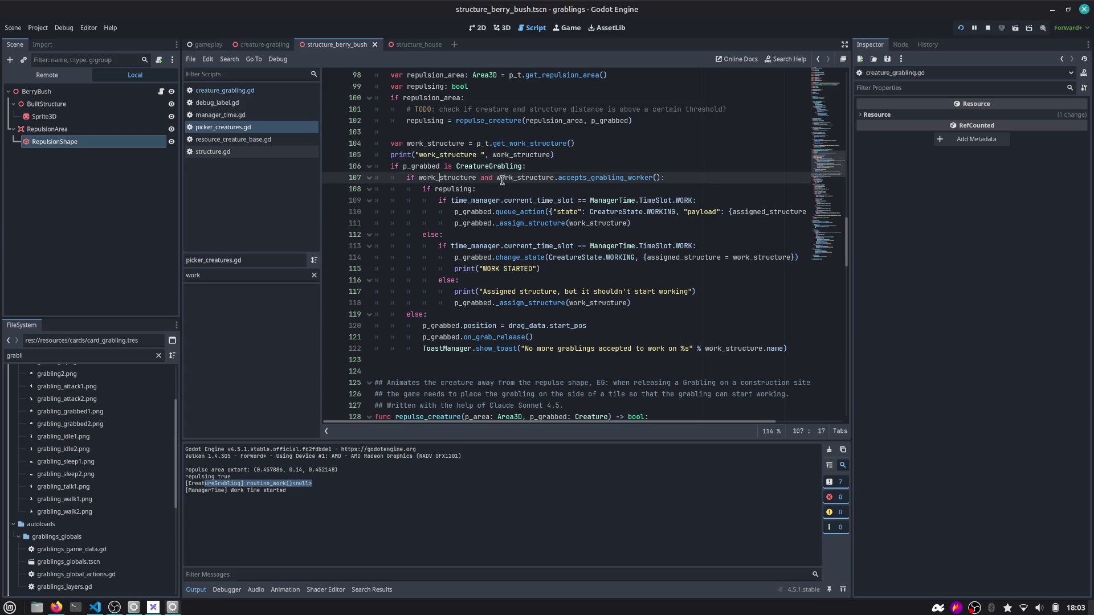
double_click(529, 179)
double_click(602, 178)
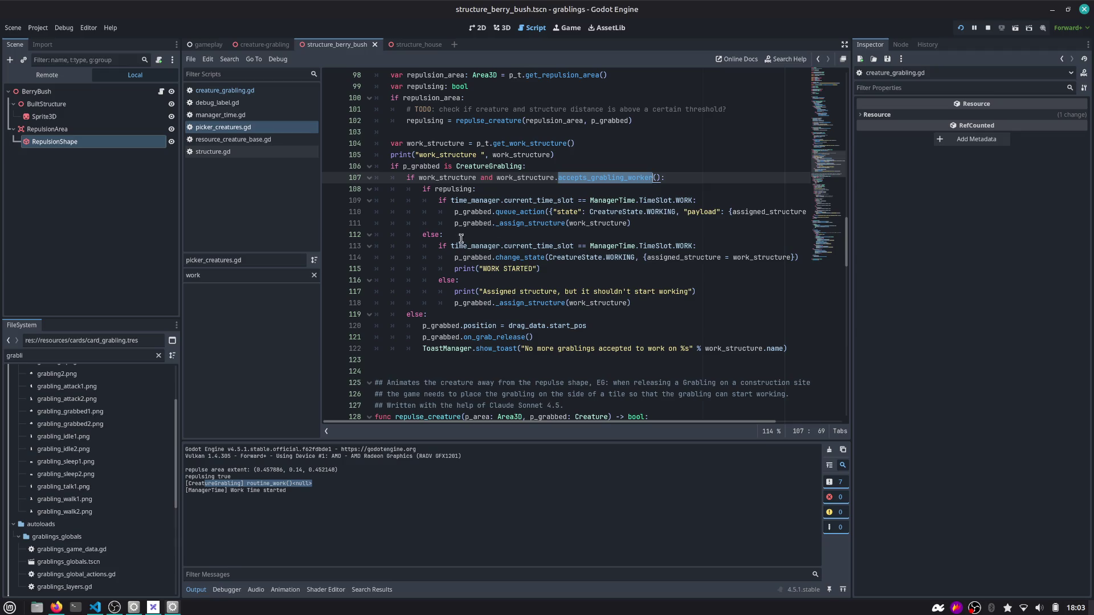
Outdent the _assign_structure call on line 111 out of the work-time check
mouse_move(425, 190)
left_mouse_down()
mouse_move(495, 223)
mouse_move(542, 224)
left_mouse_up()
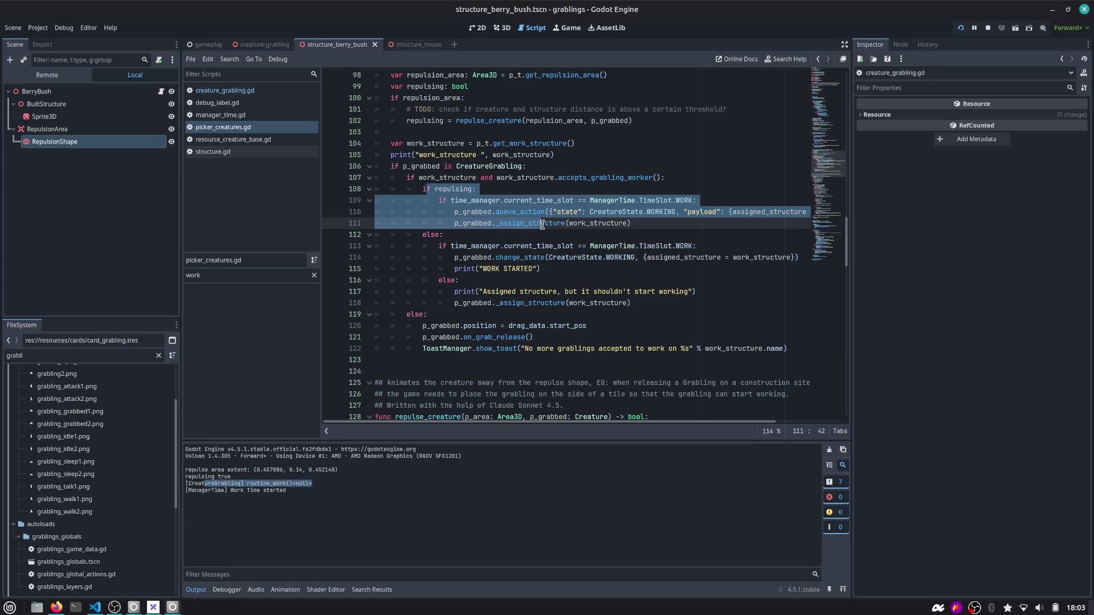
left_click(557, 223)
key("shift+Tab")
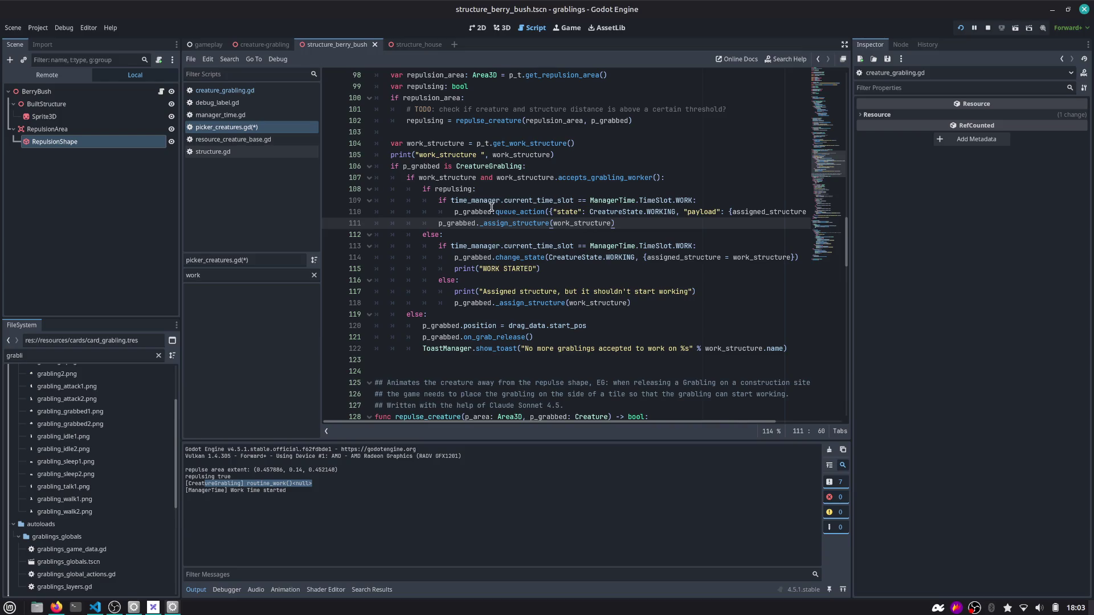
left_click_drag(581, 222, 692, 201)
left_click(610, 223)
double_click(593, 223)
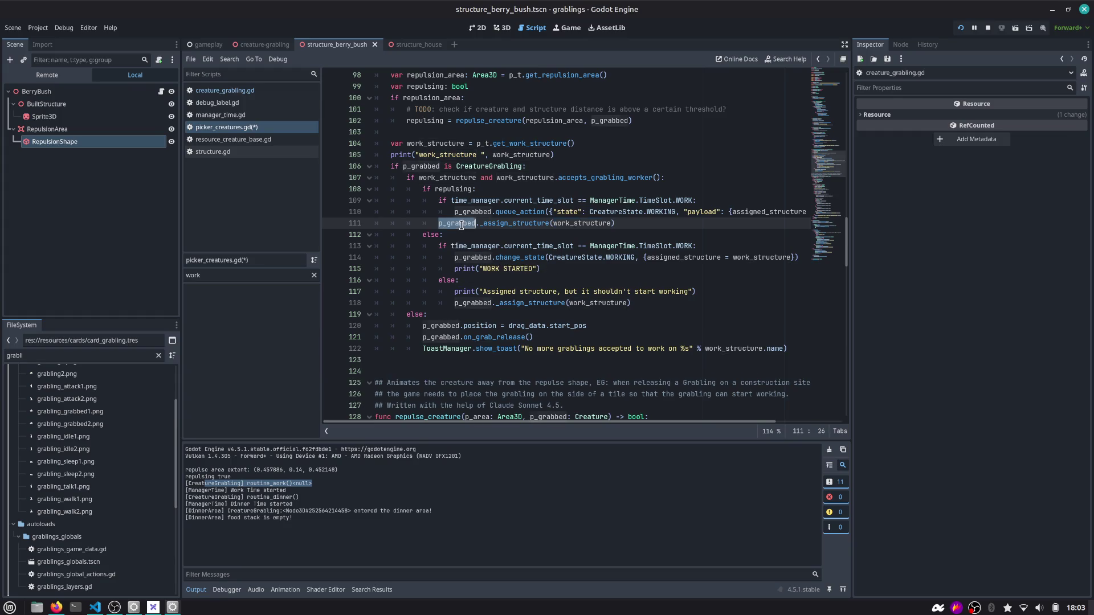
double_click(502, 223)
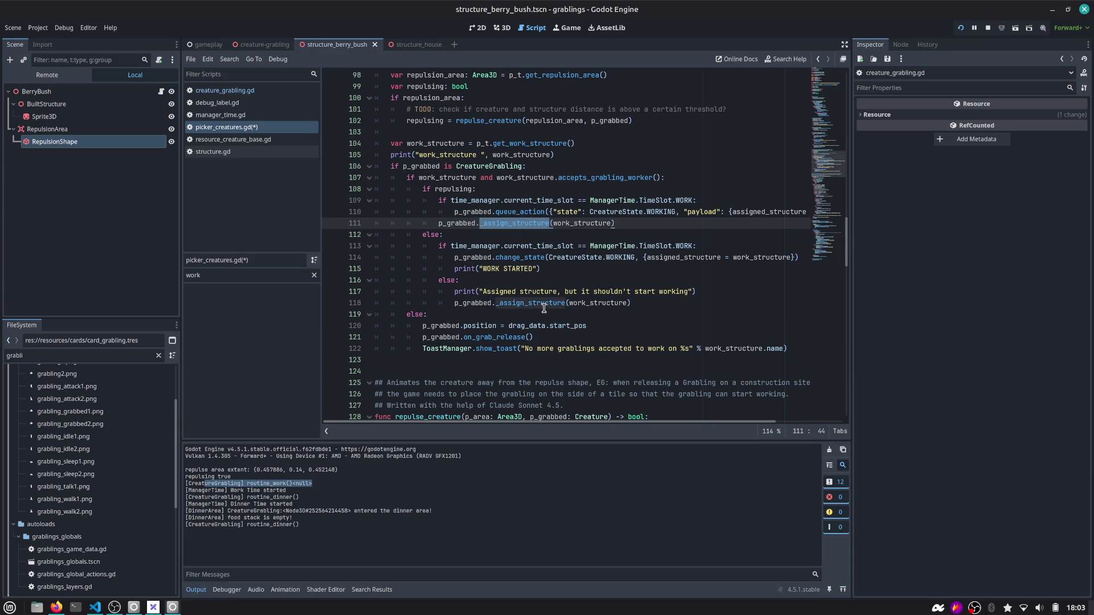
mouse_move(552, 310)
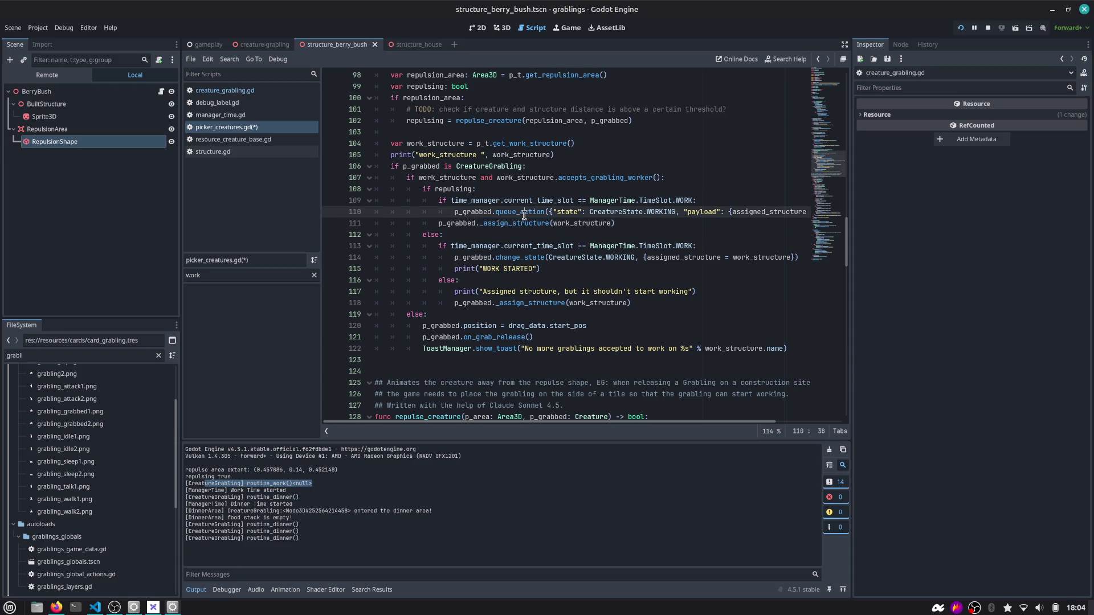
Put _assign_structure under a new else branch and save picker_creatures.gd
key("ctrl+shift+Return")
type("else:")
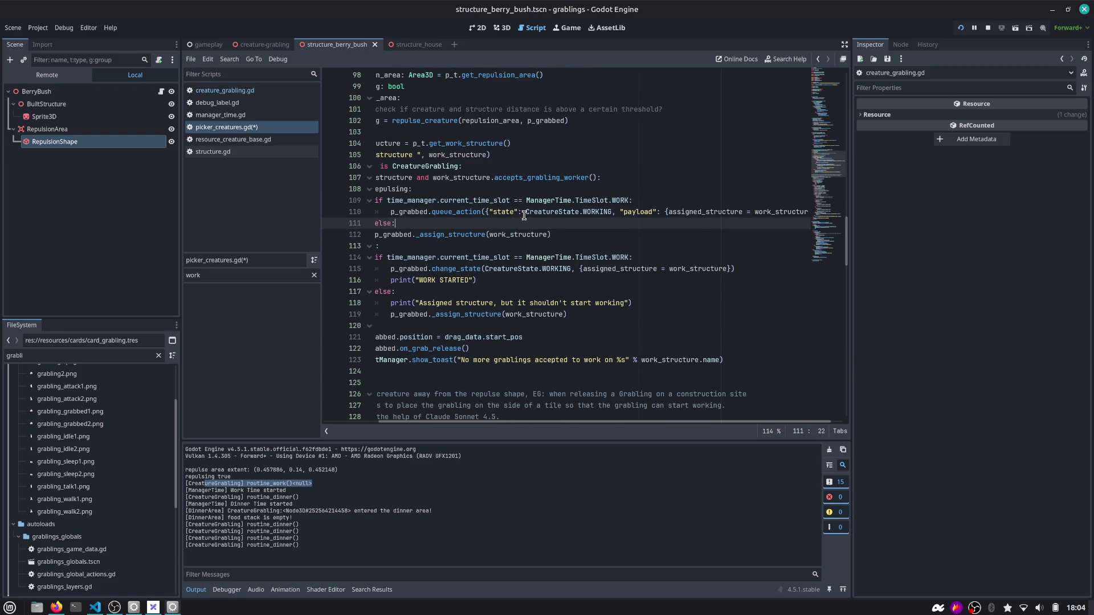
key("ctrl+s")
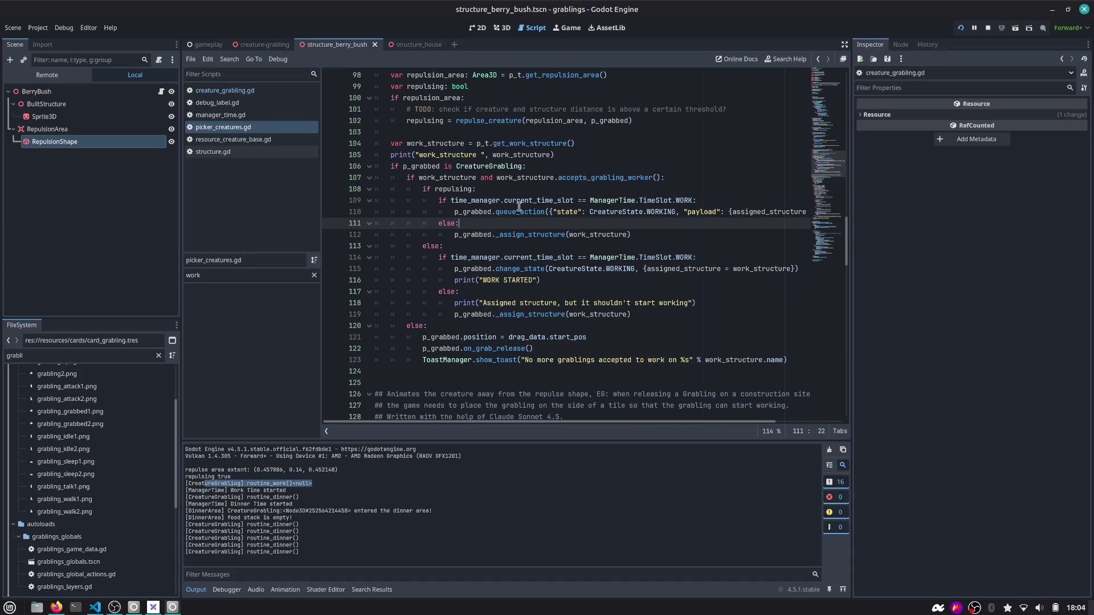
double_click(518, 210)
scroll(627, 210, "right", 3)
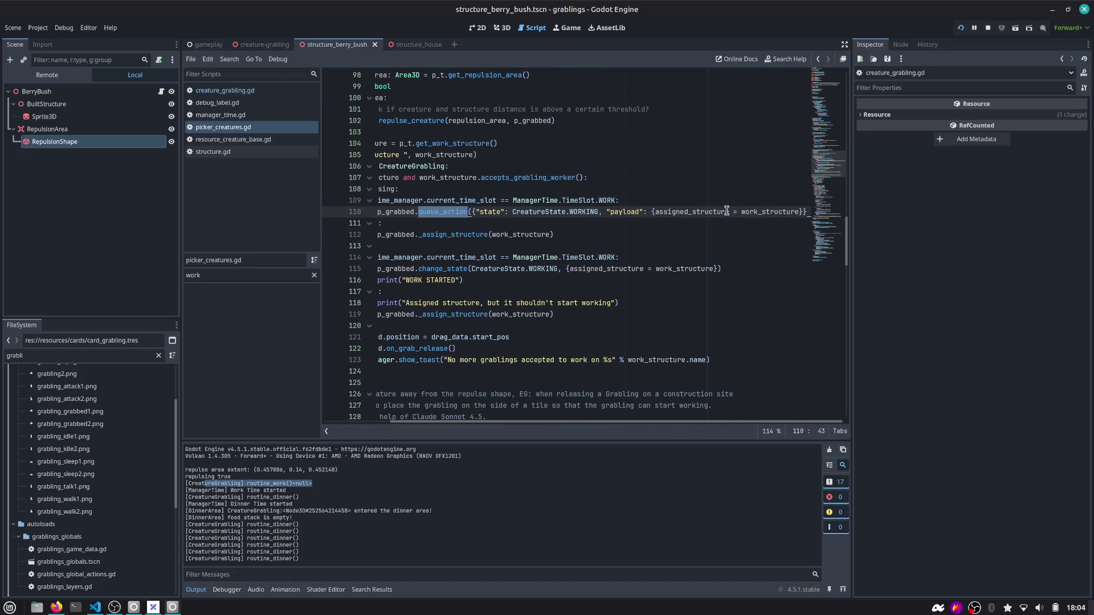
left_click(698, 203)
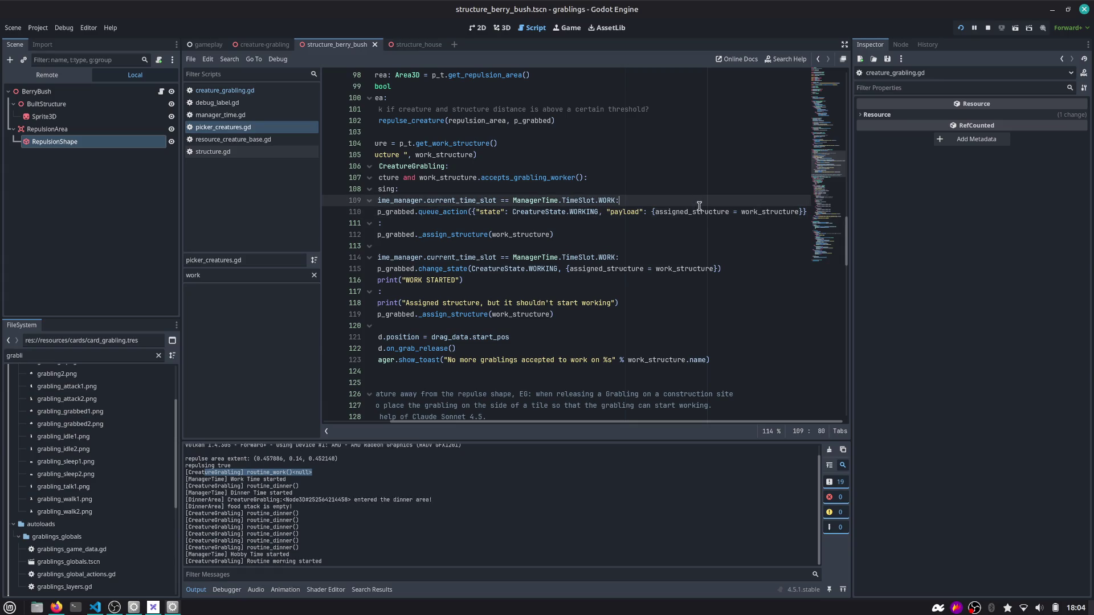
double_click(699, 211)
scroll(570, 228, "left", 3)
left_click(473, 237)
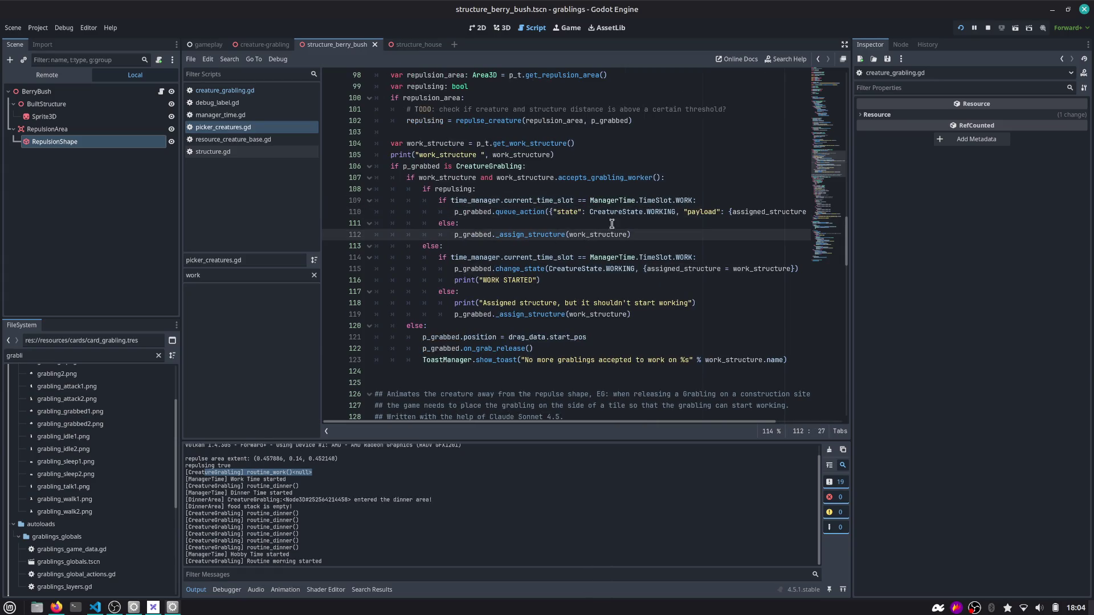
double_click(661, 212)
Delete the WORK STARTED debug print line
scroll(645, 245, "down", 1)
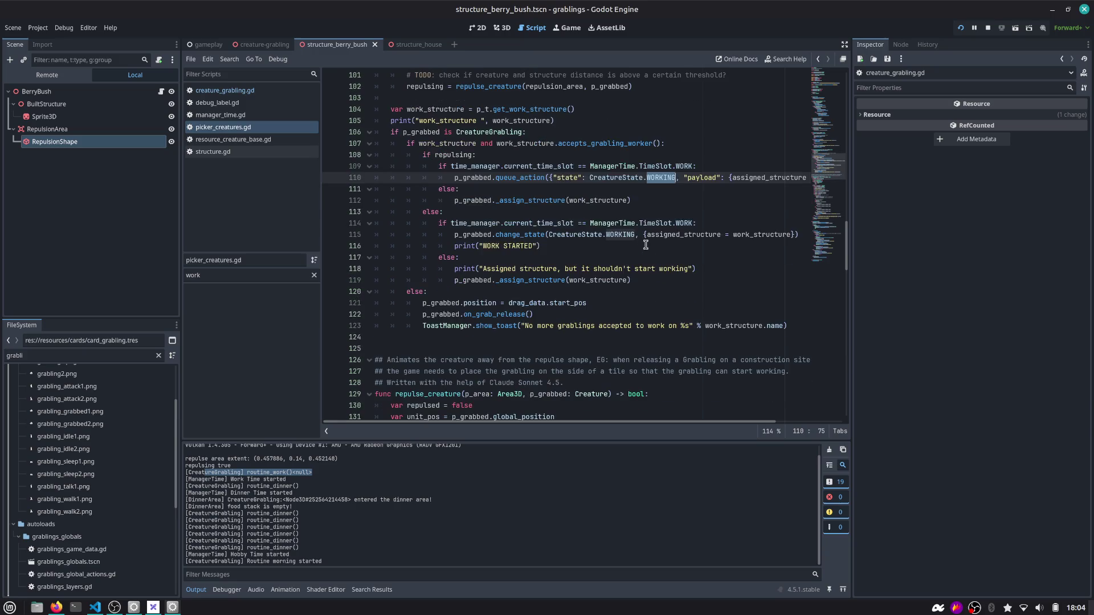
left_click(563, 246)
key("shift+Home")
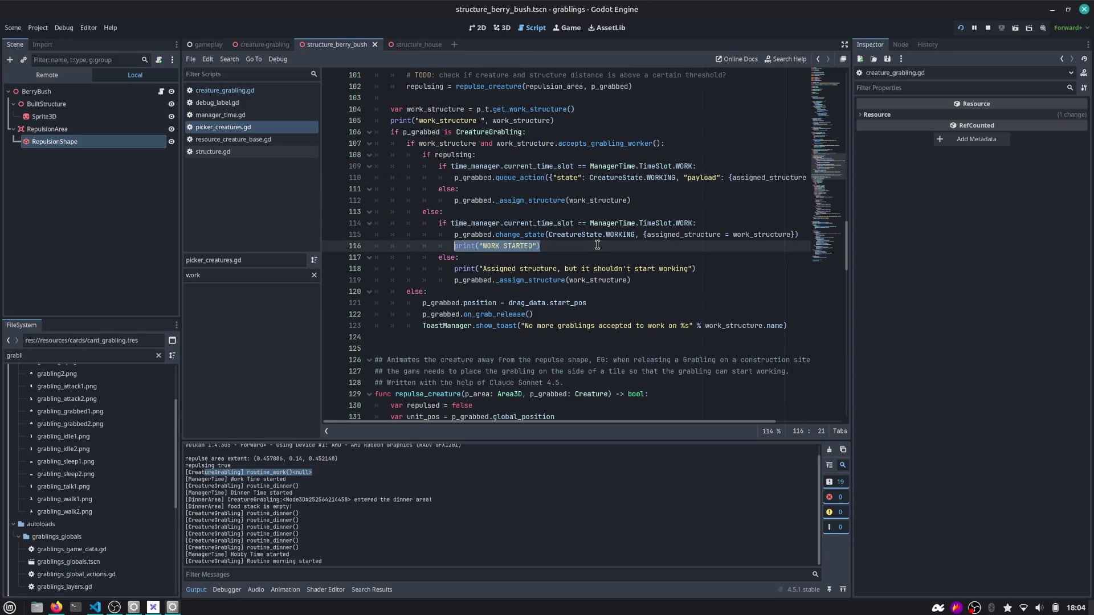
key("BackSpace")
key("ctrl+shift+k")
key("Down")
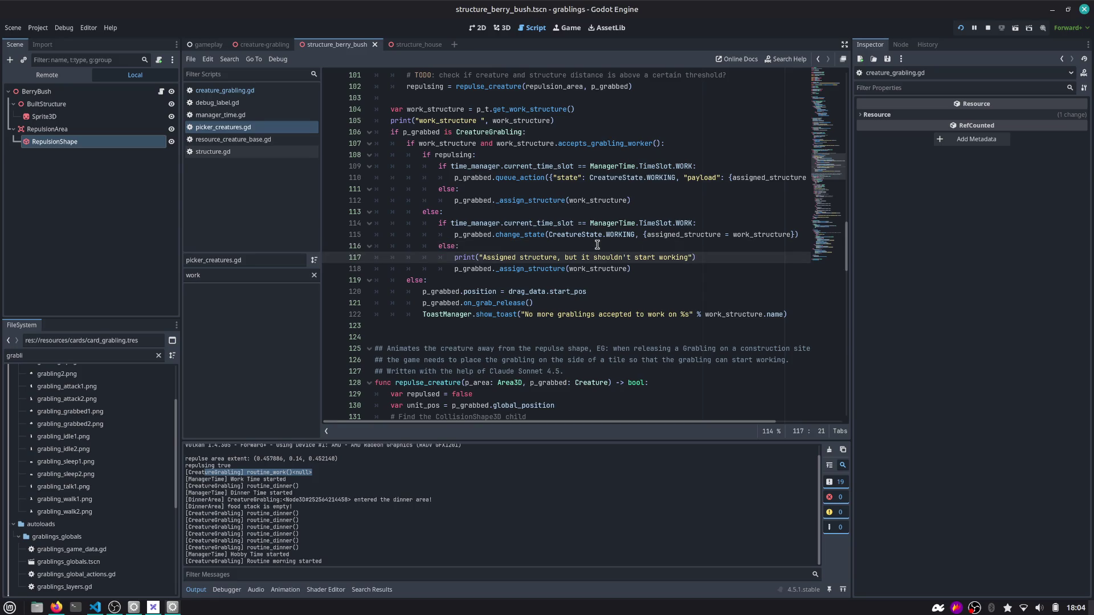
left_click(705, 257)
key("shift+Home")
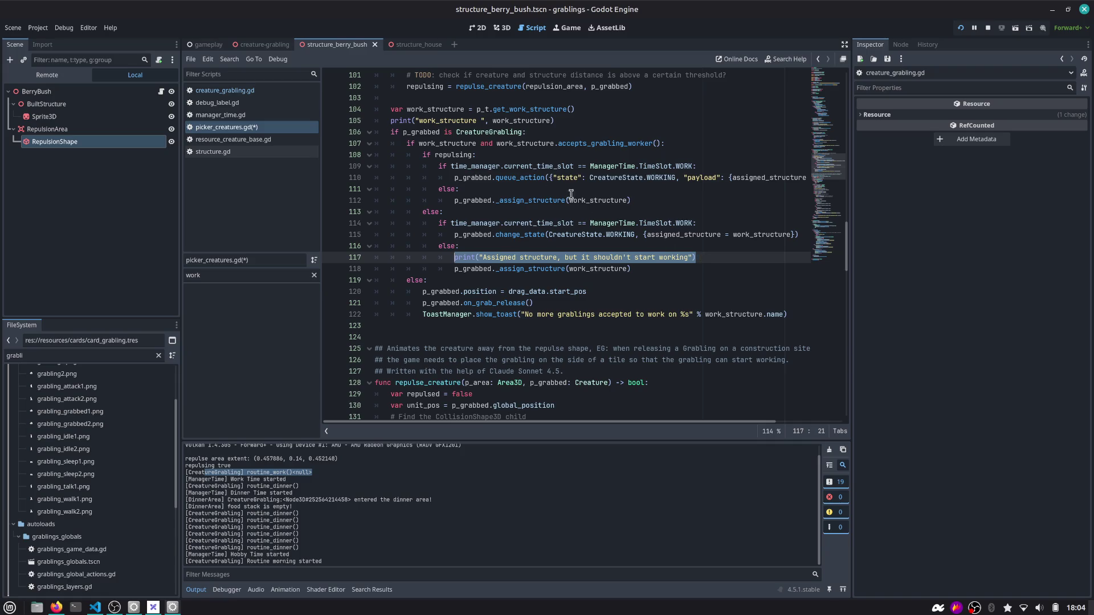
Delete the repulse area extent debug print from the repulsion code
left_click(448, 118)
scroll(484, 296, "down", 3)
scroll(455, 325, "down", 6)
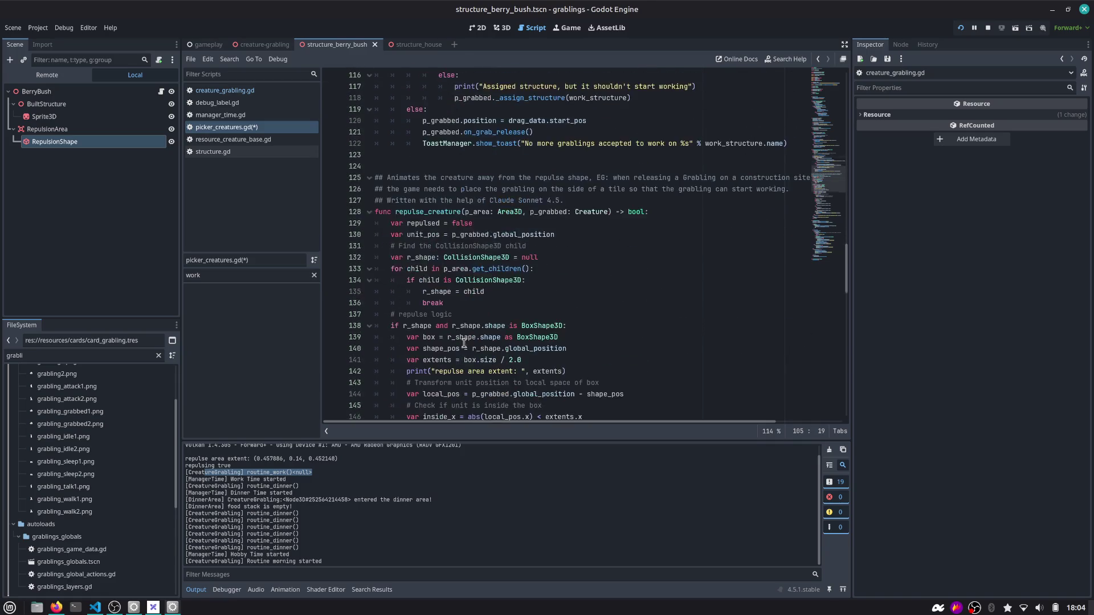
left_click(472, 235)
key("ctrl+shift+k")
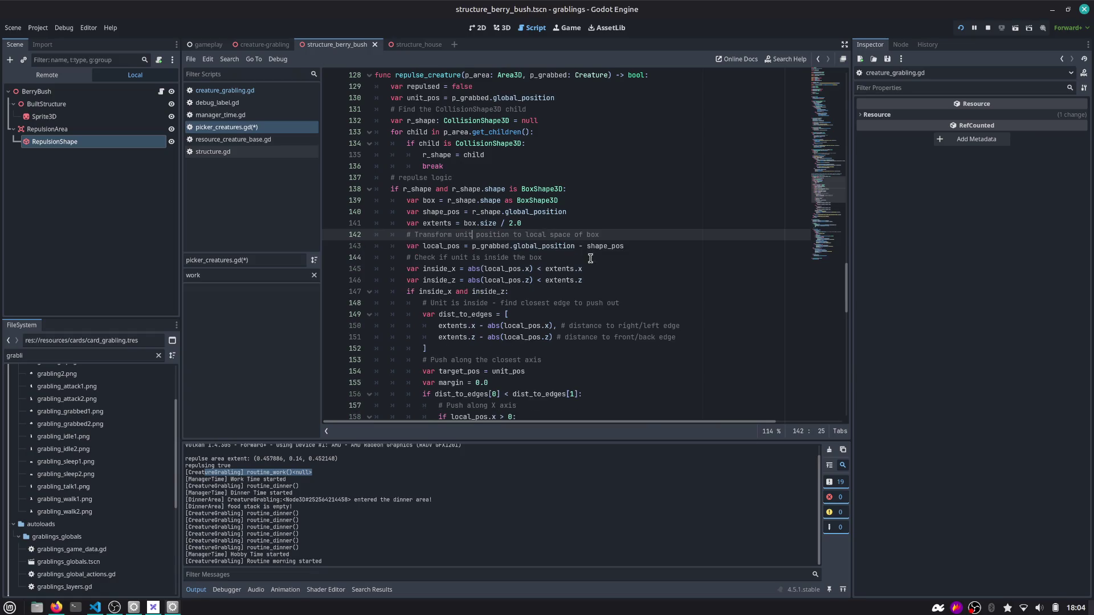
scroll(586, 264, "down", 7)
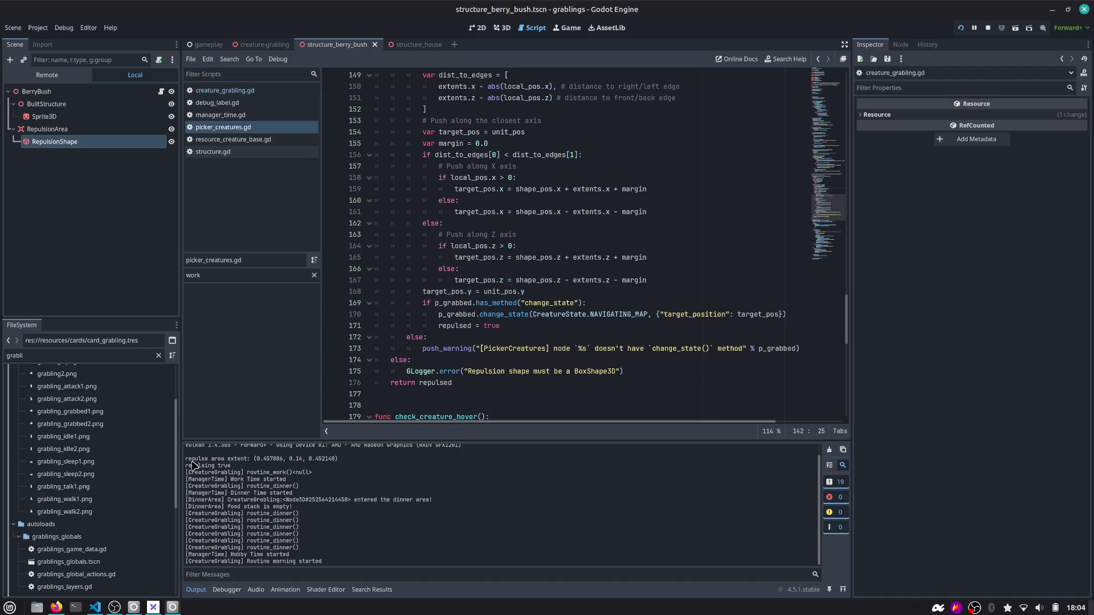
left_click_drag(186, 458, 334, 460)
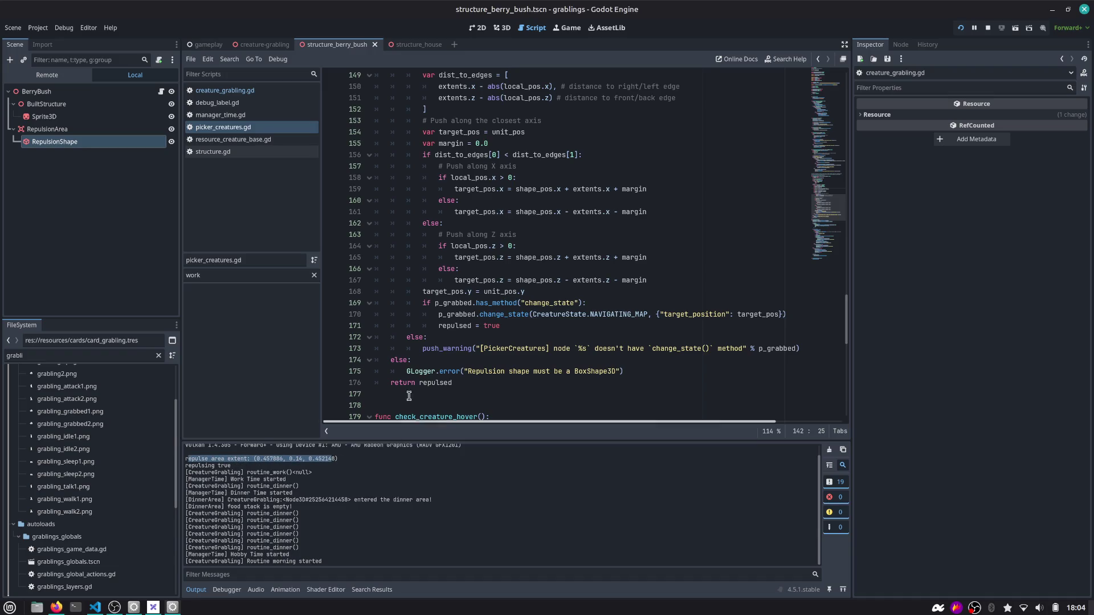
scroll(462, 321, "down", 1)
Run with F5, drop a Berry Bush and a Grabling on the board, and set 2.0x speed
key("F5")
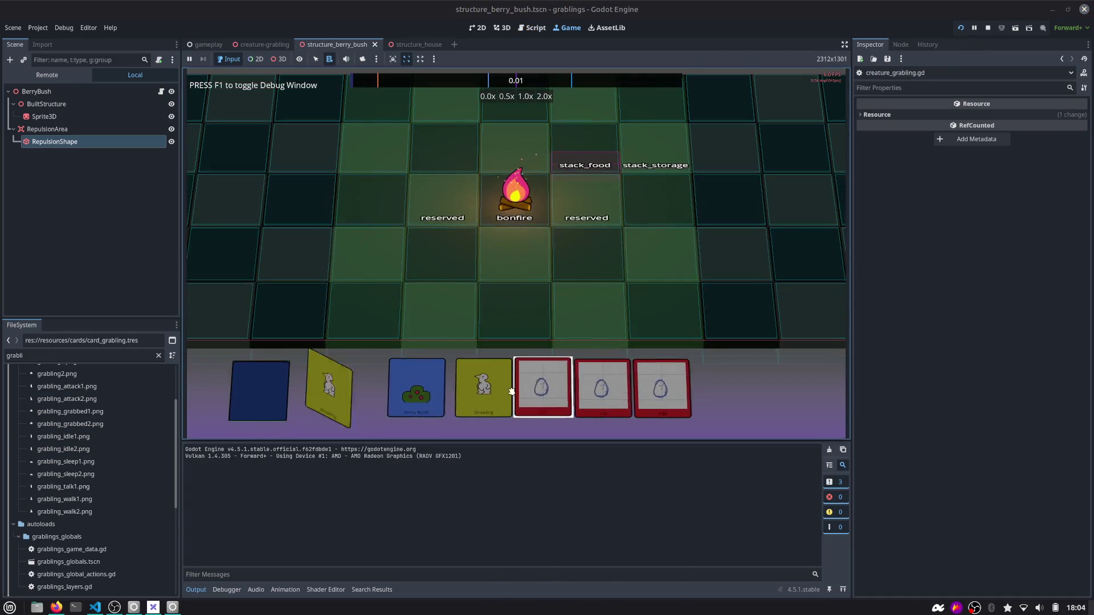
mouse_move(435, 393)
left_mouse_down()
mouse_move(598, 254)
mouse_move(589, 251)
mouse_move(650, 254)
mouse_move(632, 255)
left_mouse_up()
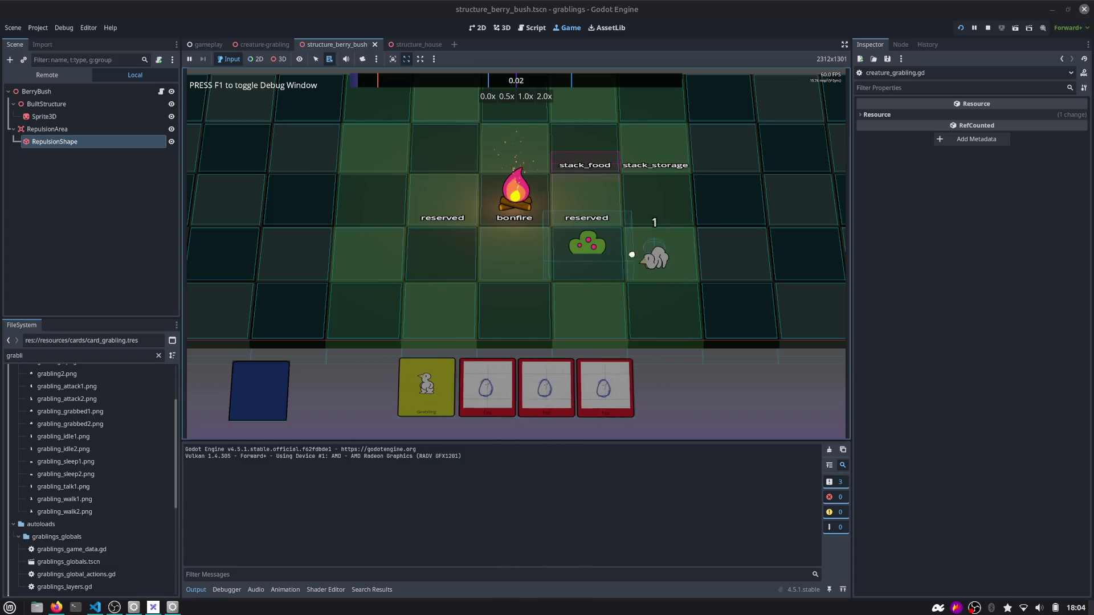
left_click(545, 98)
scroll(603, 227, "up", 3)
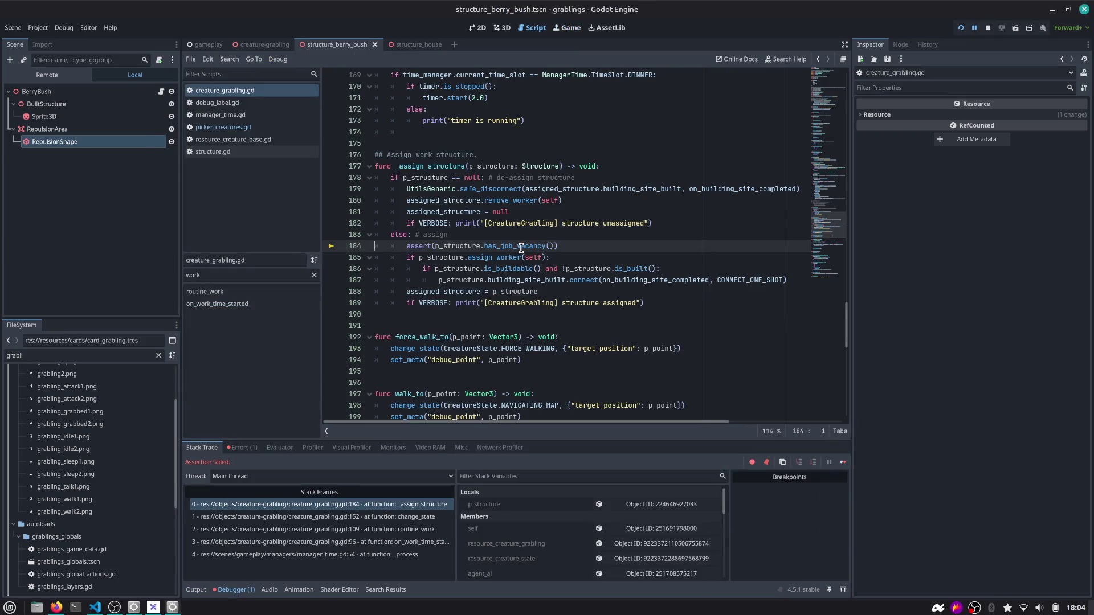
Expand the has_job_vacancy() assertion error's stack trace in the debugger Errors list
double_click(515, 248)
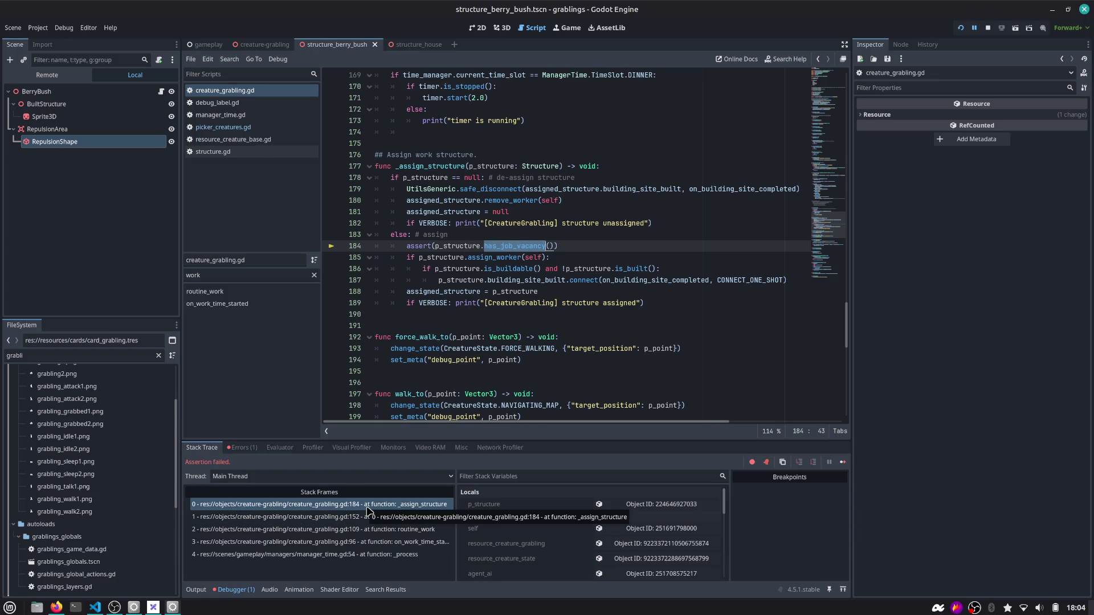
left_click(242, 449)
left_click(262, 480)
left_click(188, 479)
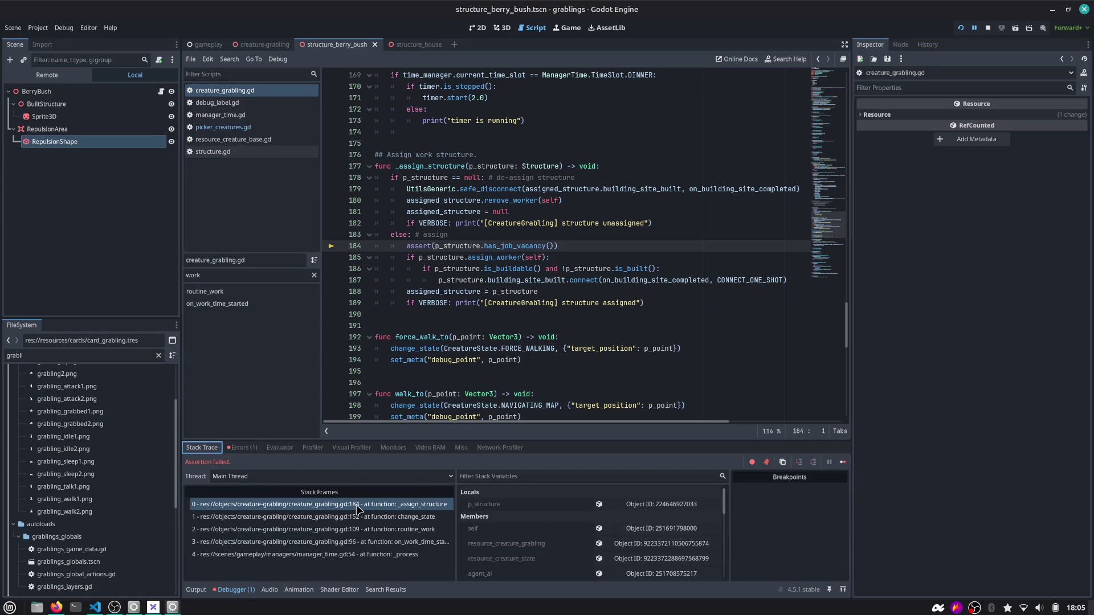
left_click(440, 121)
key("ctrl+shift+o")
type("grab")
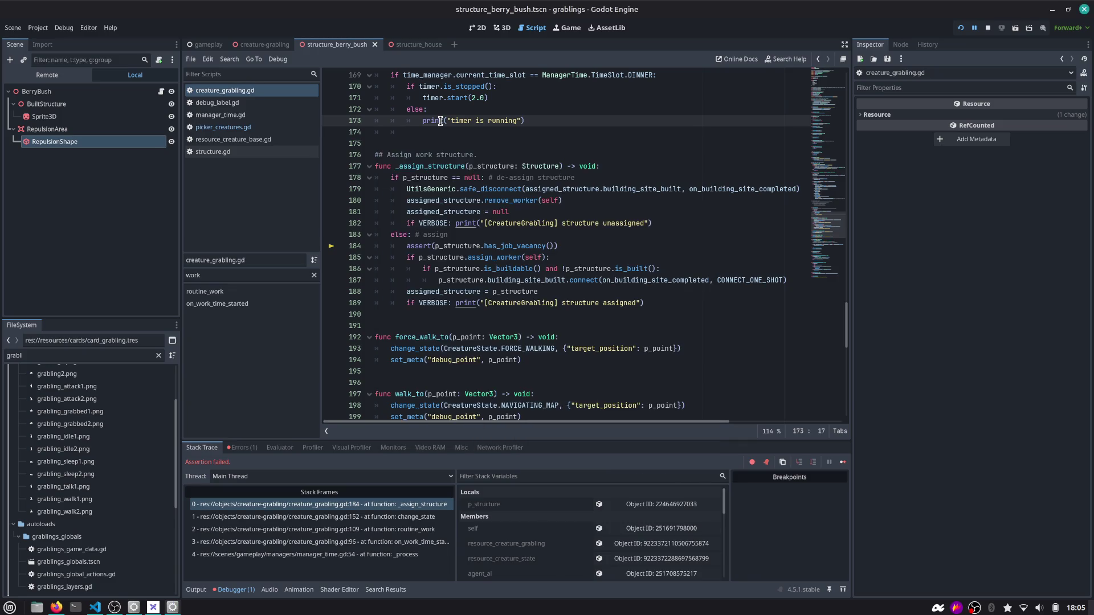
key("Escape")
Inspect the live berry bush p_structure resource, then go to has_job_vacancy in structure.gd
left_click(464, 246)
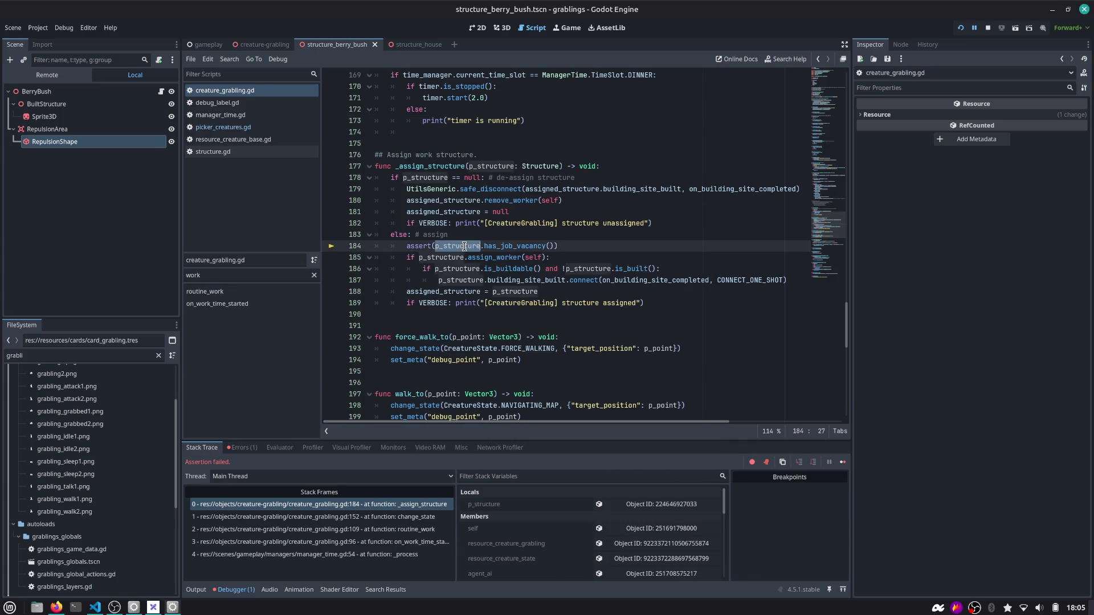
left_click(590, 506)
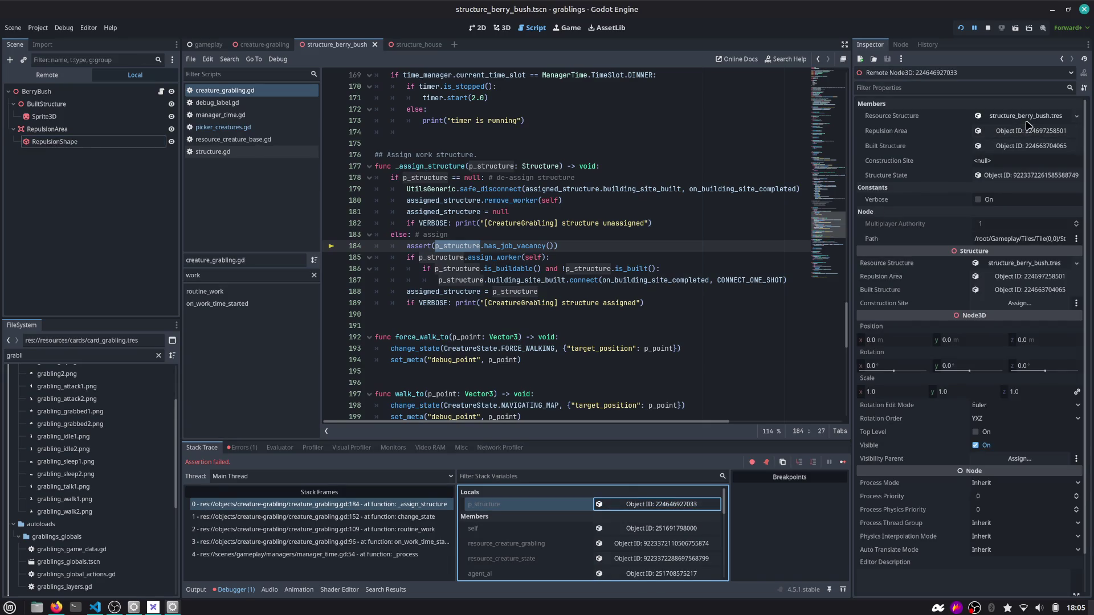
left_click(1028, 118)
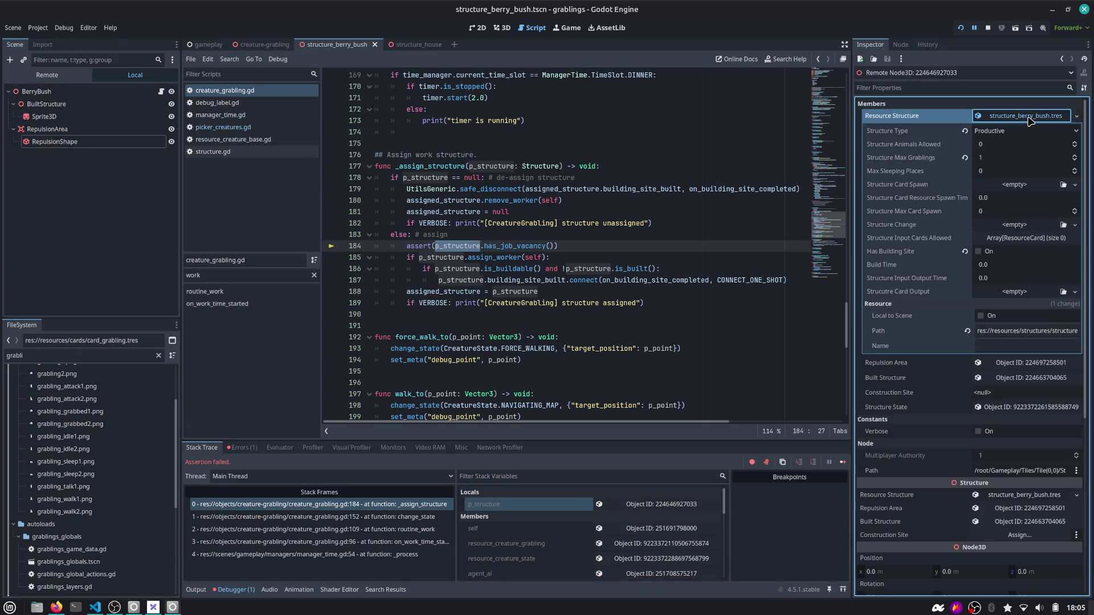
left_click(508, 245, "ctrl")
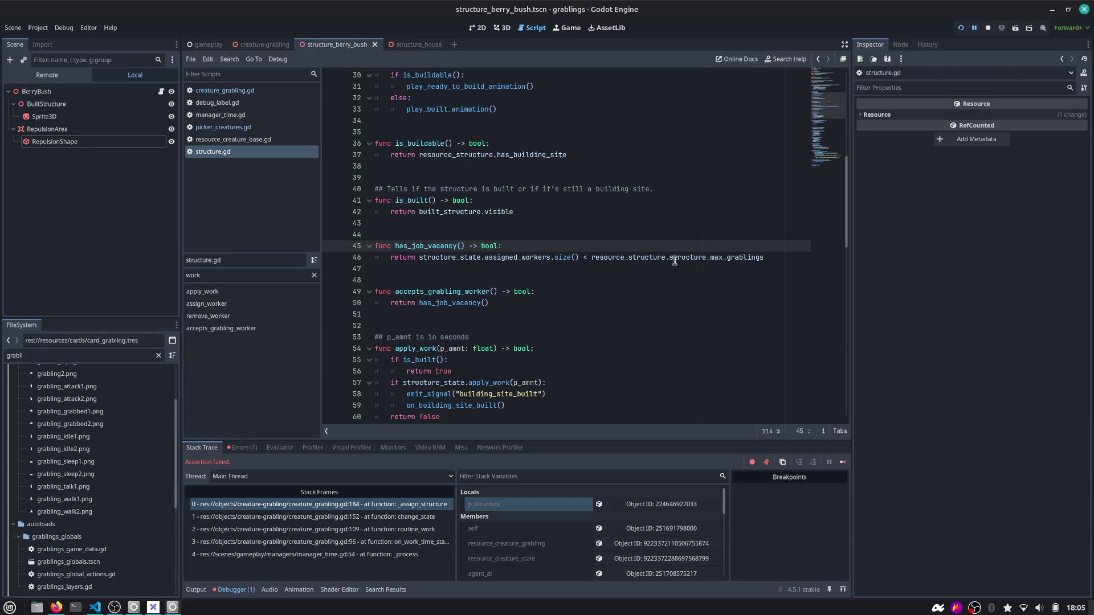
double_click(523, 259)
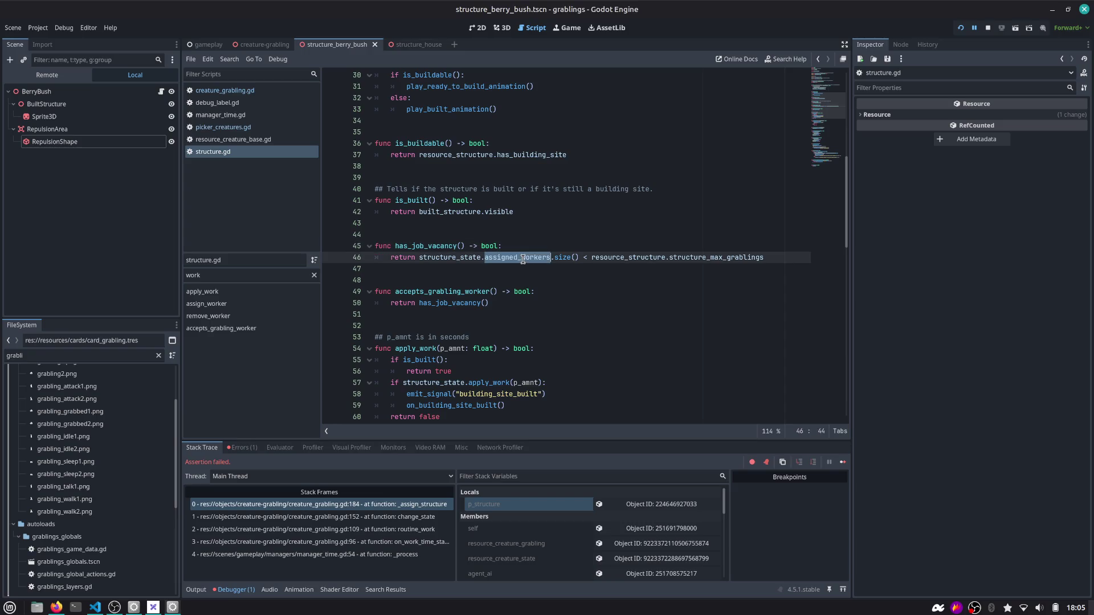
double_click(751, 258)
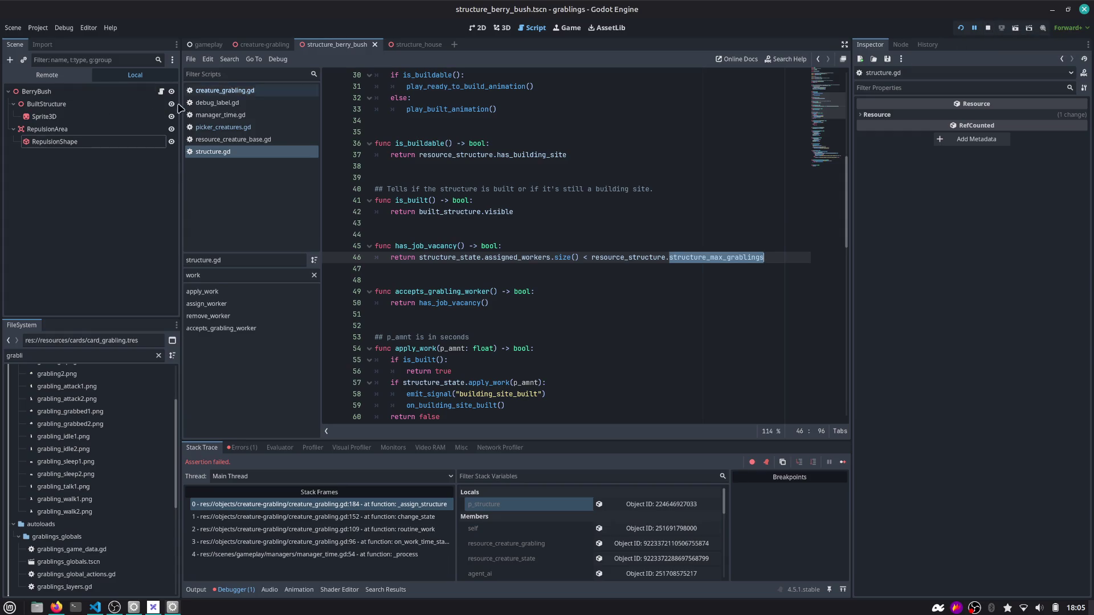
Switch to creature_grabling.gd and look at the p_structure lines around 186-187
left_click(225, 127)
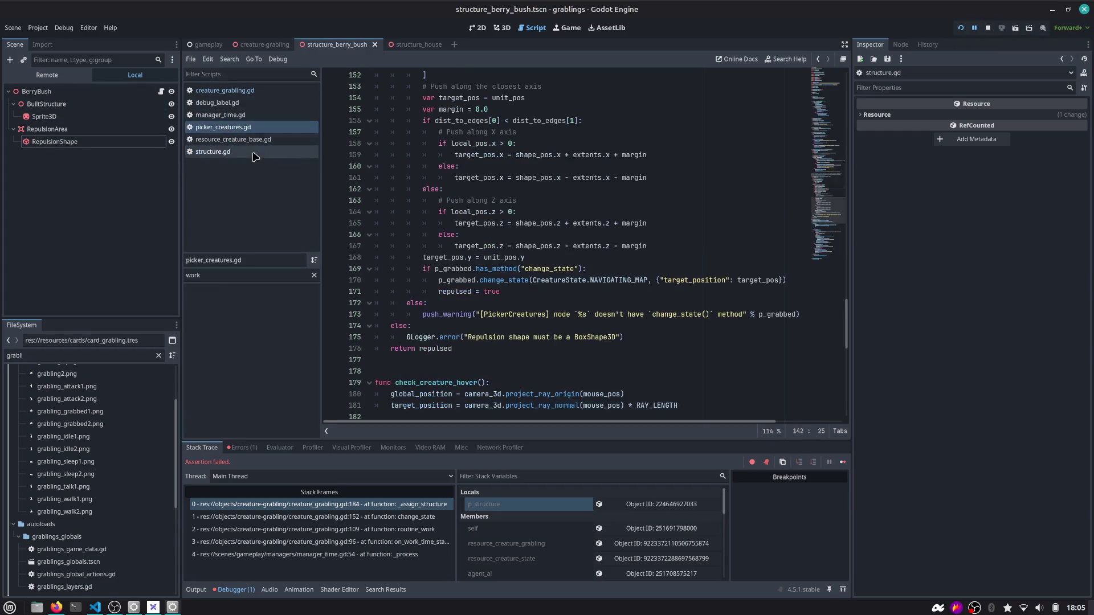
left_click(225, 91)
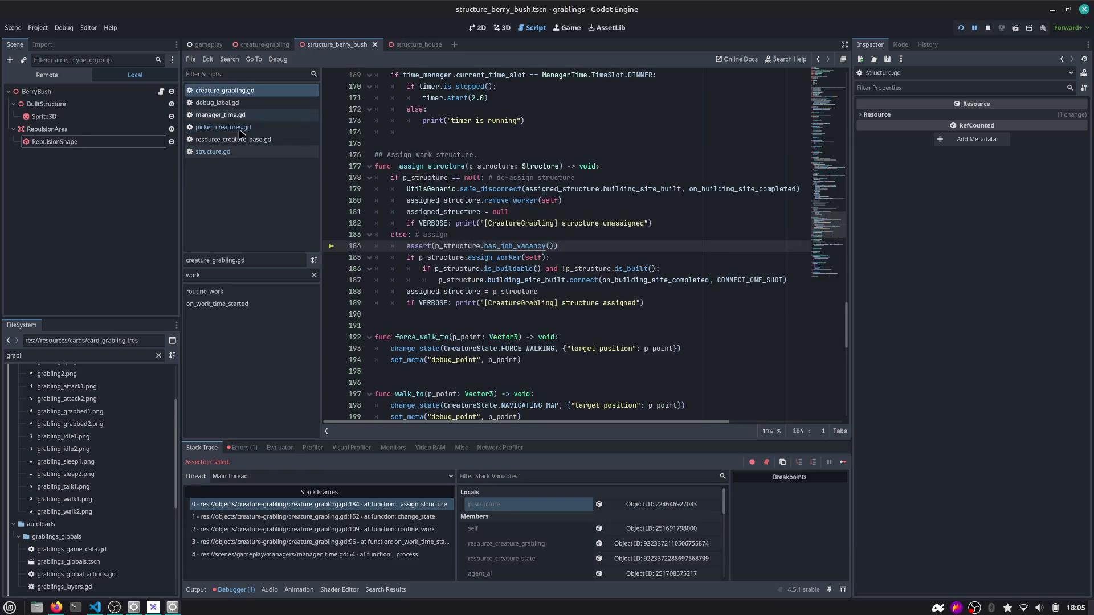
left_click(471, 268)
mouse_move(472, 266)
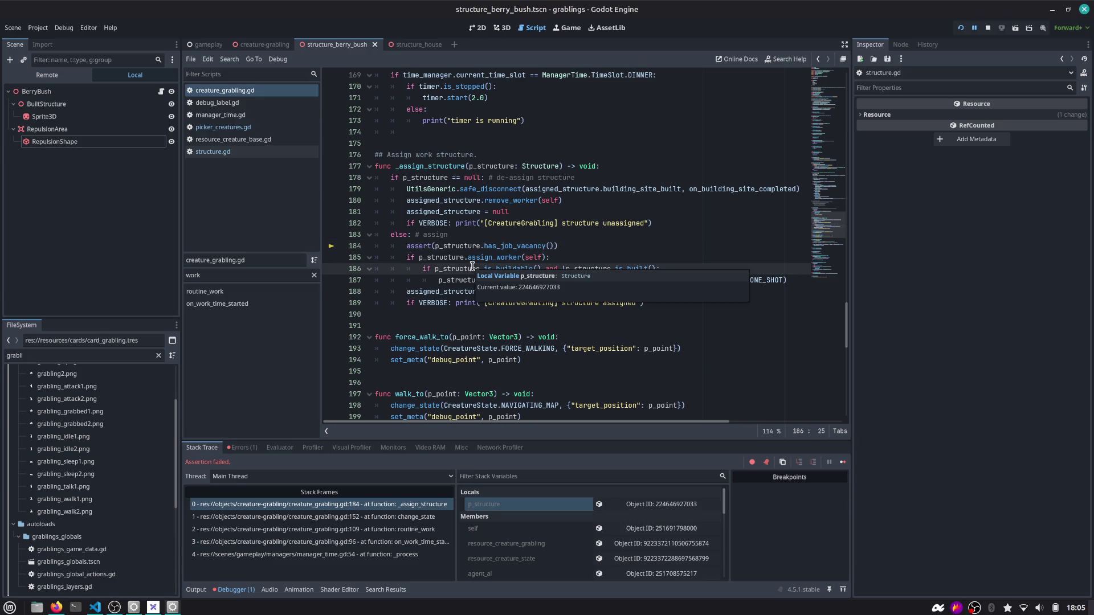
scroll(473, 278, "down", 1)
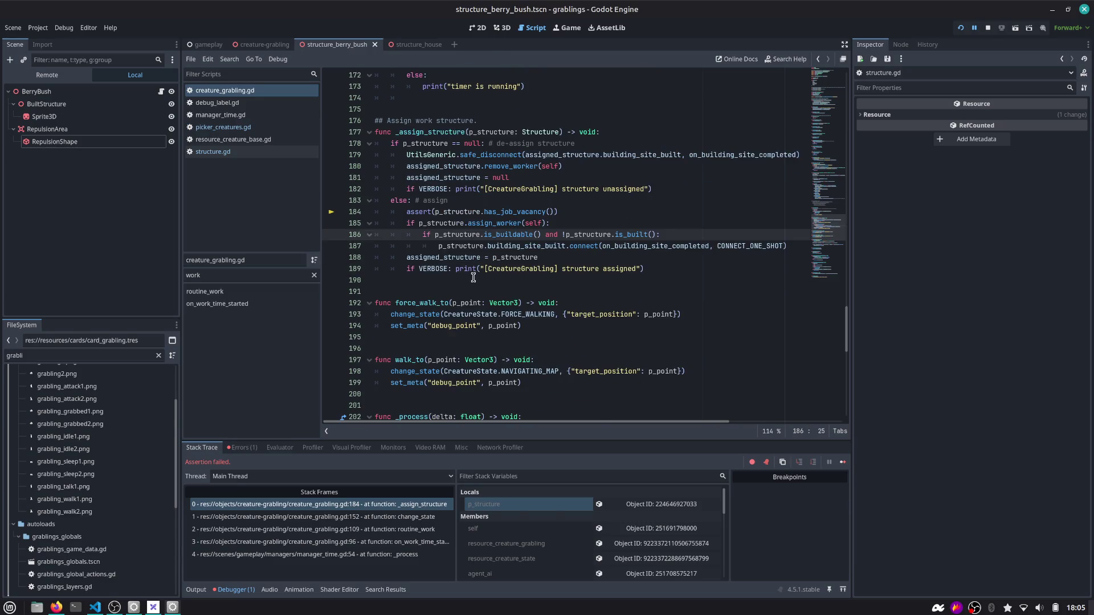
scroll(472, 277, "down", 1)
double_click(459, 216)
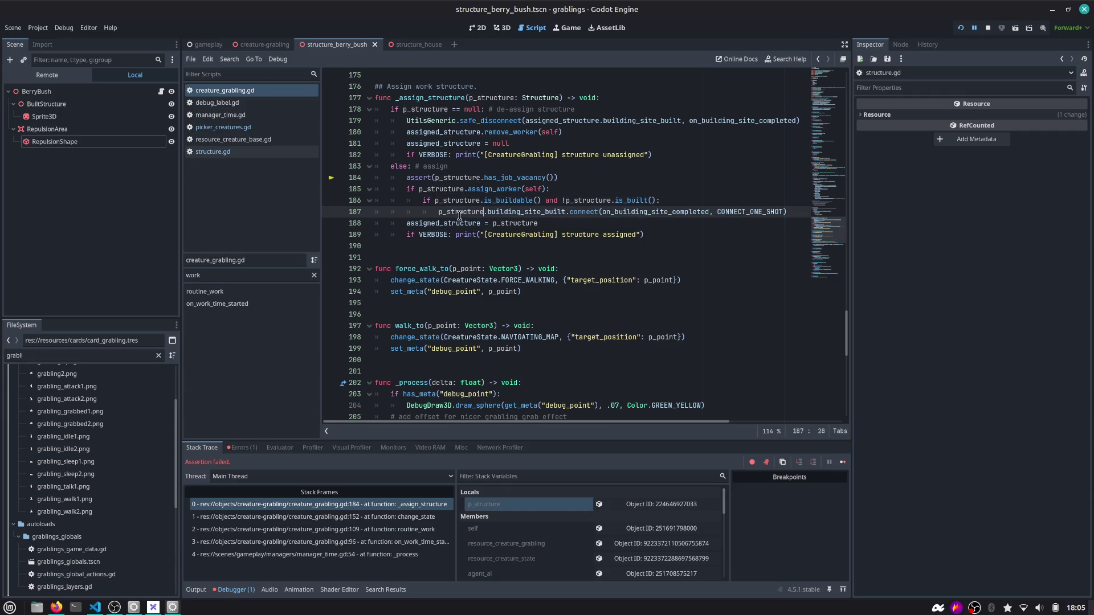
double_click(459, 216)
Filter methods with _assi to reach _assign_structure, then view stack frames 1 and 0
left_click(223, 92)
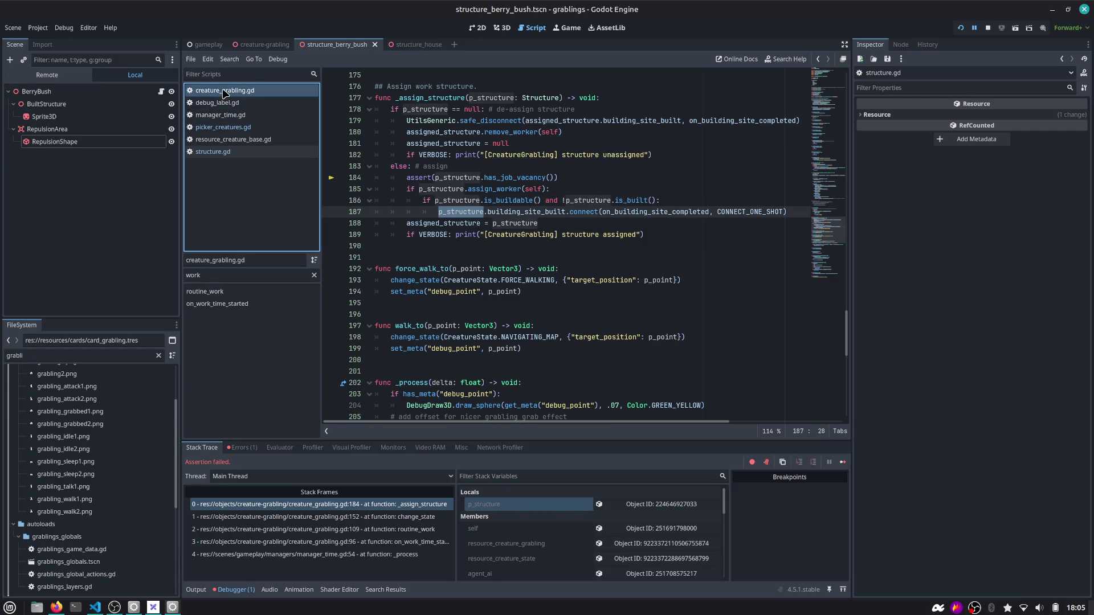
left_click(314, 275)
type("_as")
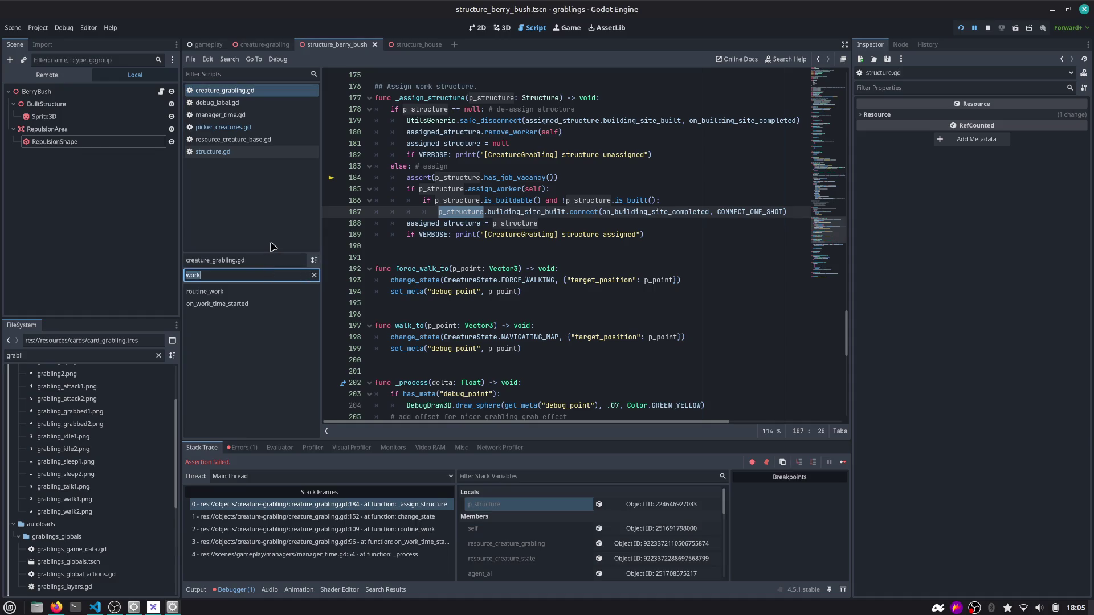
type("si")
left_click(257, 292)
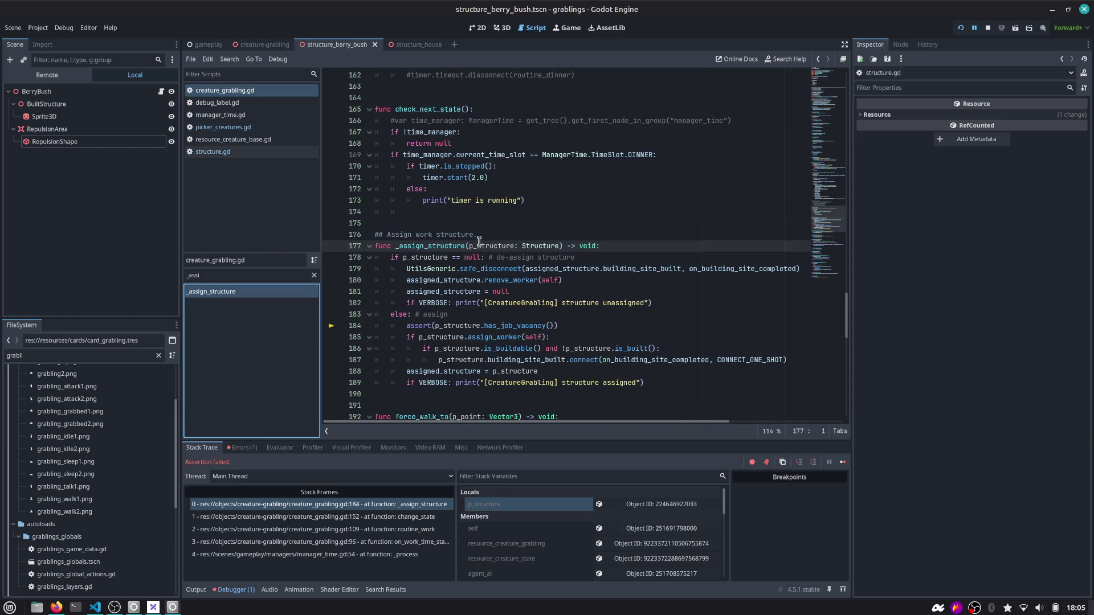
double_click(463, 282)
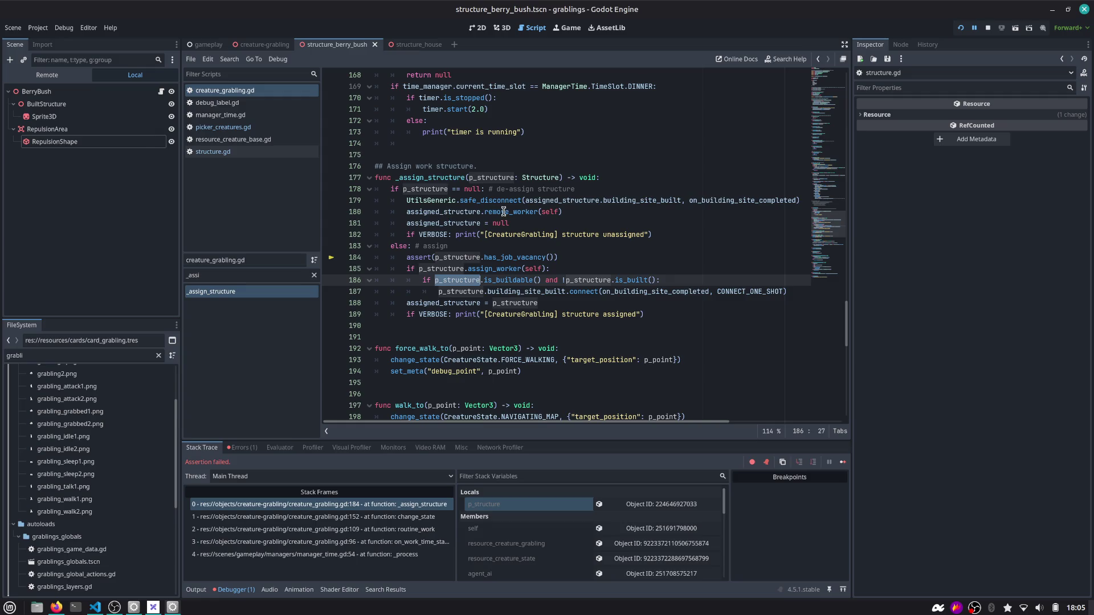
double_click(494, 269)
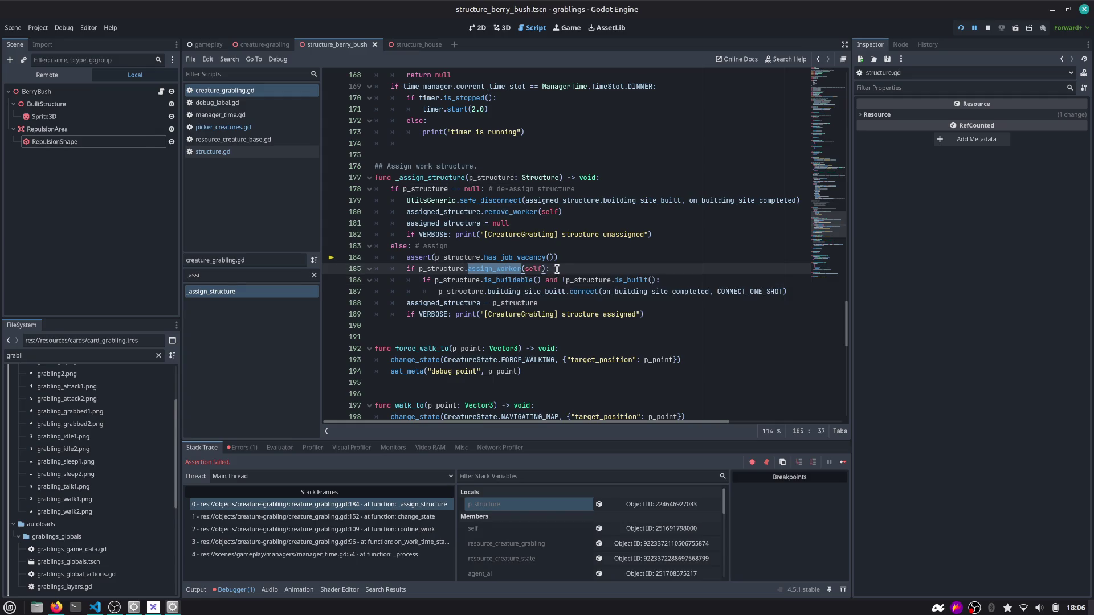
scroll(456, 268, "down", 1)
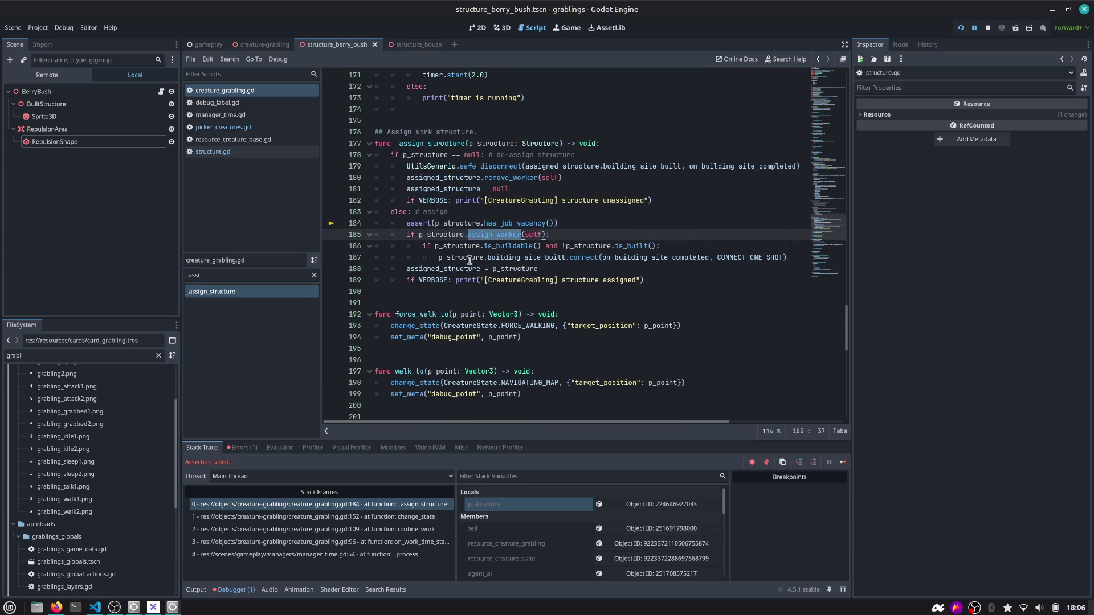
mouse_move(469, 283)
left_click(382, 515)
left_click(381, 507)
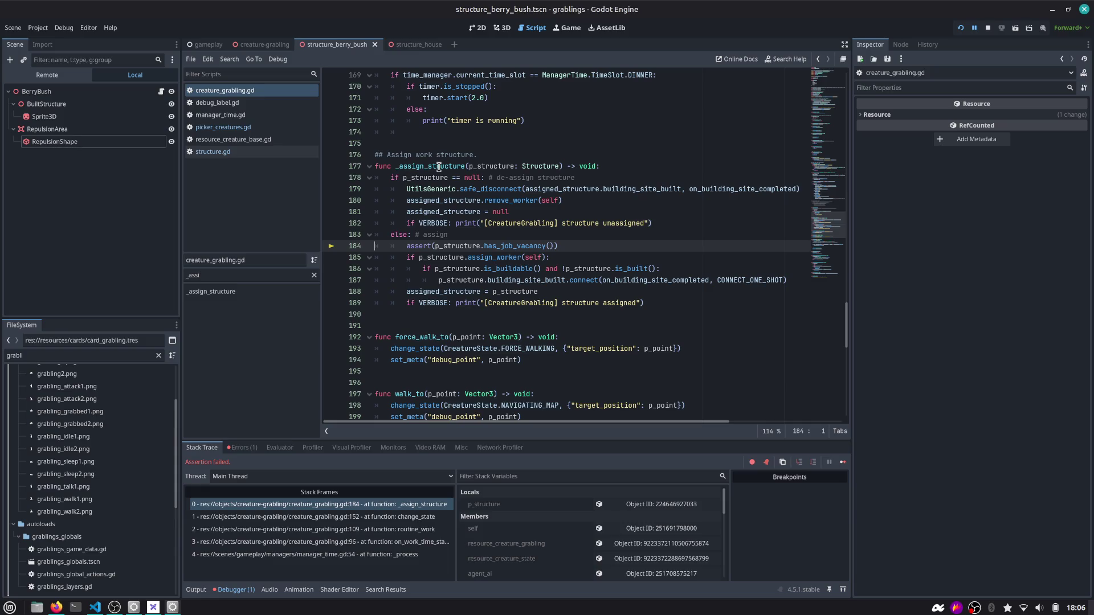
Add a print of self, " to ", p_structure on a new line under else: # assign
mouse_move(469, 252)
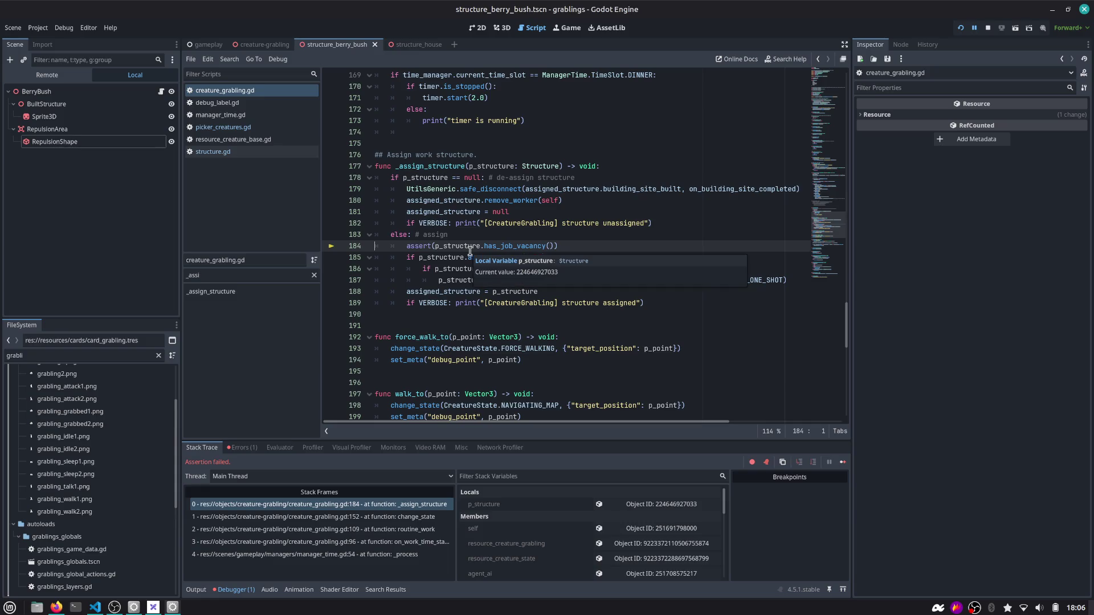
left_click(578, 238)
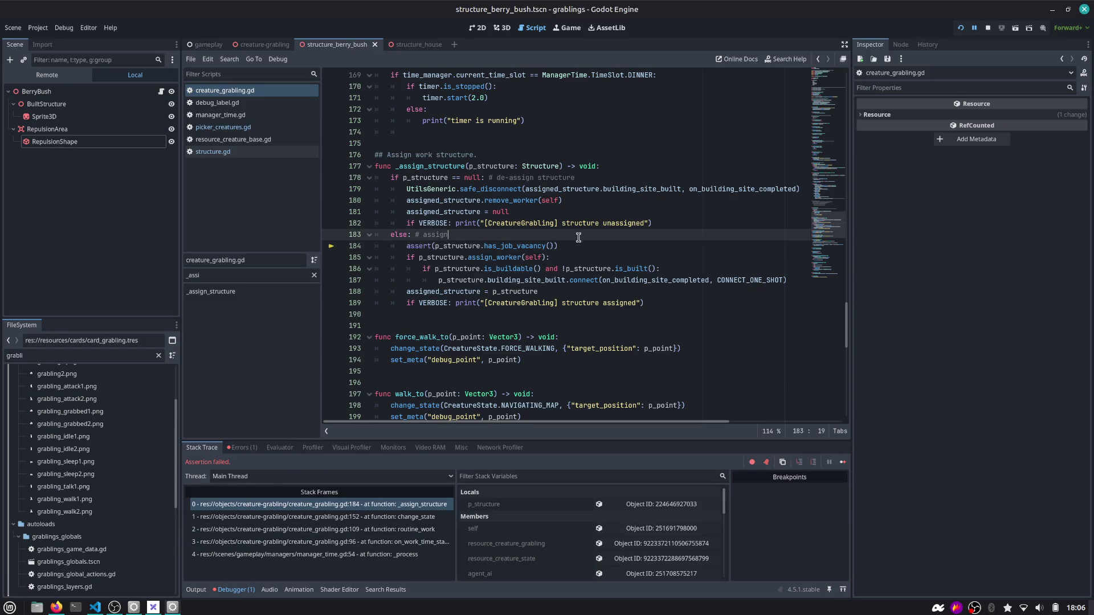
key("Return")
type("print(\"")
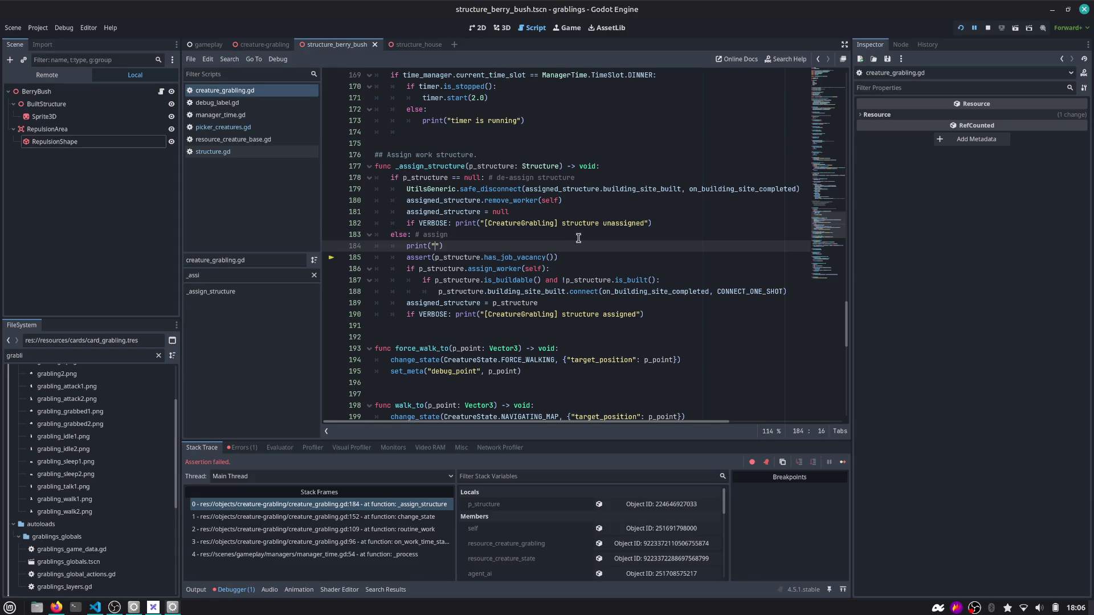
key("BackSpace")
key("BackSpace")
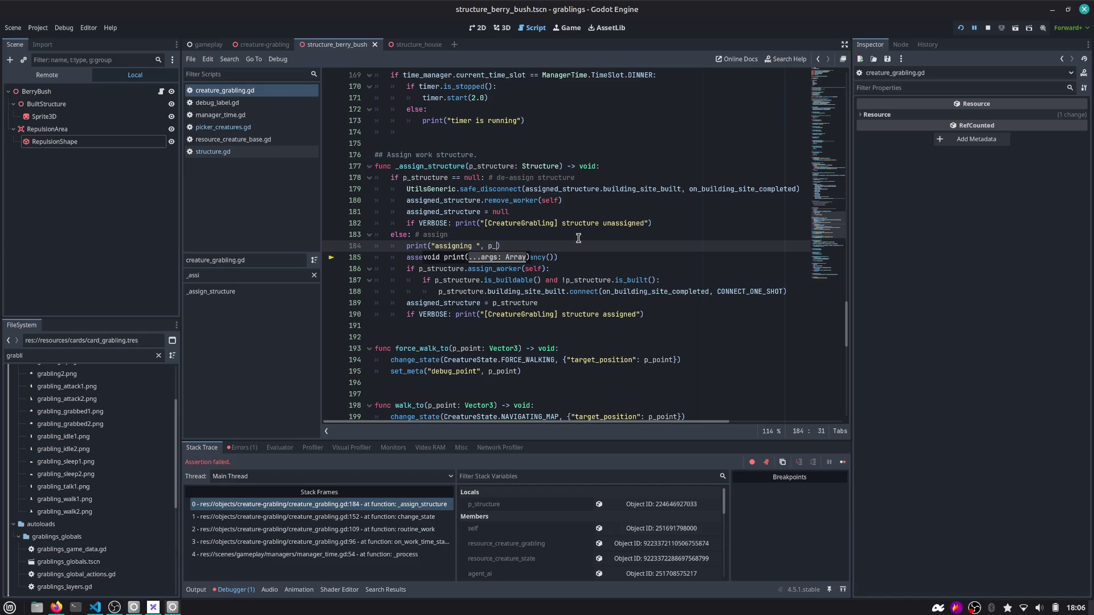
key("BackSpace")
key("BackSpace")
type("self, \" ")
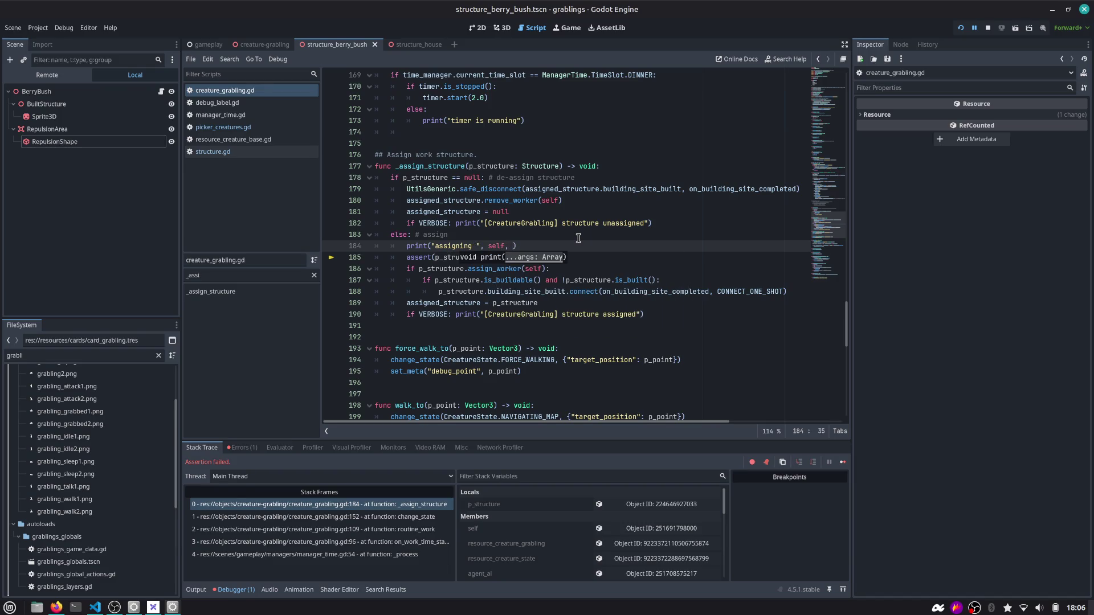
type("to \", p_s")
type("tr")
key("Return")
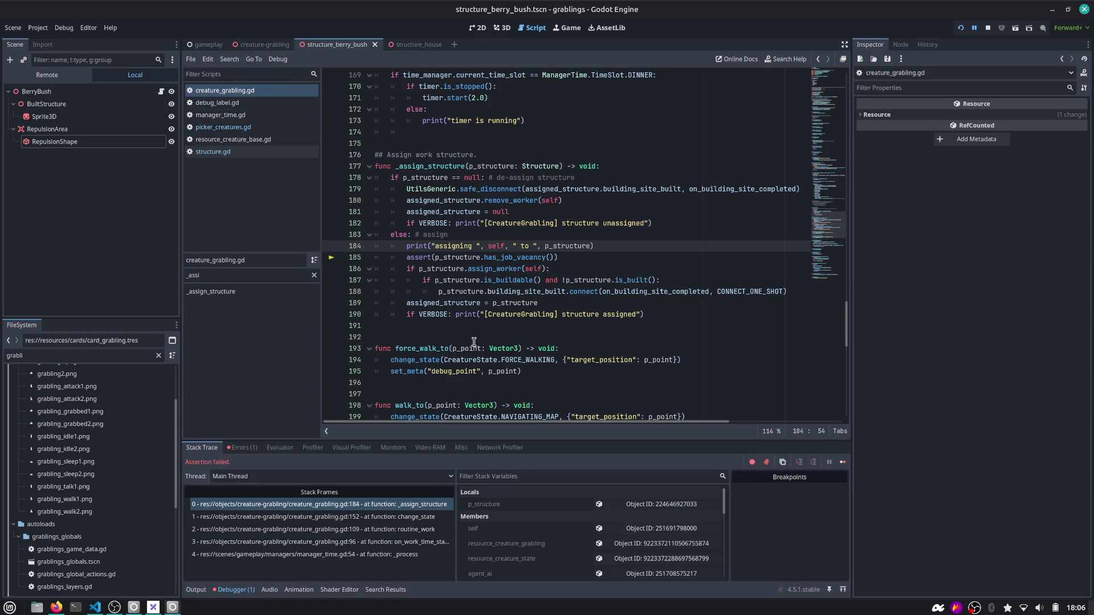
Show the halted grabling's live properties and select CreatureGrabling in the Remote scene tree
left_click(651, 529)
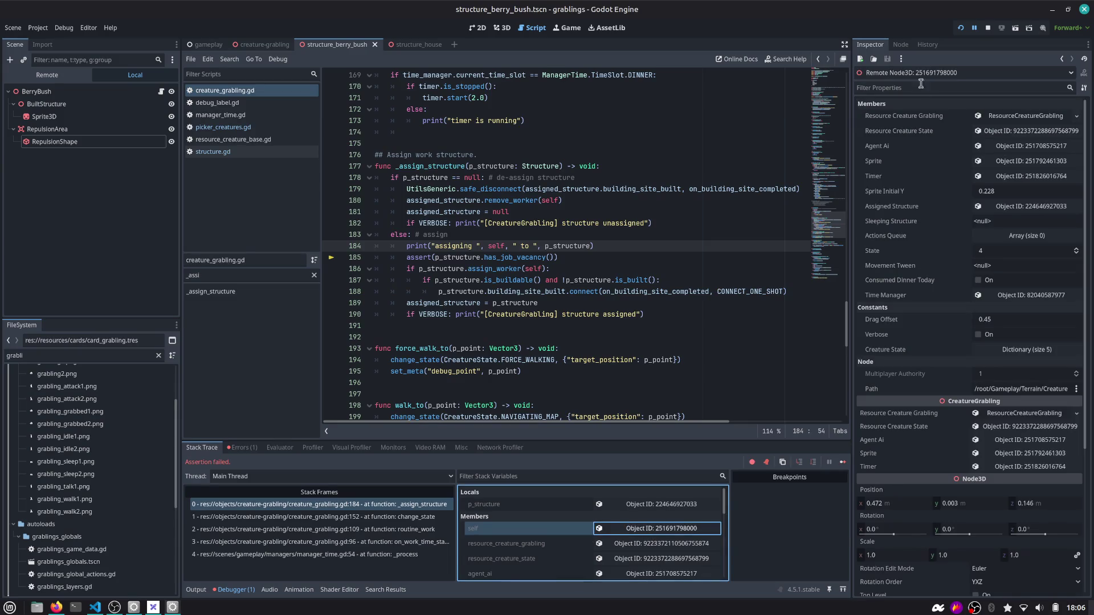
left_click(47, 75)
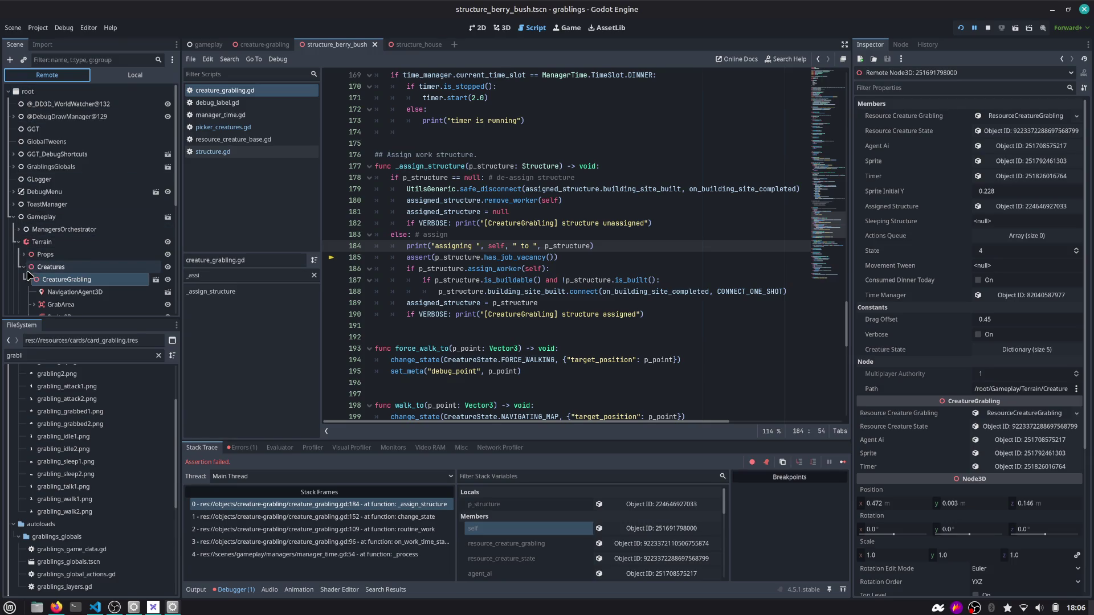
scroll(57, 211, "down", 3)
left_click(66, 194)
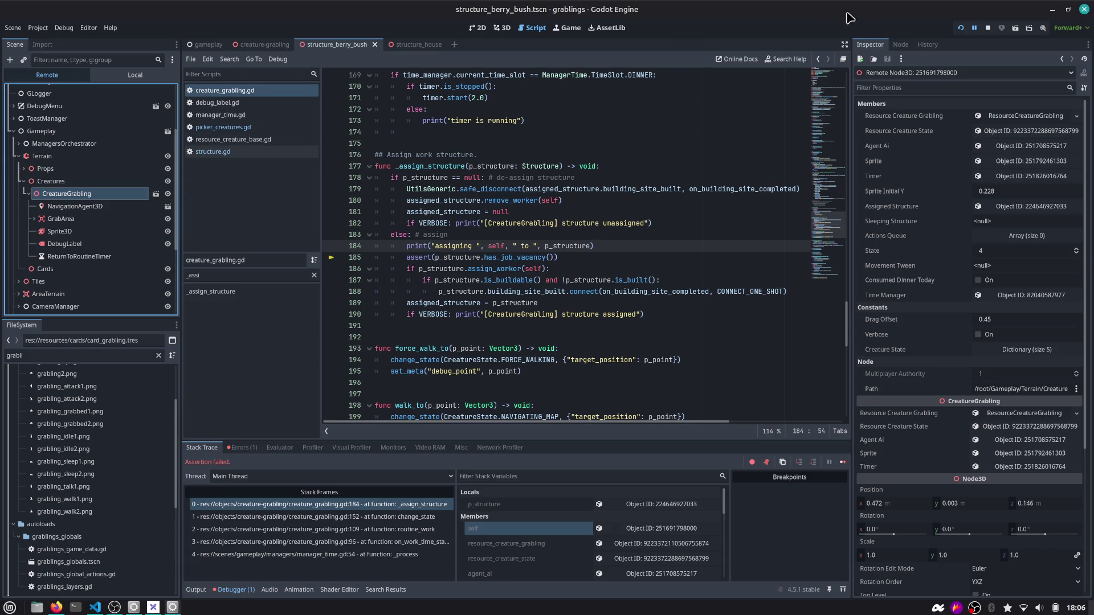
Restart, place a Grabling and Berry Bush, and drop the grabling on the bush to hit the assert
left_click(961, 29)
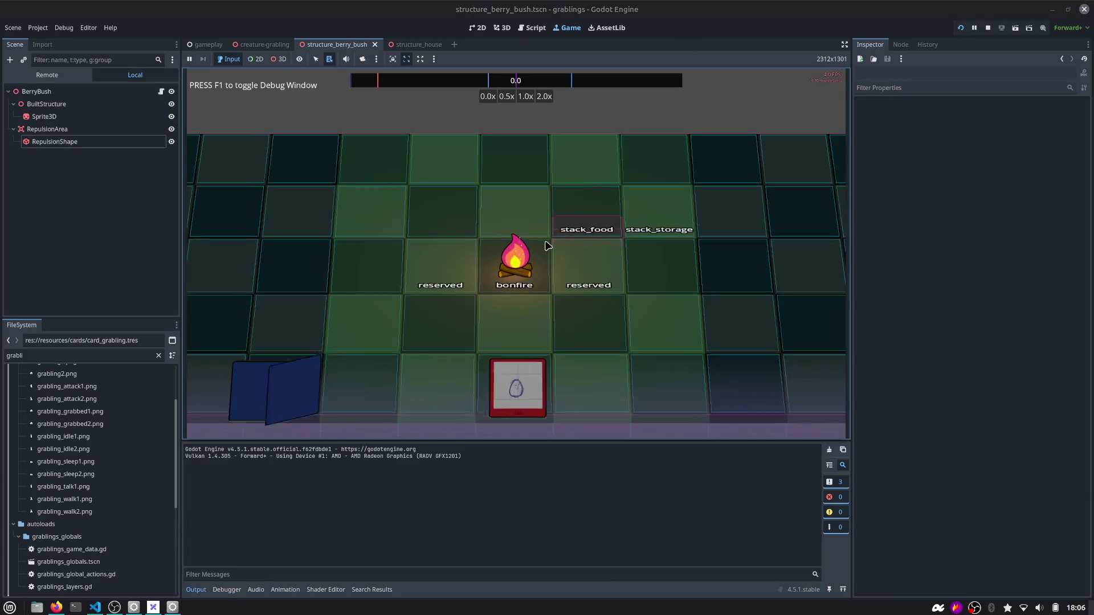
left_click_drag(587, 274, 587, 271)
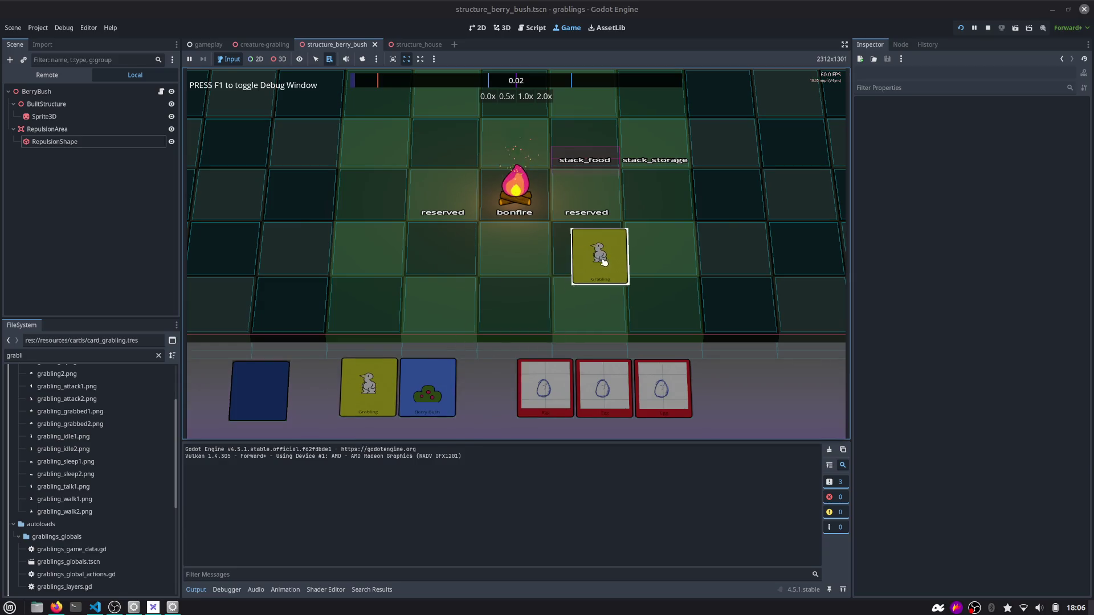
left_click_drag(534, 334, 627, 251)
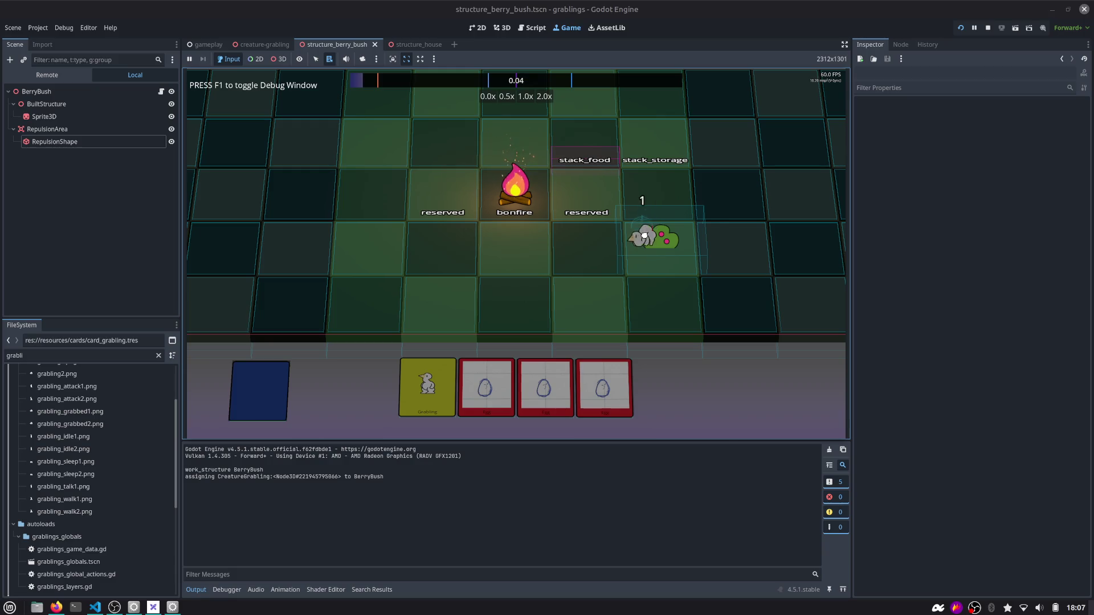
left_click(653, 231)
left_click(653, 231)
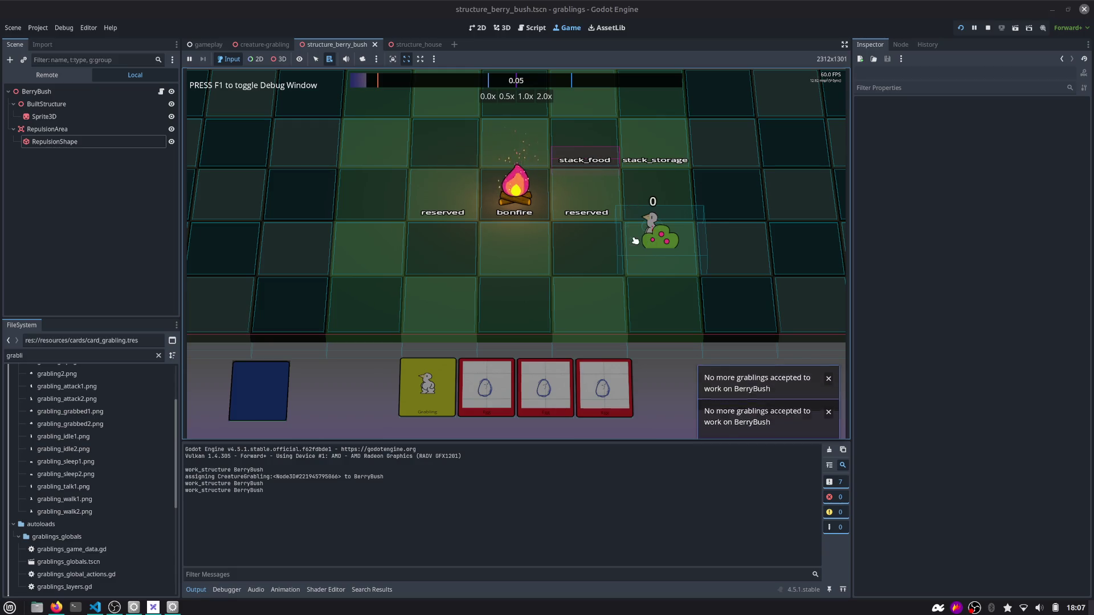
left_click(650, 233)
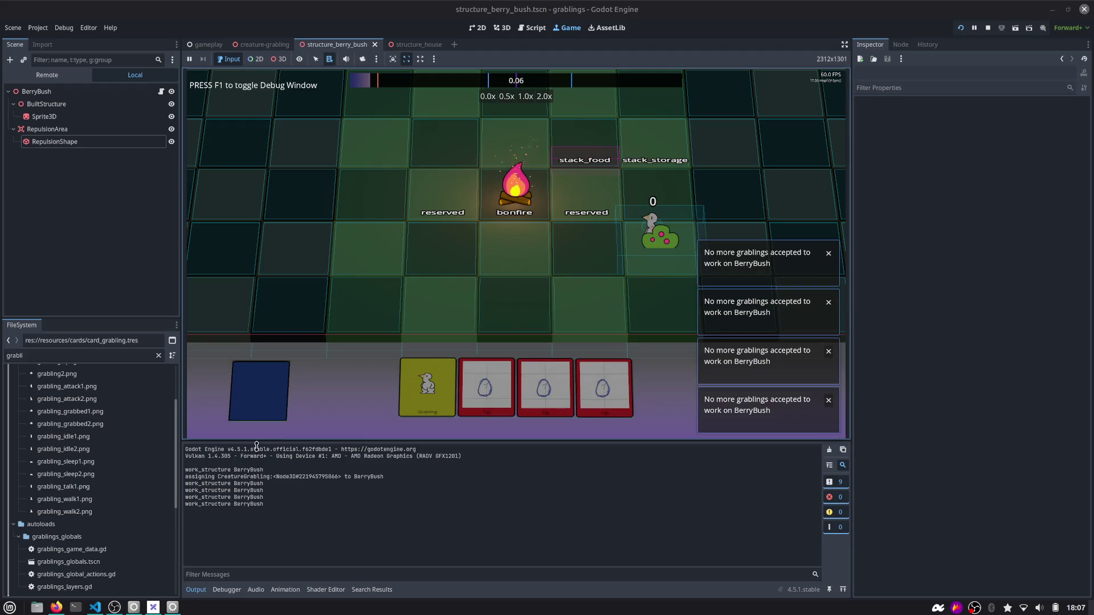
left_click_drag(207, 490, 267, 507)
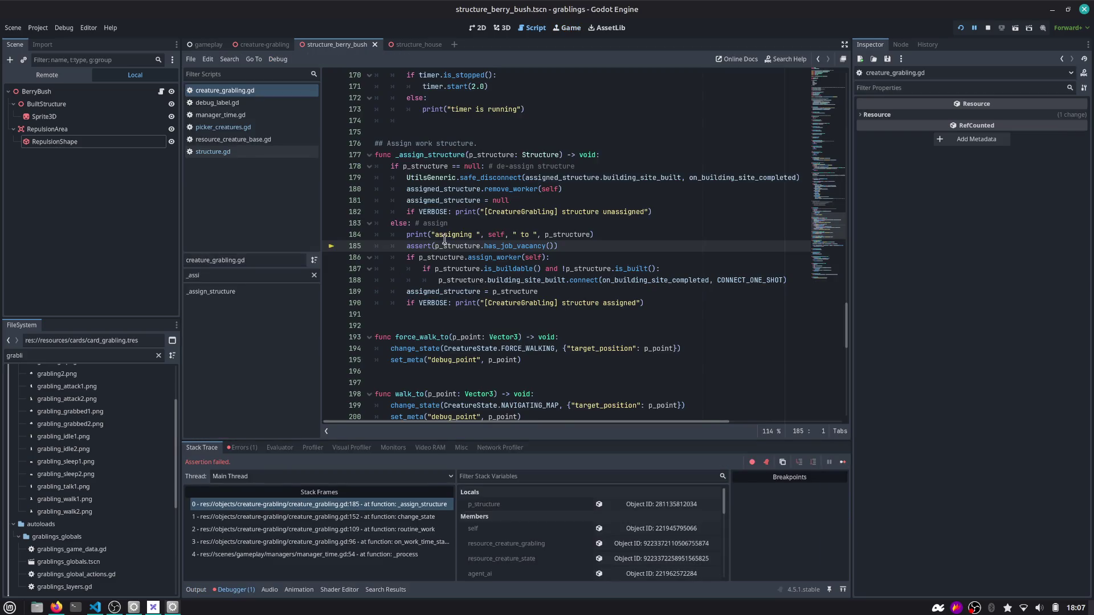
double_click(436, 157)
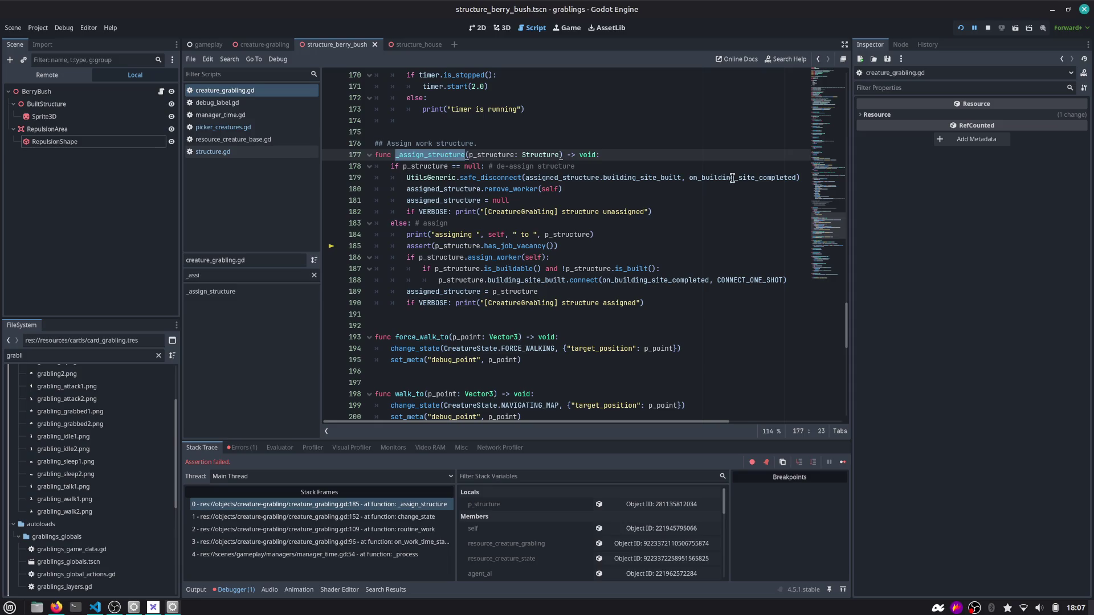
right_click(496, 192)
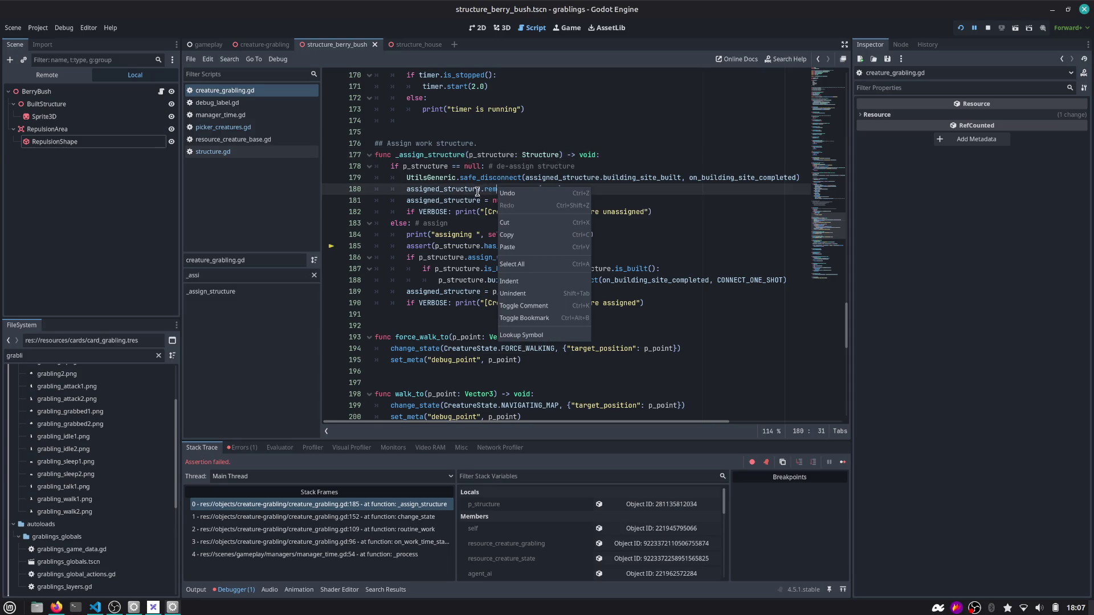
key("Escape")
double_click(523, 191)
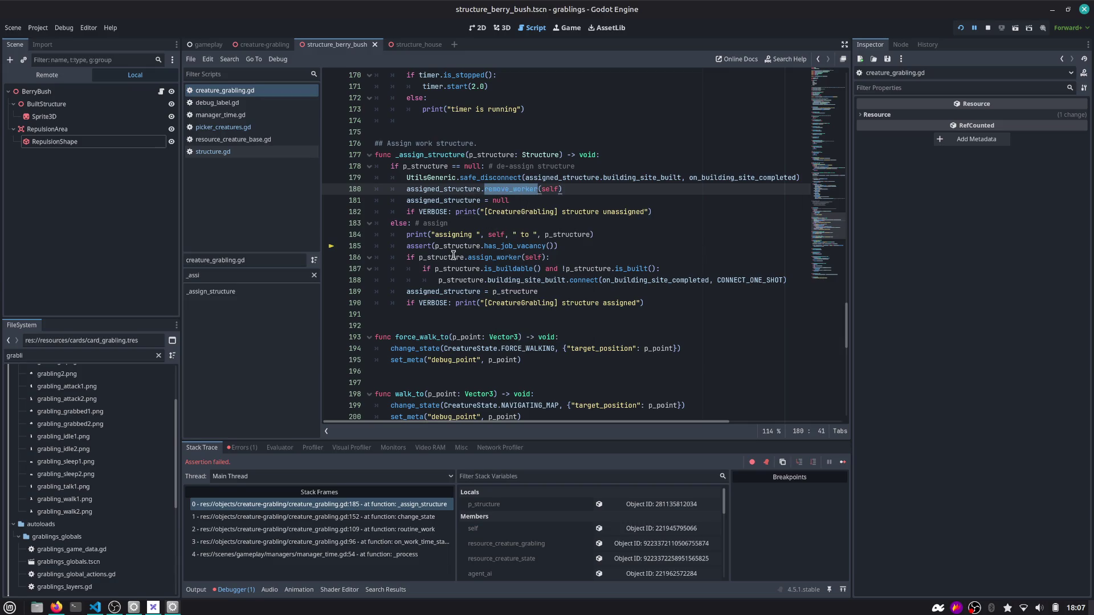
mouse_move(438, 262)
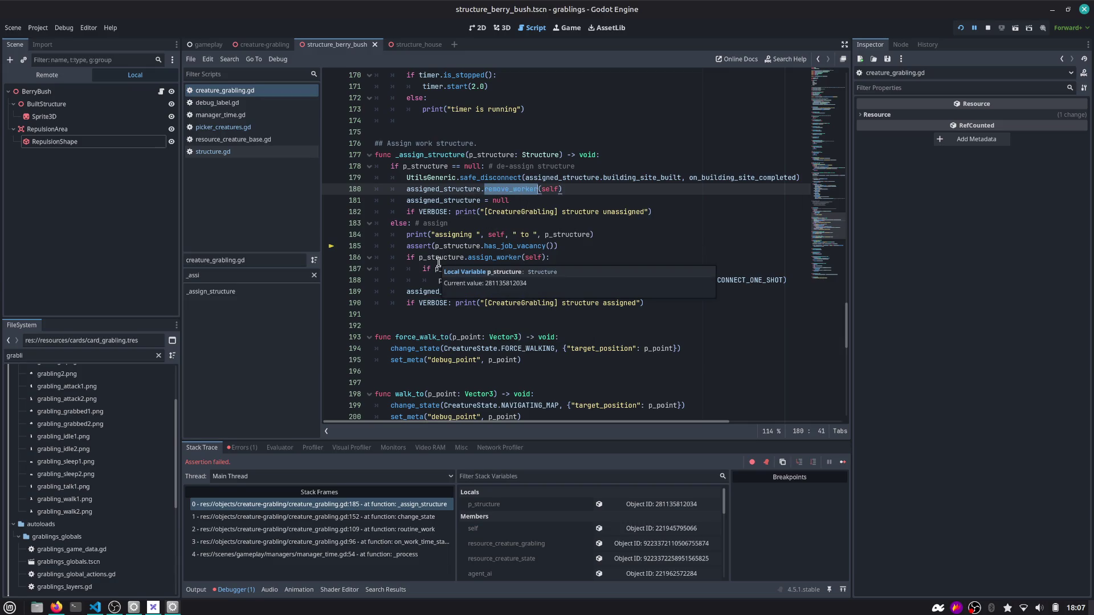
double_click(432, 157)
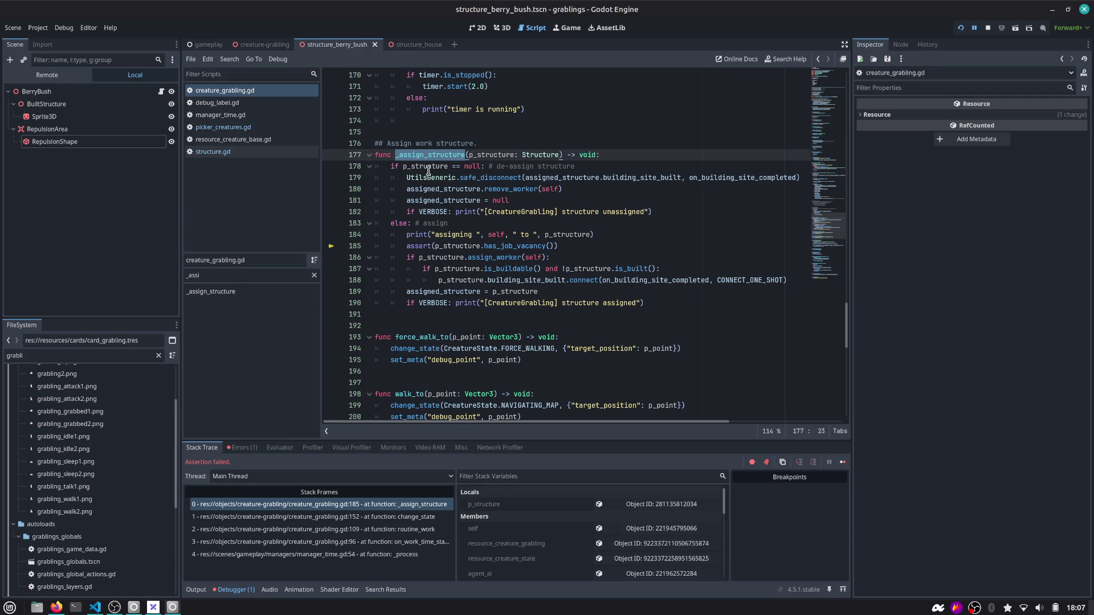
mouse_move(428, 170)
left_click(439, 234)
double_click(456, 246)
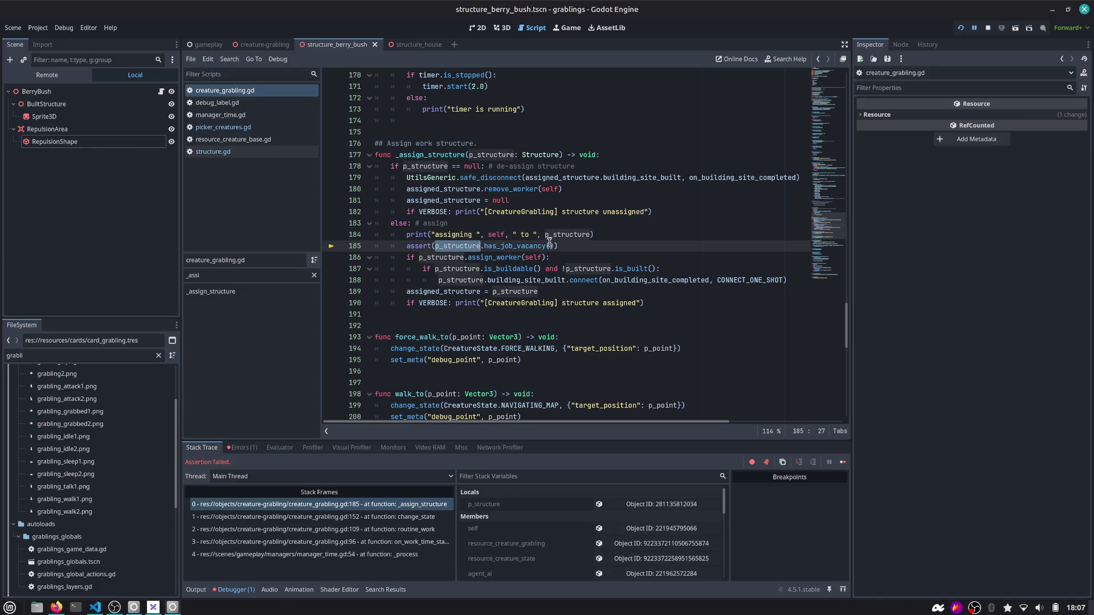
left_click(508, 259, "ctrl")
double_click(423, 269)
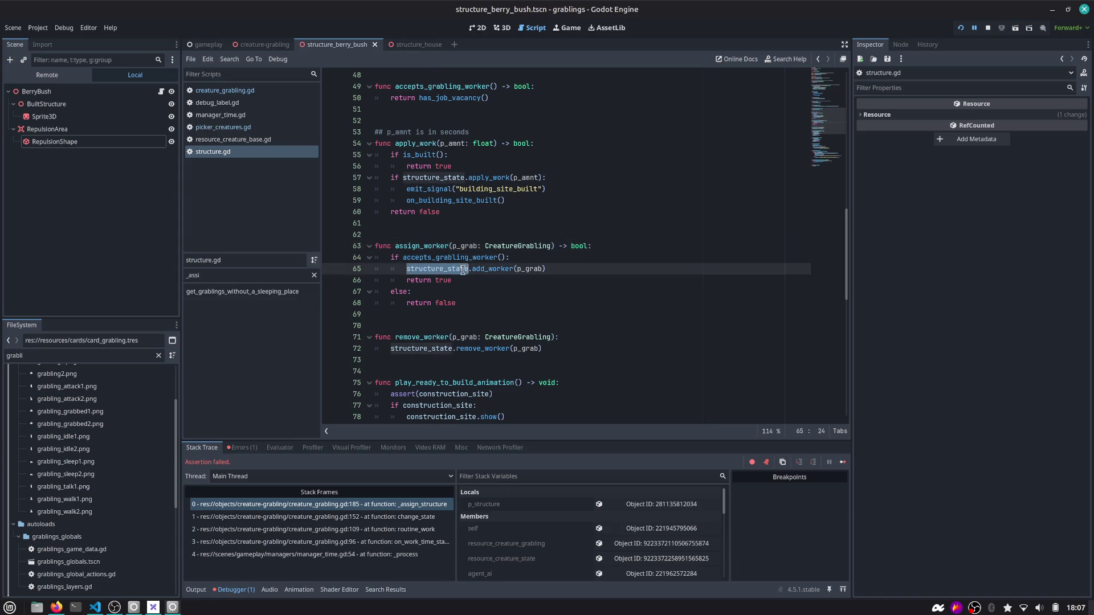
scroll(467, 268, "up", 10)
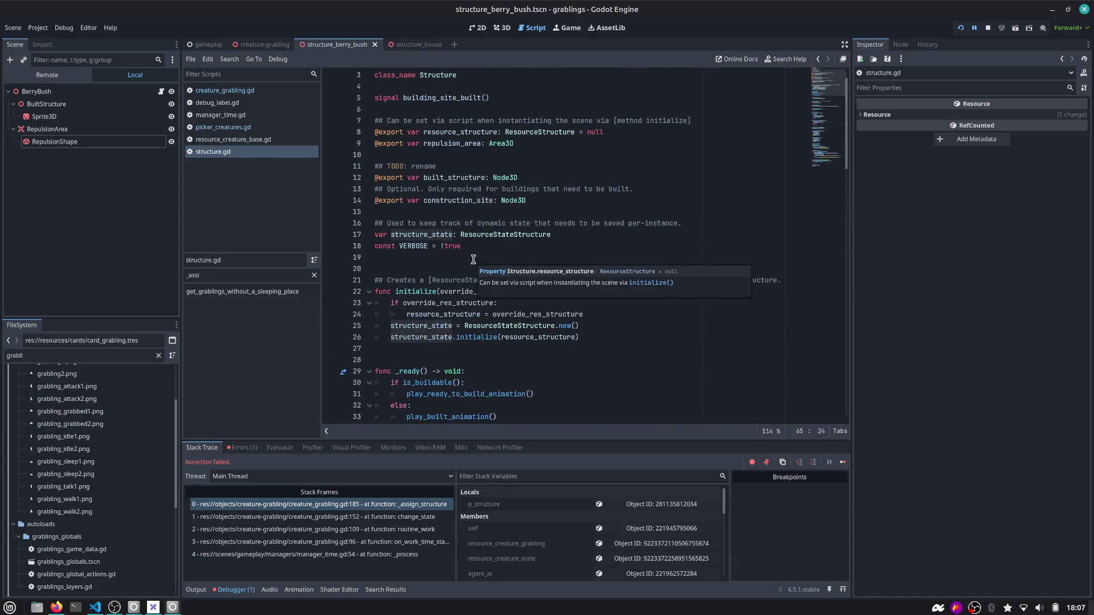
scroll(475, 253, "down", 15)
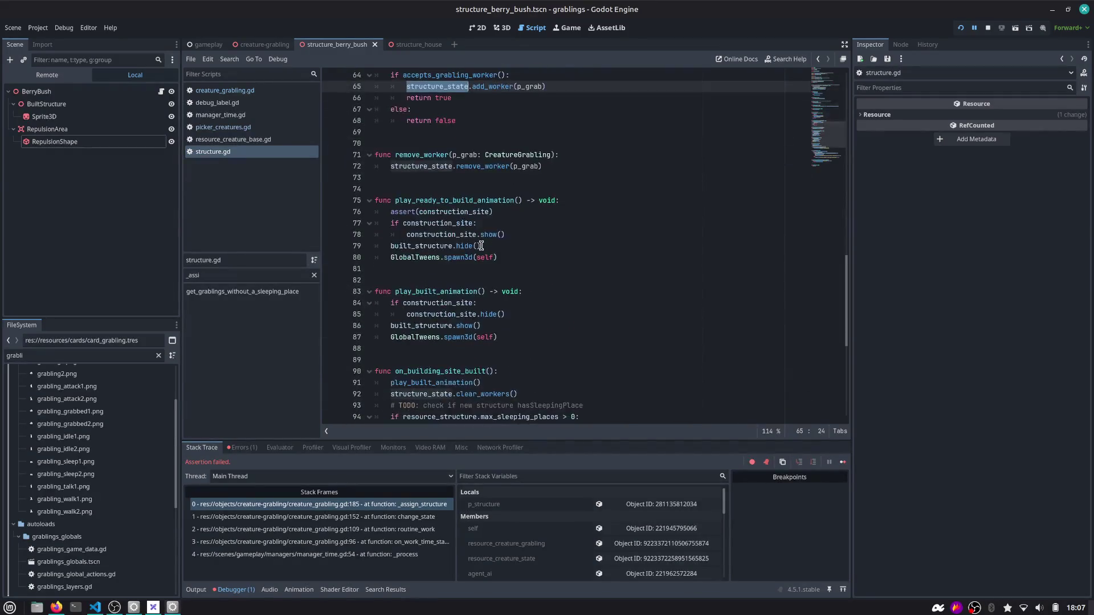
scroll(481, 246, "up", 1)
left_click(485, 122, "ctrl")
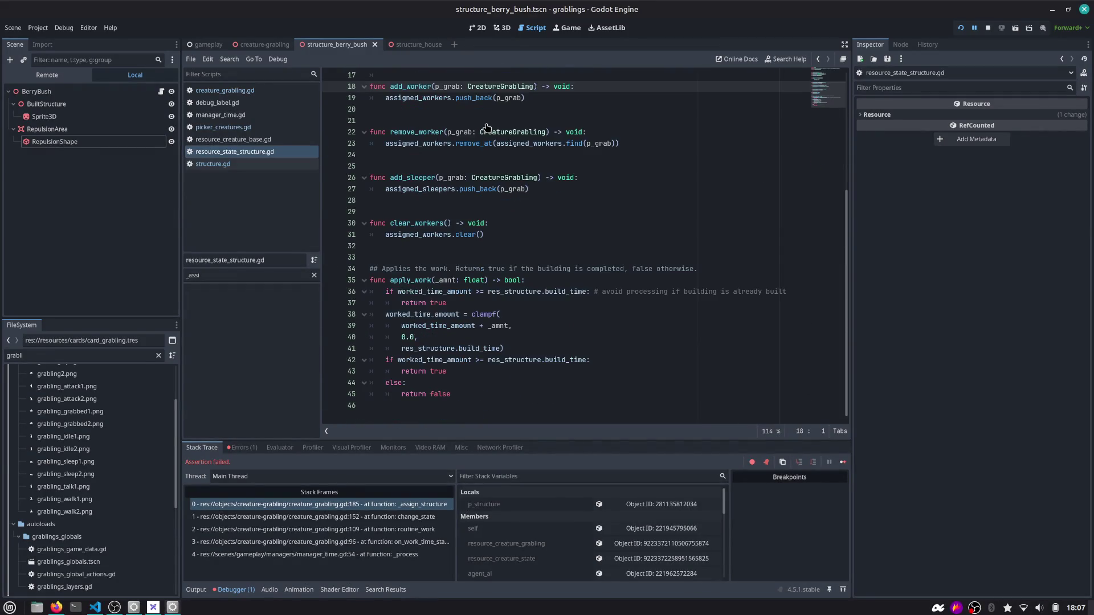
double_click(436, 97)
scroll(478, 220, "up", 5)
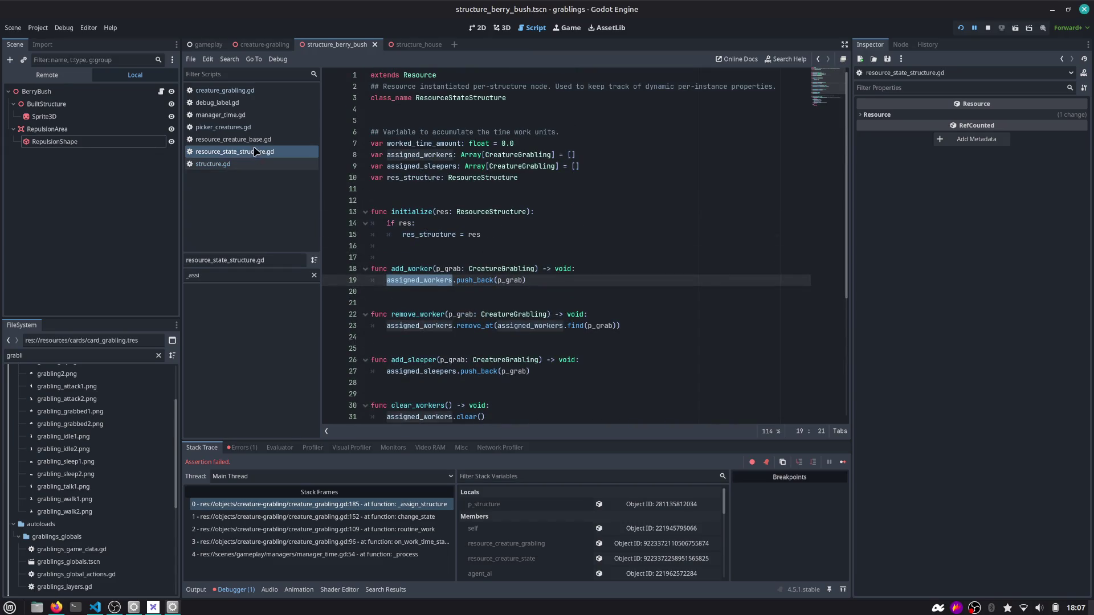
left_click(228, 90)
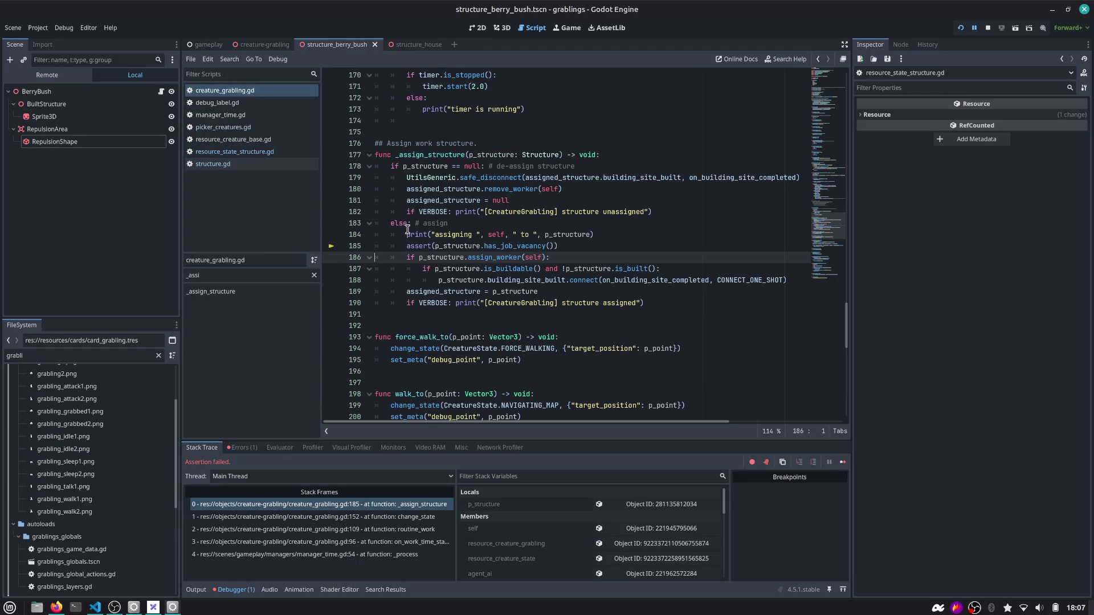
left_click(245, 127)
scroll(476, 279, "down", 6)
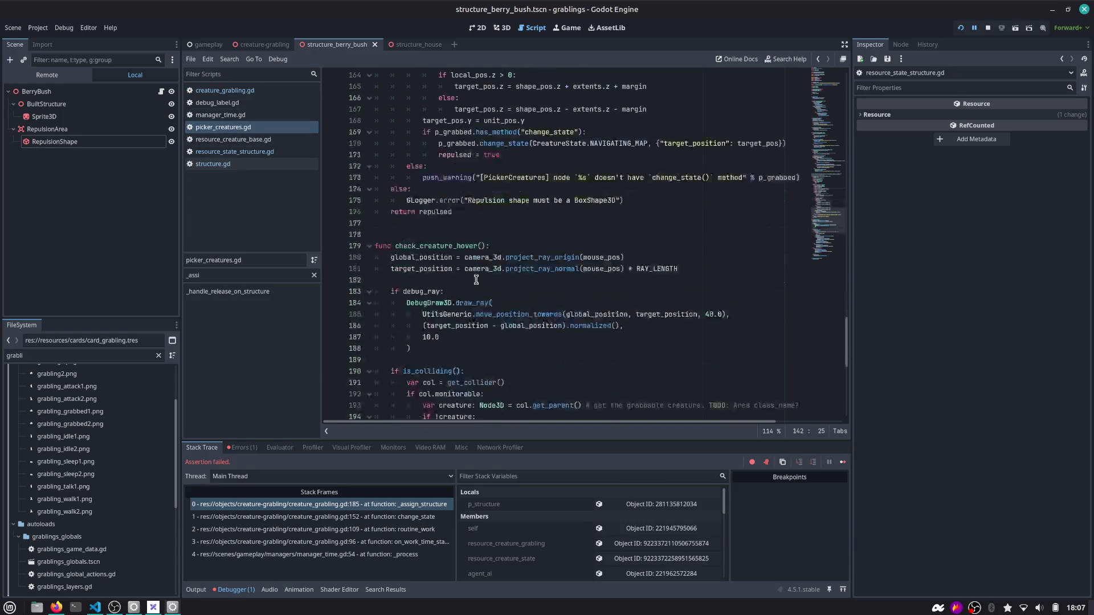
left_click(833, 222)
mouse_move(832, 222)
left_mouse_down()
mouse_move(830, 86)
mouse_move(822, 188)
left_mouse_up()
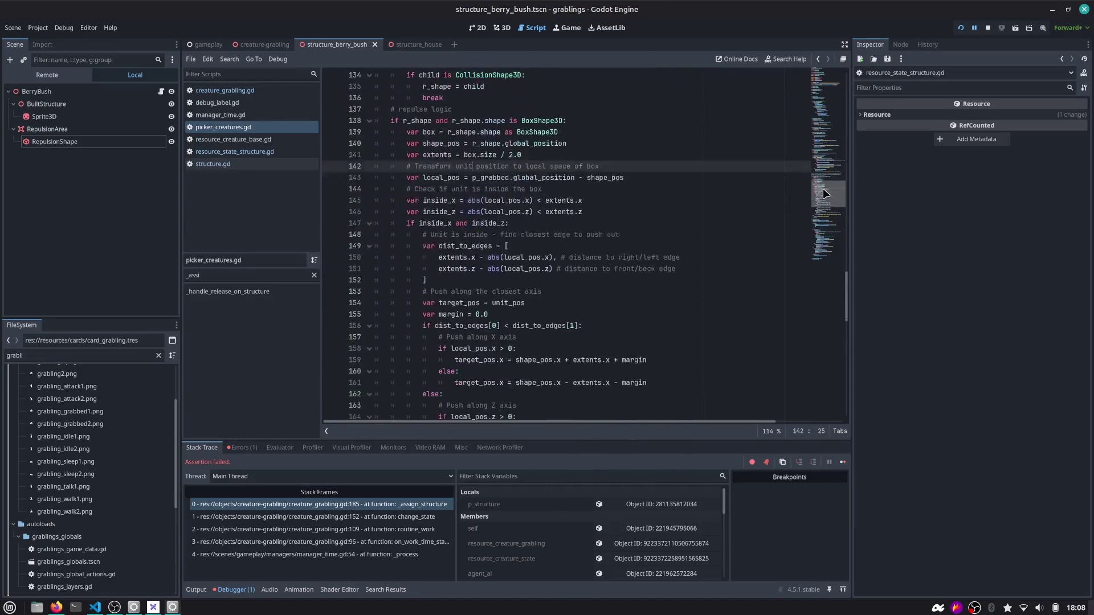
left_click(267, 292)
scroll(518, 247, "down", 7)
double_click(518, 246)
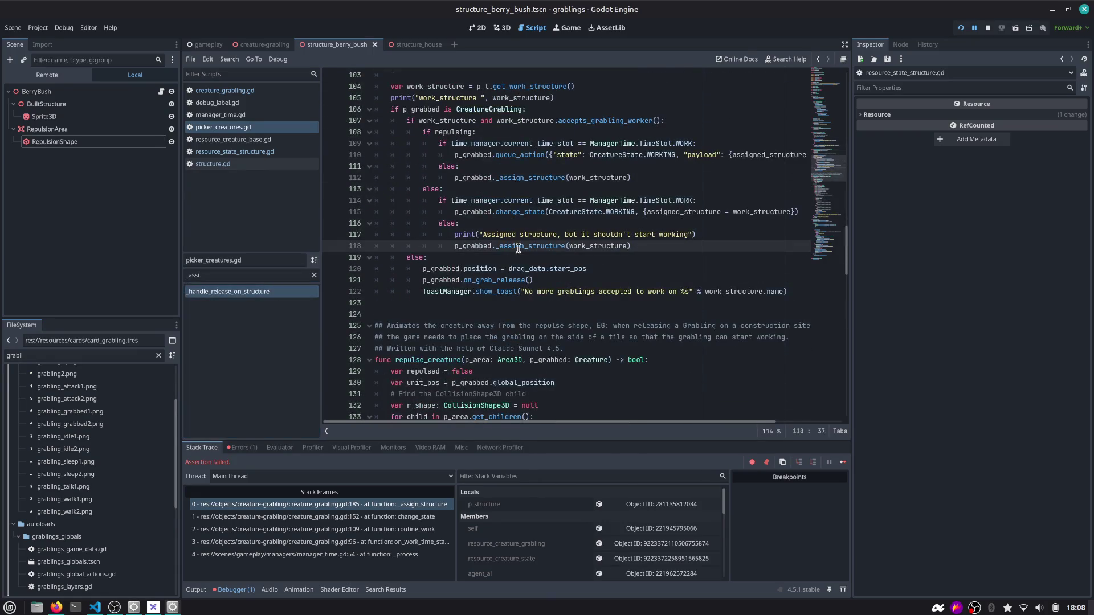
mouse_move(518, 248)
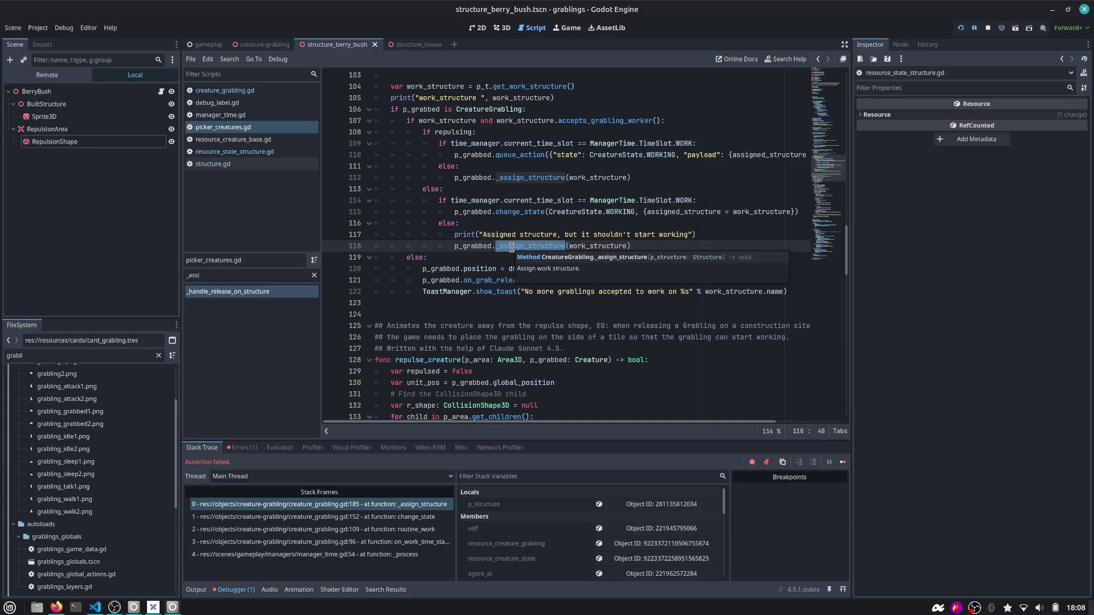
left_click(536, 180, "ctrl")
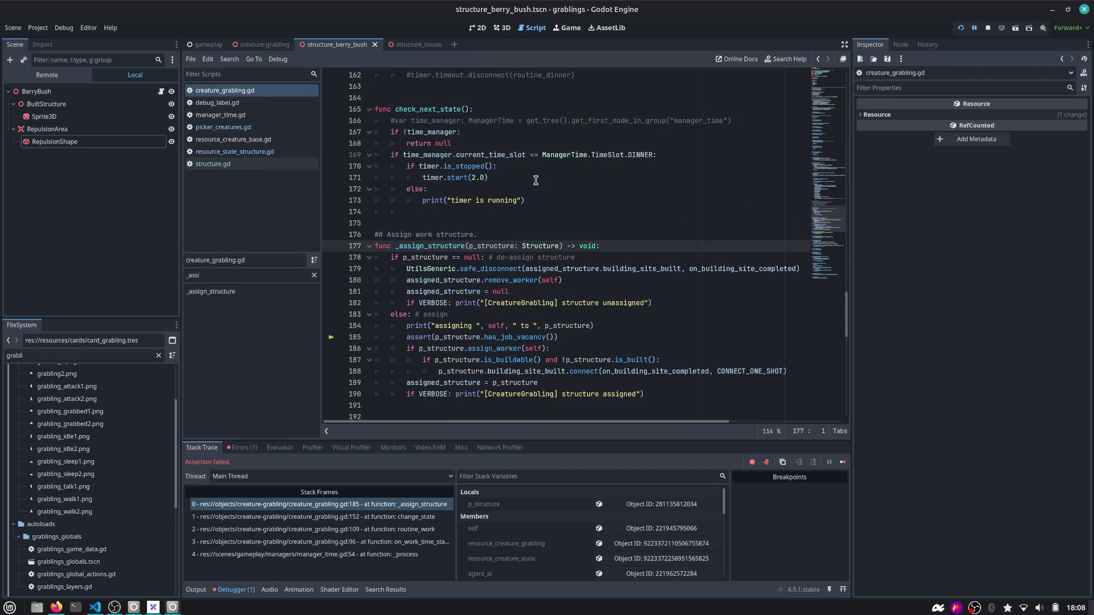
Switch to the Game workspace to see the halted board and its BerryBush toast
mouse_move(479, 275)
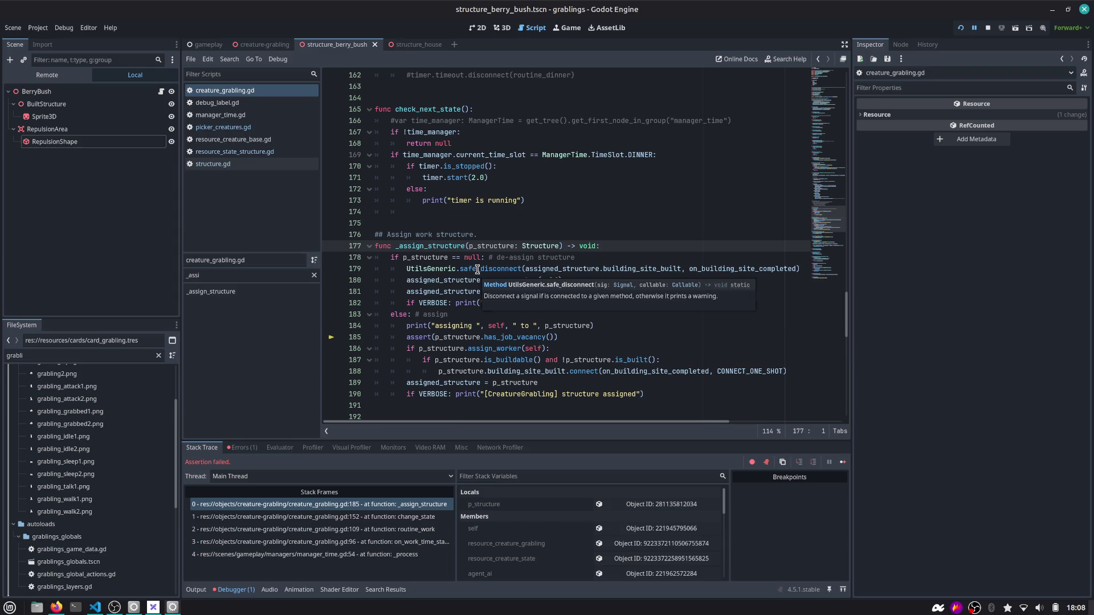
scroll(477, 270, "down", 1)
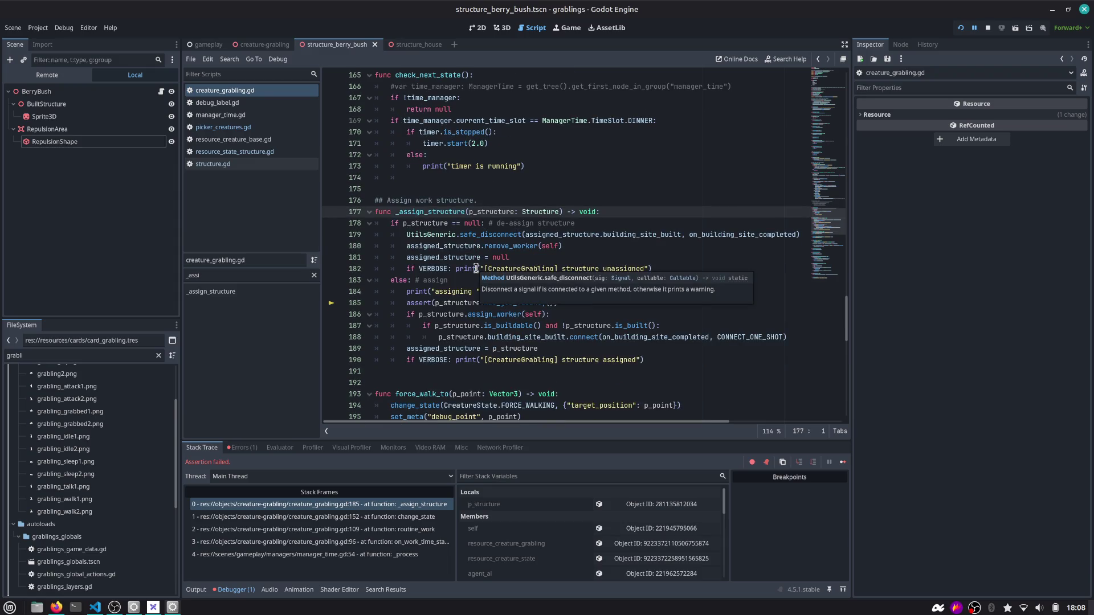
left_click(567, 30)
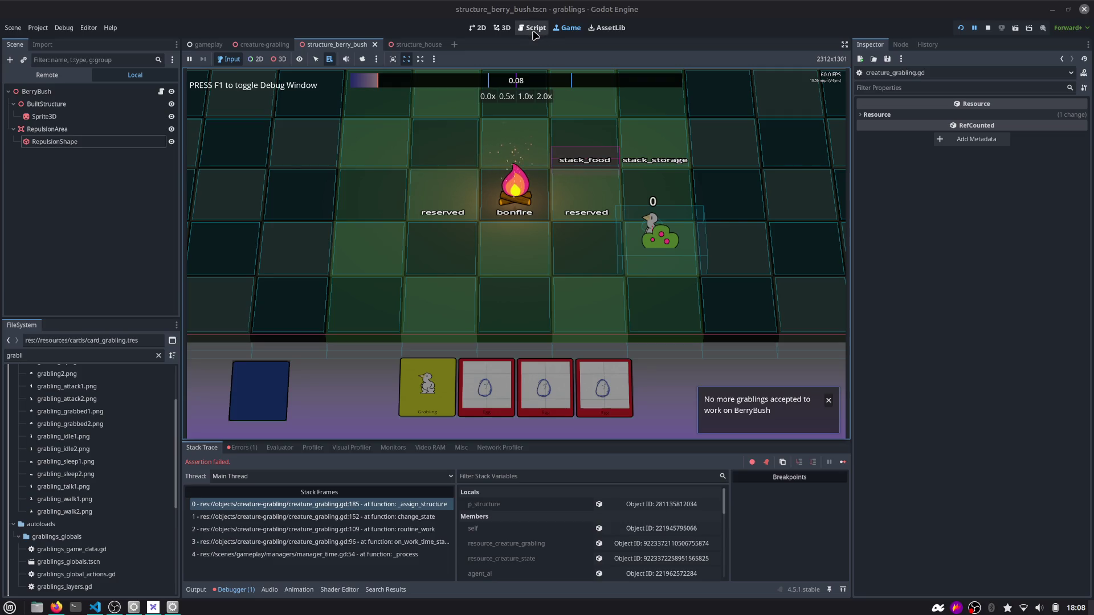
Open creature_grabling.gd and locate the _assign_structure function on line 177
left_click(533, 32)
scroll(505, 200, "down", 2)
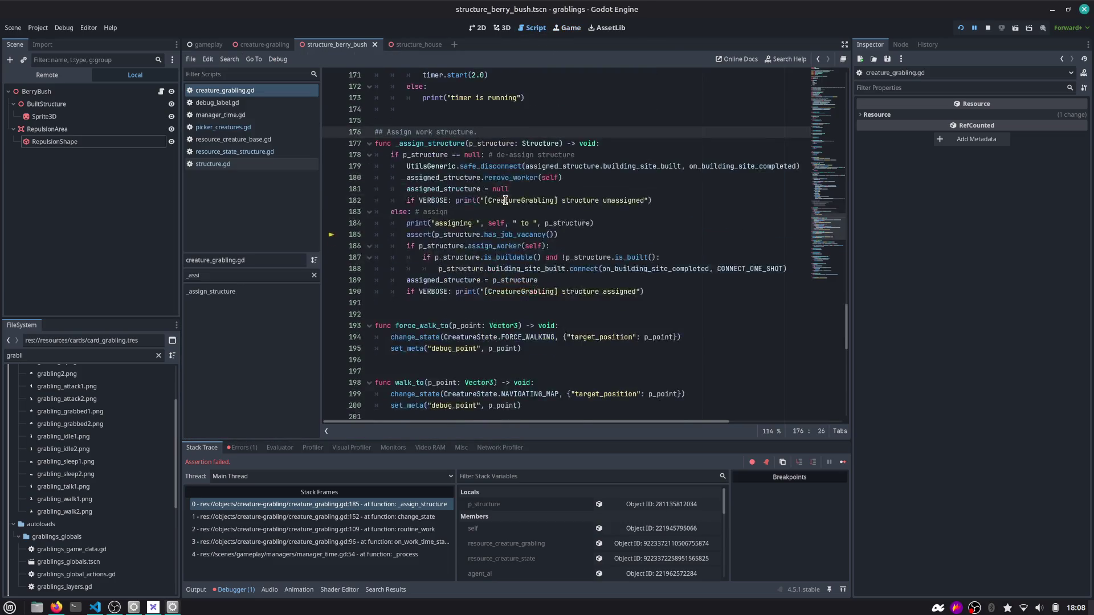
scroll(505, 200, "down", 2)
double_click(505, 200)
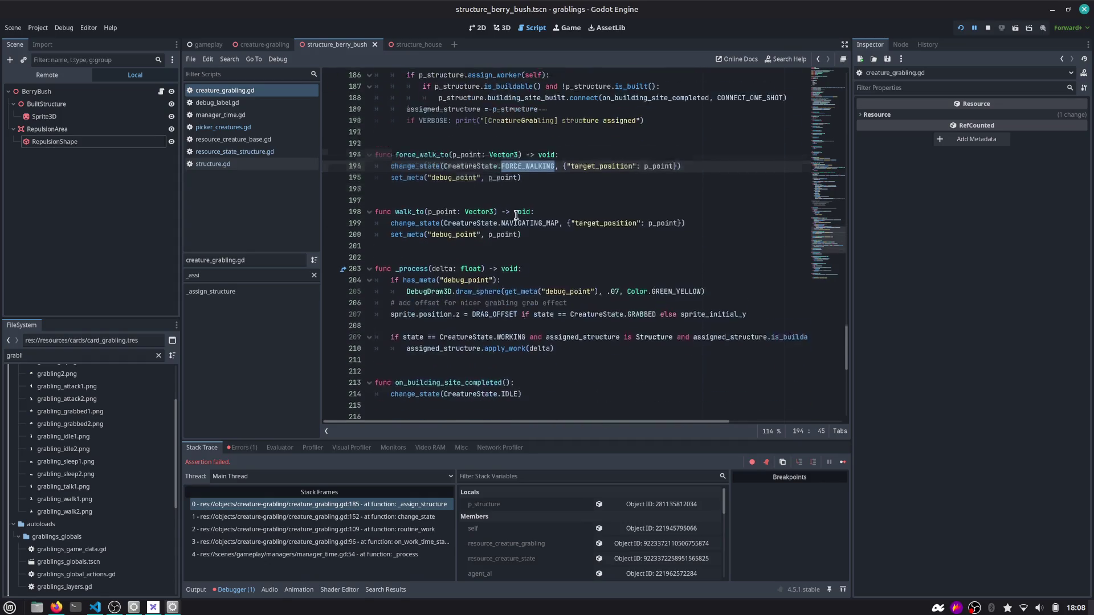
scroll(501, 200, "up", 2)
scroll(470, 170, "up", 3)
double_click(448, 178)
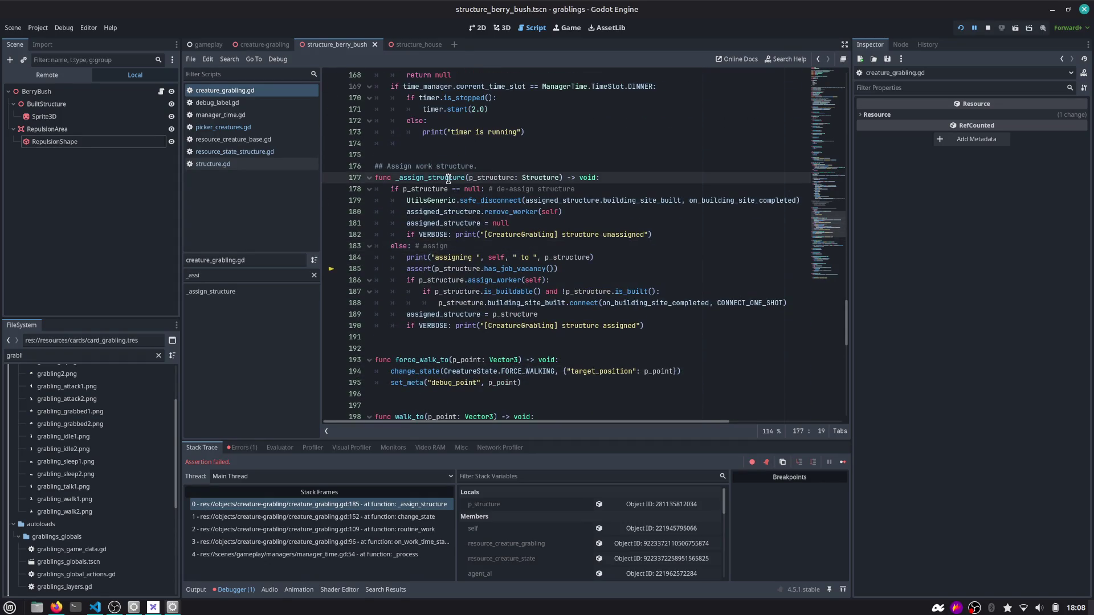
scroll(486, 217, "down", 1)
mouse_move(489, 224)
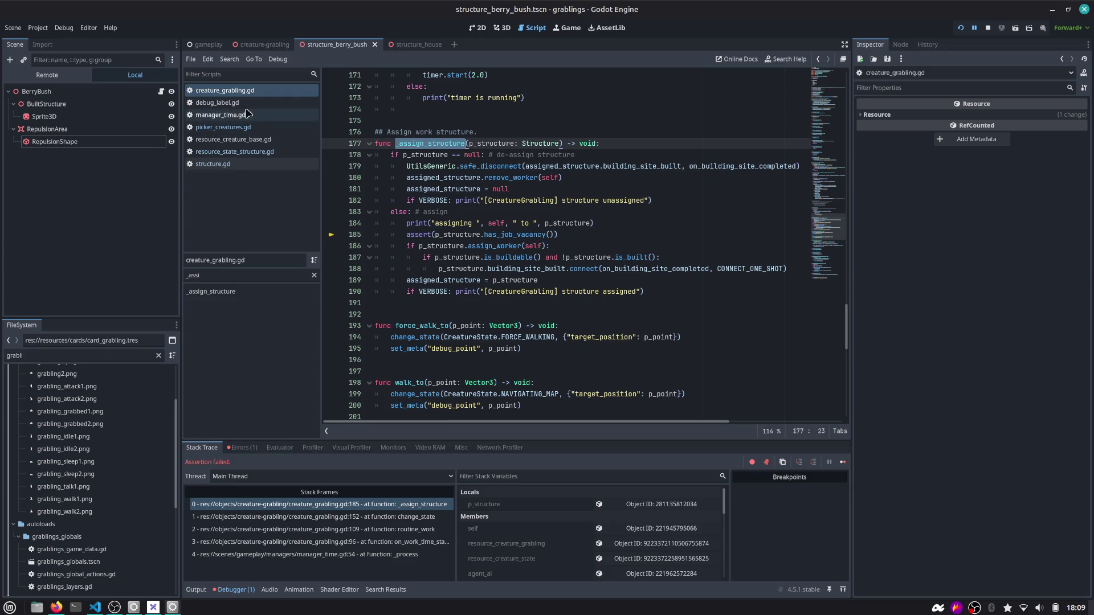
In picker_creatures.gd, change line 112 to p_grabbed.assigned_structure = work_structure
left_click(239, 126)
scroll(473, 241, "up", 3)
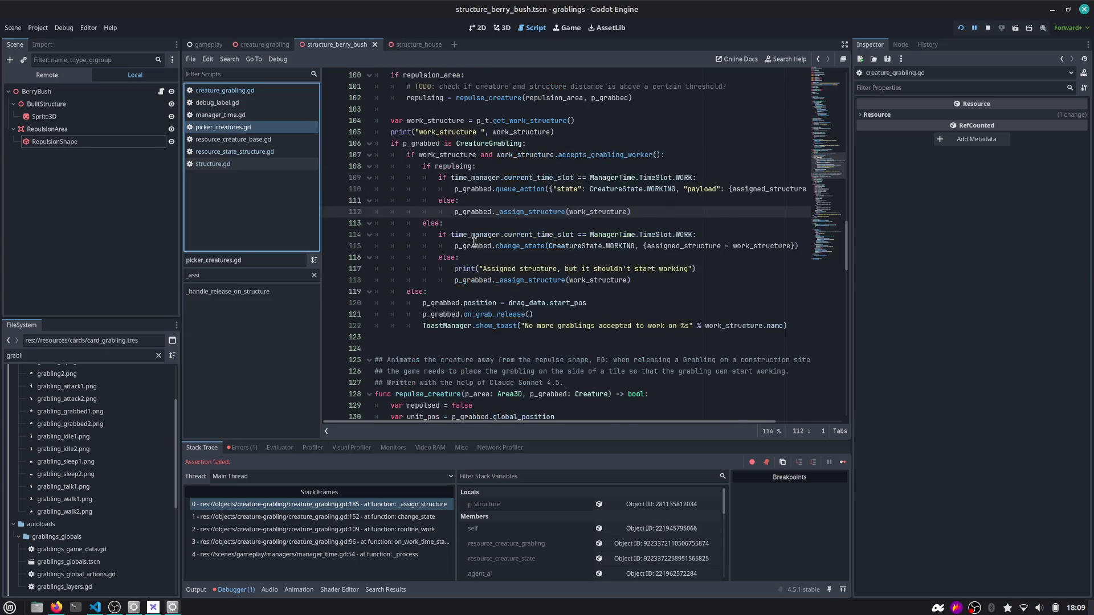
mouse_move(473, 241)
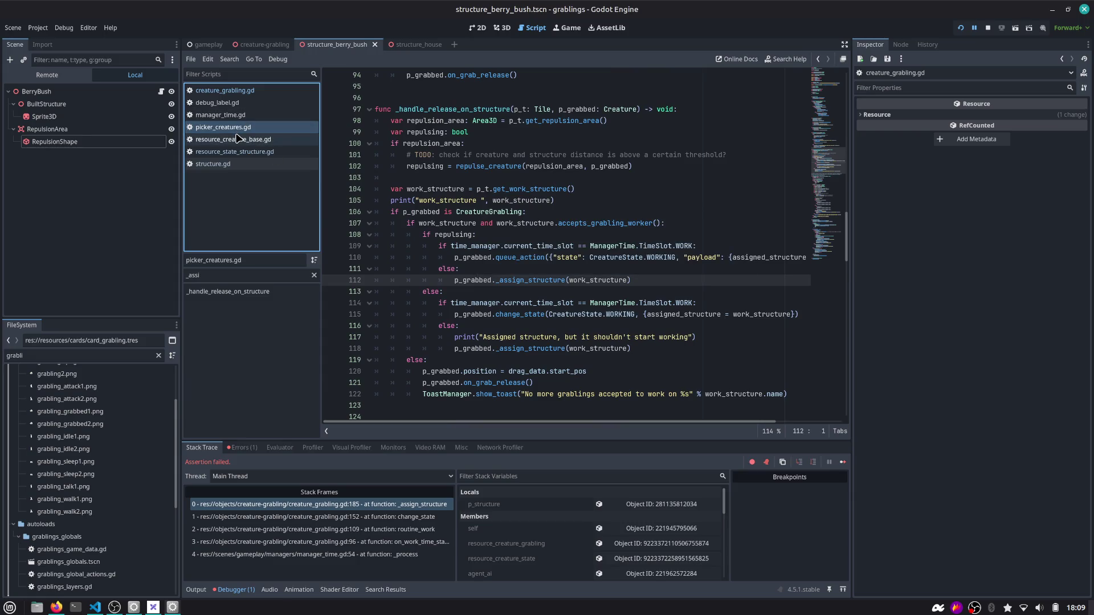
double_click(517, 280)
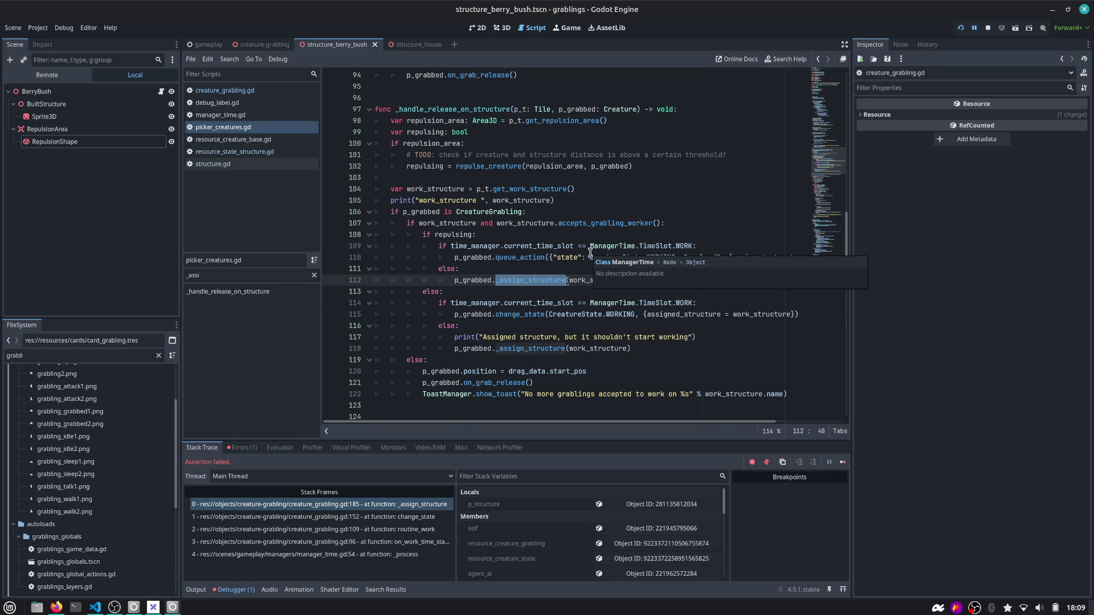
key("BackSpace")
key("Delete")
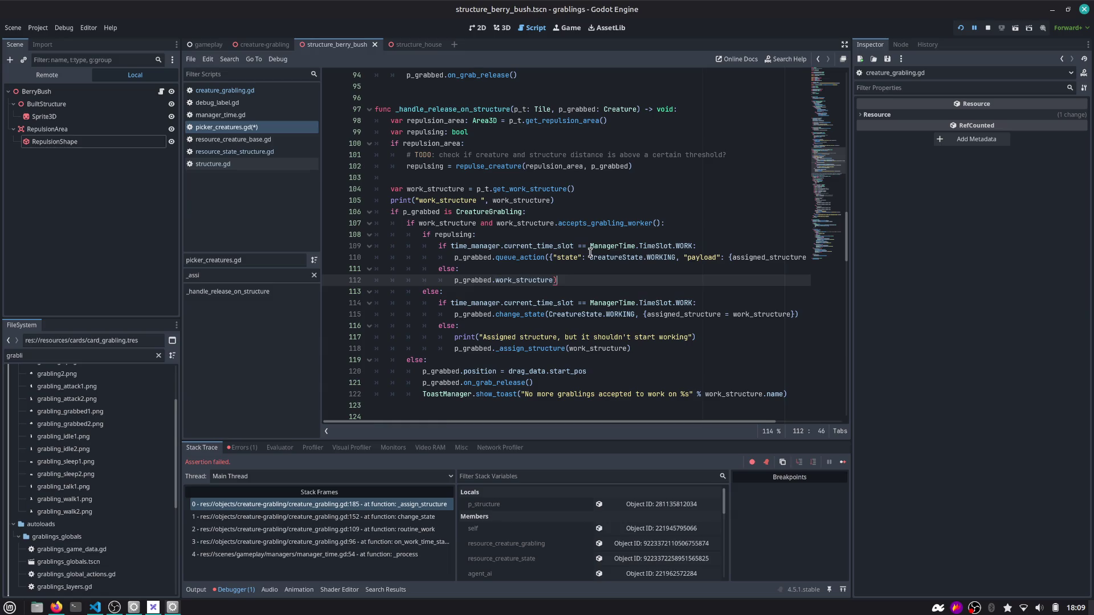
type("assi")
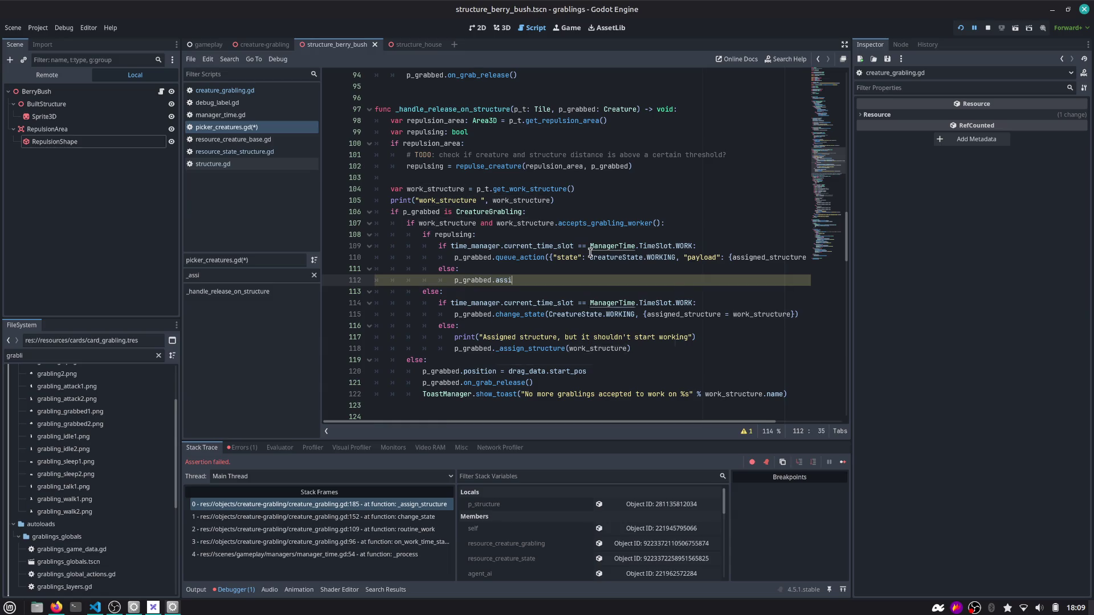
key("Return")
type("=")
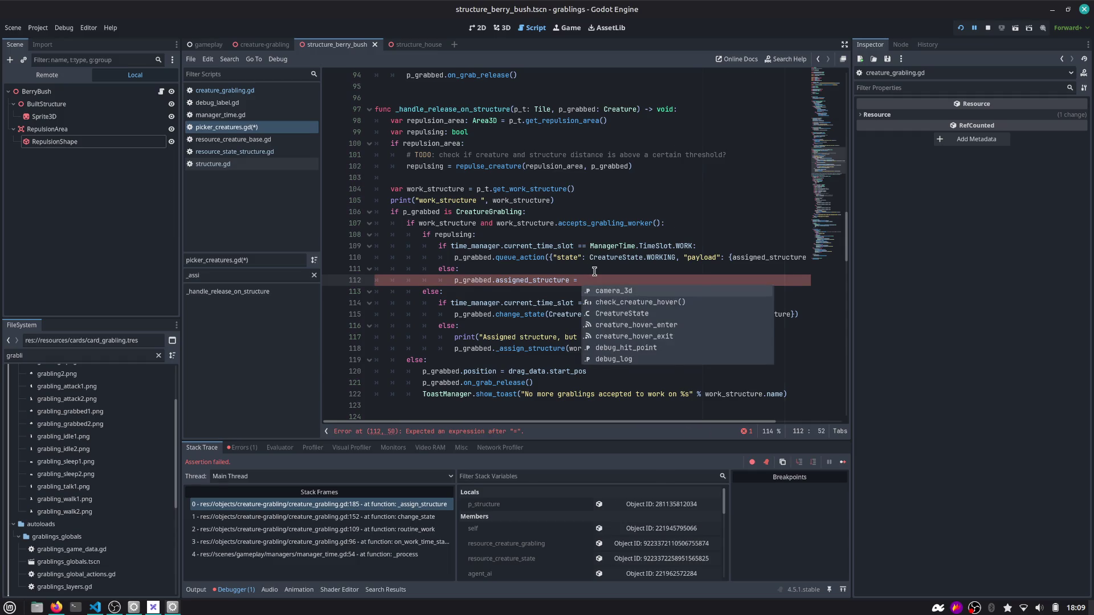
scroll(595, 272, "right", 3)
double_click(771, 257)
key("ctrl+c")
left_click(531, 279)
key("ctrl+v")
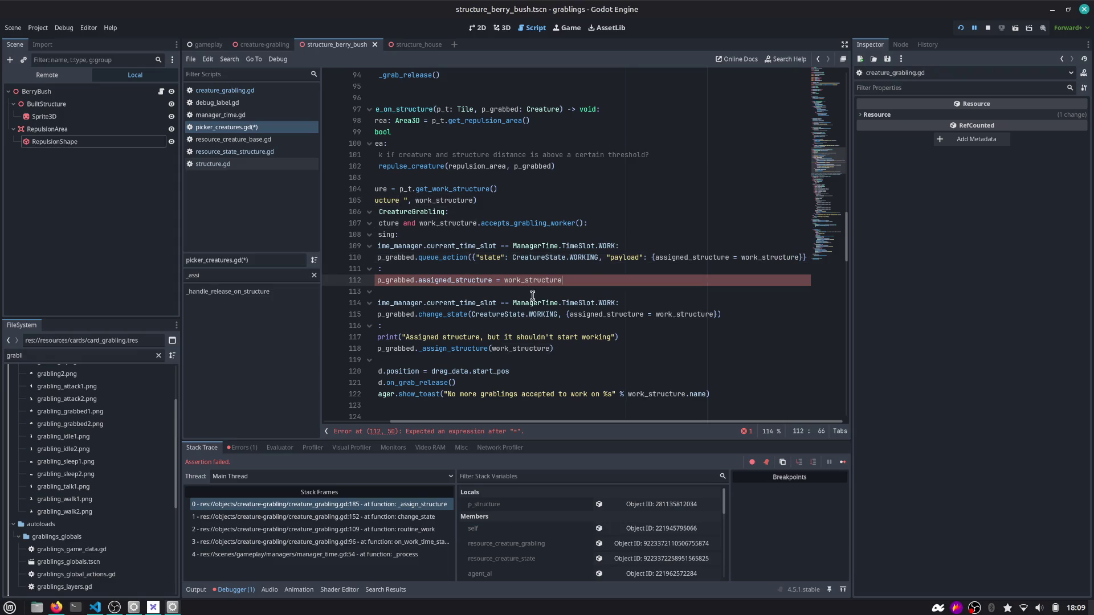
Copy that assignment into the other off-shift branch and delete its old _assign_structure call
key("shift+Home")
key("ctrl+alt+Down")
key("alt+Down")
key("alt+Down")
key("alt+Down")
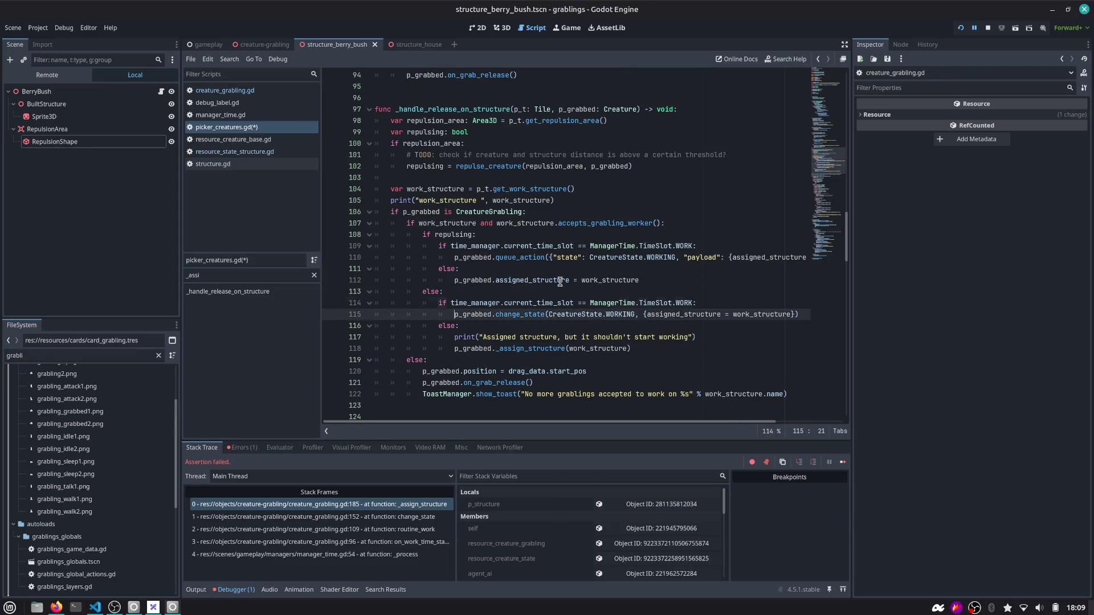
key("Down")
key("shift+Home")
key("BackSpace")
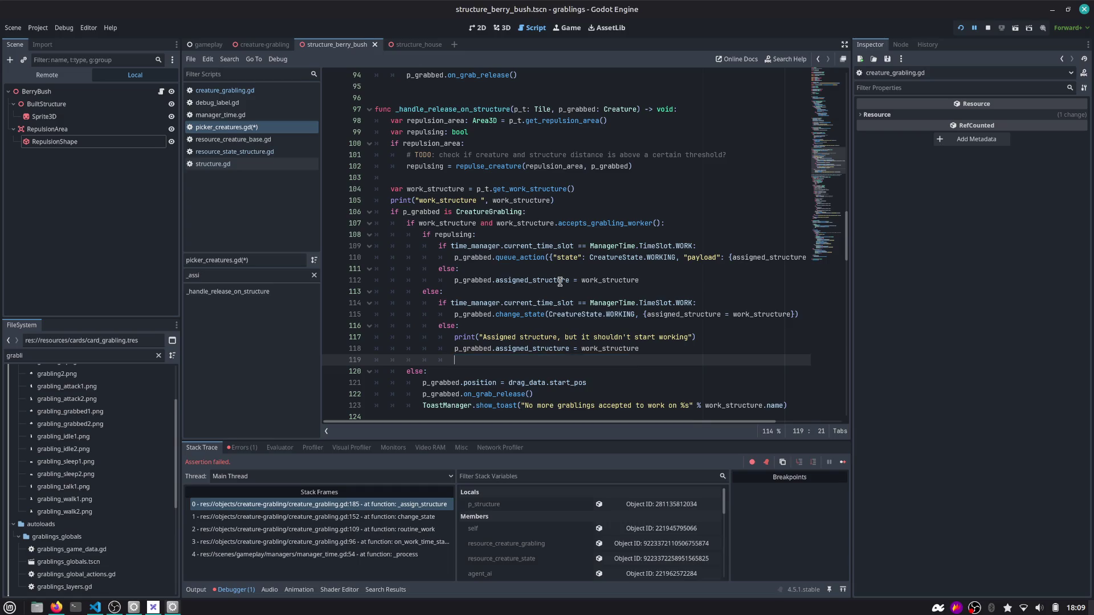
key("shift+Home")
key("BackSpace")
key("BackSpace")
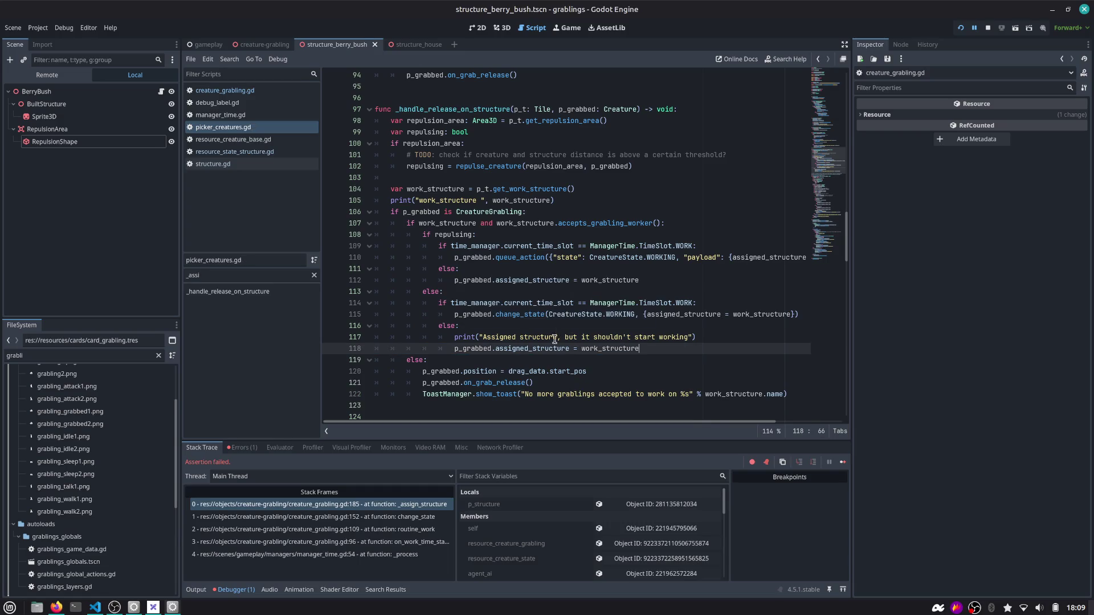
double_click(550, 352)
mouse_move(549, 354)
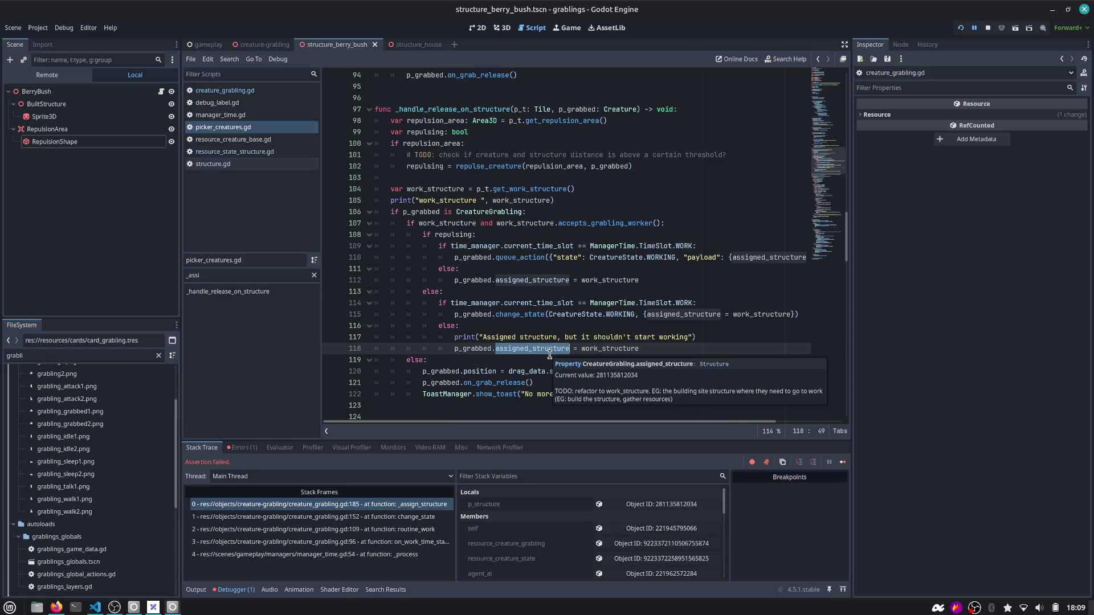
left_click(225, 90)
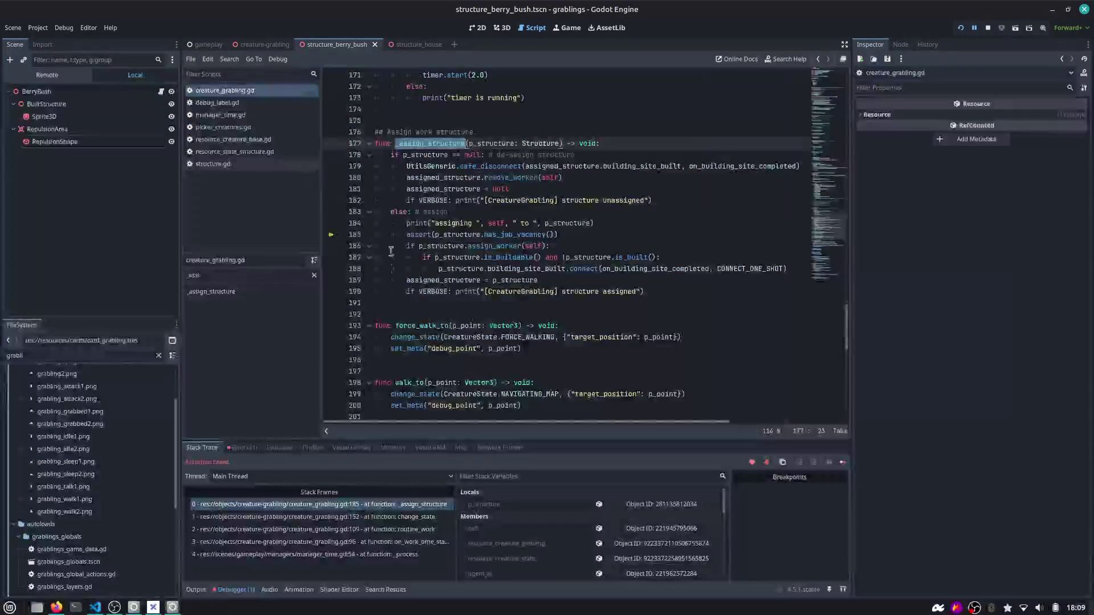
Find other _assign_structure uses in creature_grabling.gd, then search all scripts for WORKING
key("ctrl+f")
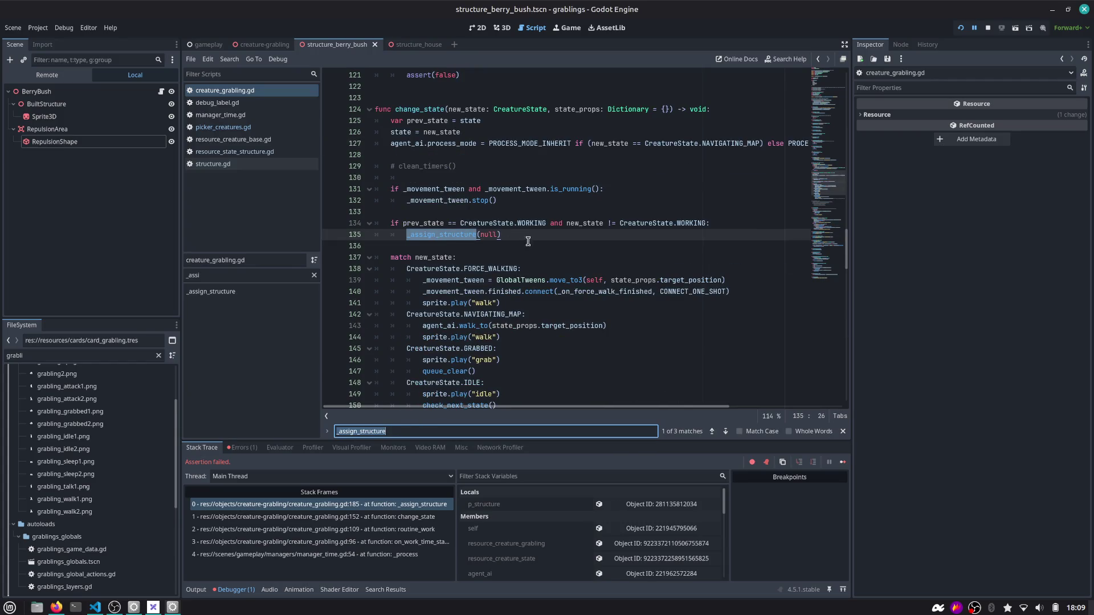
key("Return")
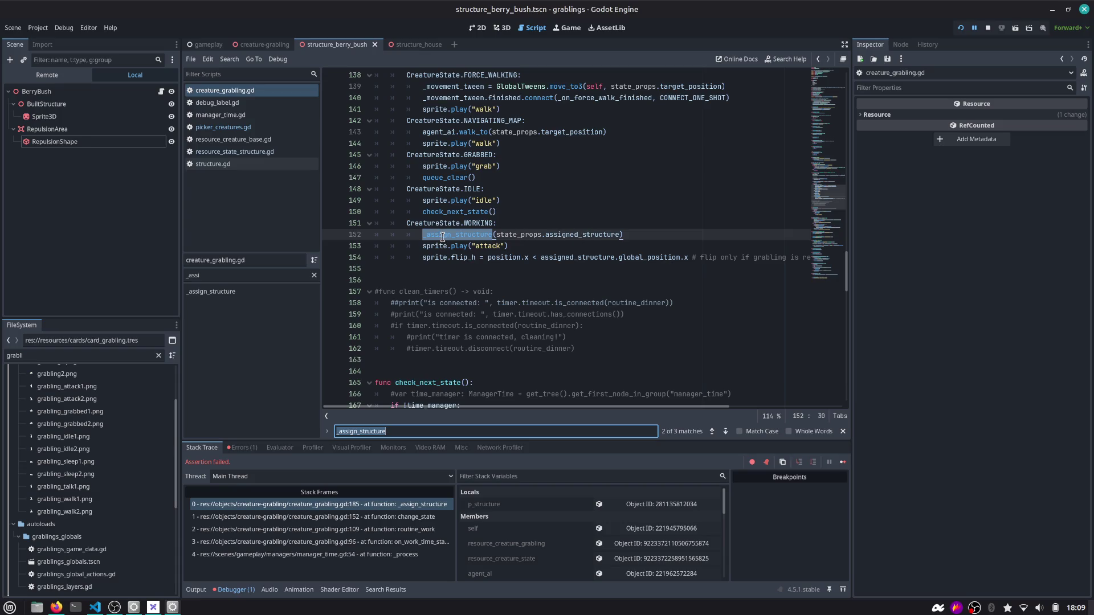
double_click(475, 223)
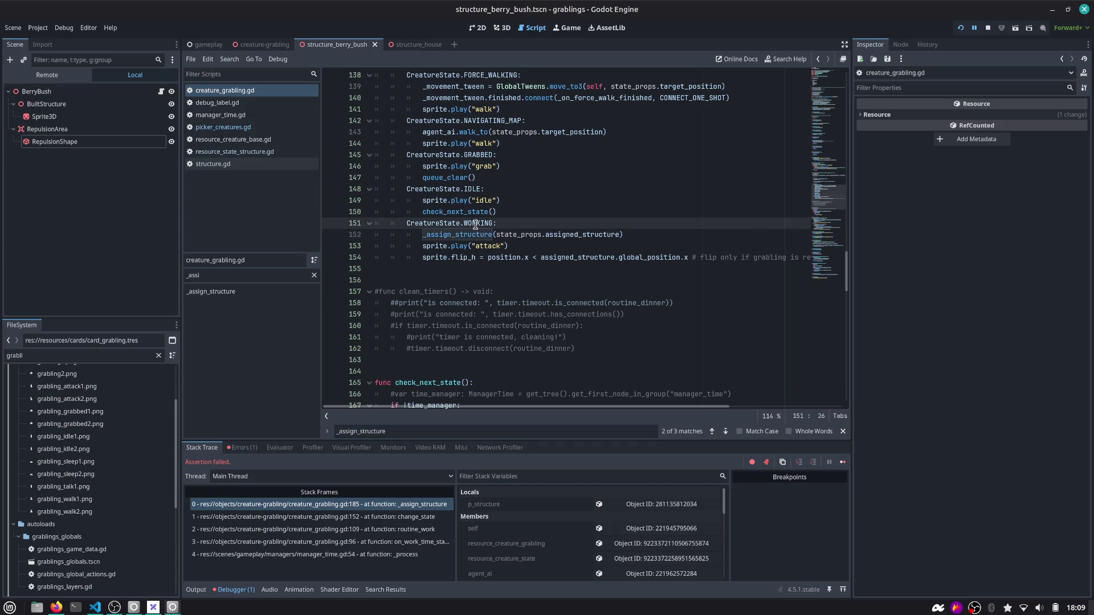
key("ctrl+shift+f")
key("Return")
Step through WORKING and assigned_structure matches, then jump to the _assign_structure definition
key("ctrl+f")
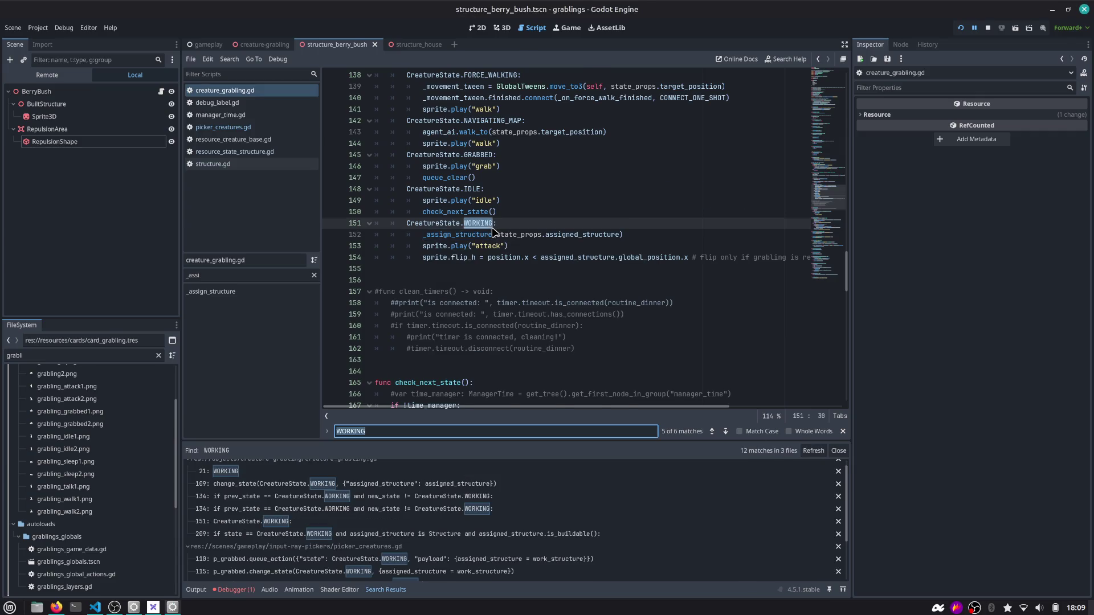
key("Return")
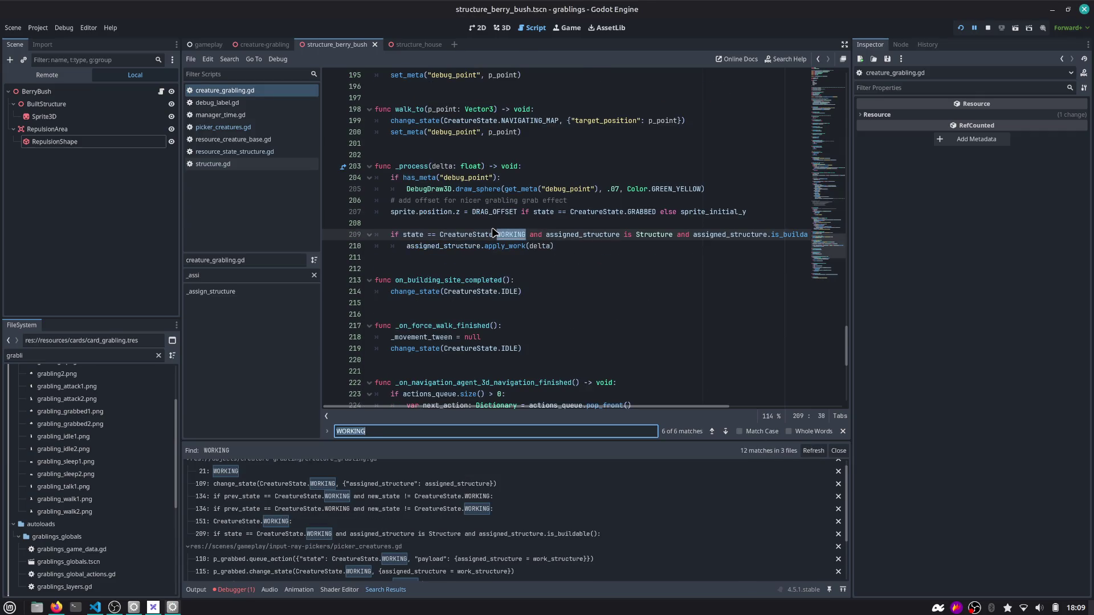
key("Return")
key("Return")
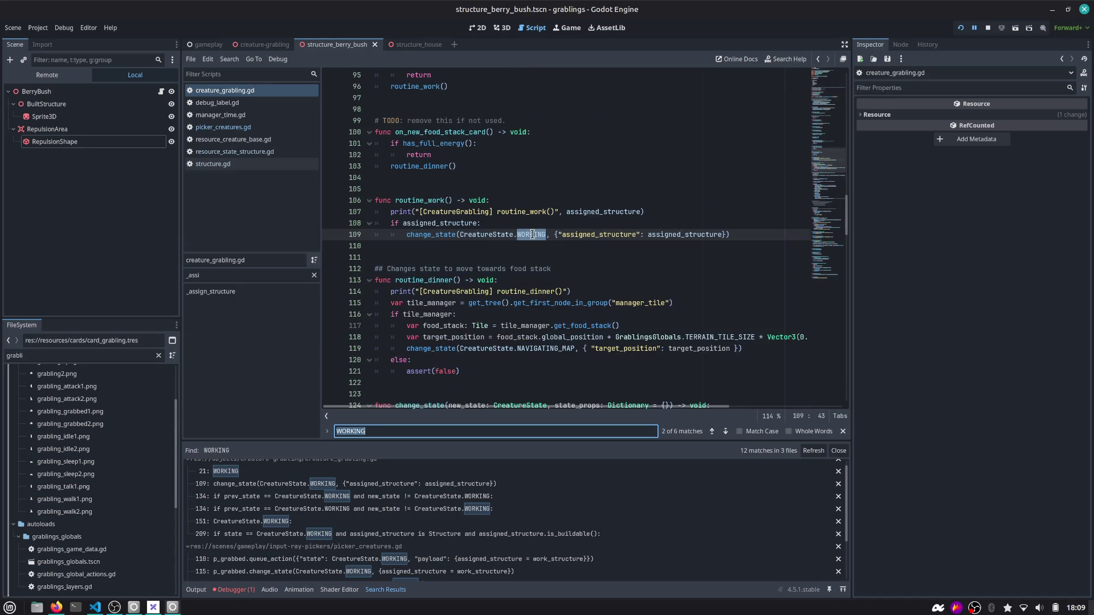
double_click(672, 234)
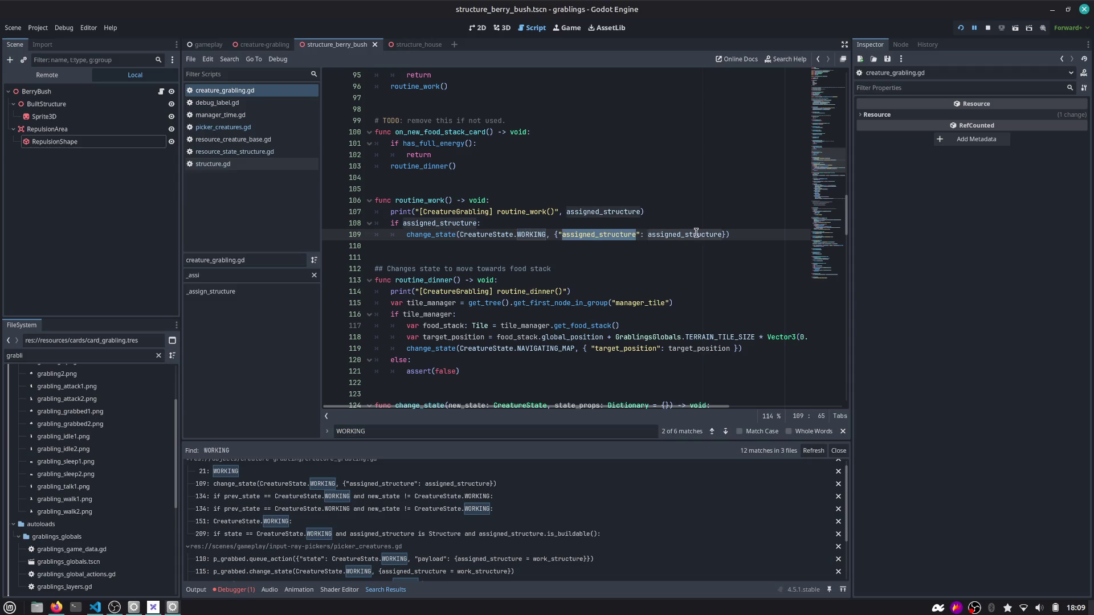
key("ctrl+f")
key("Return")
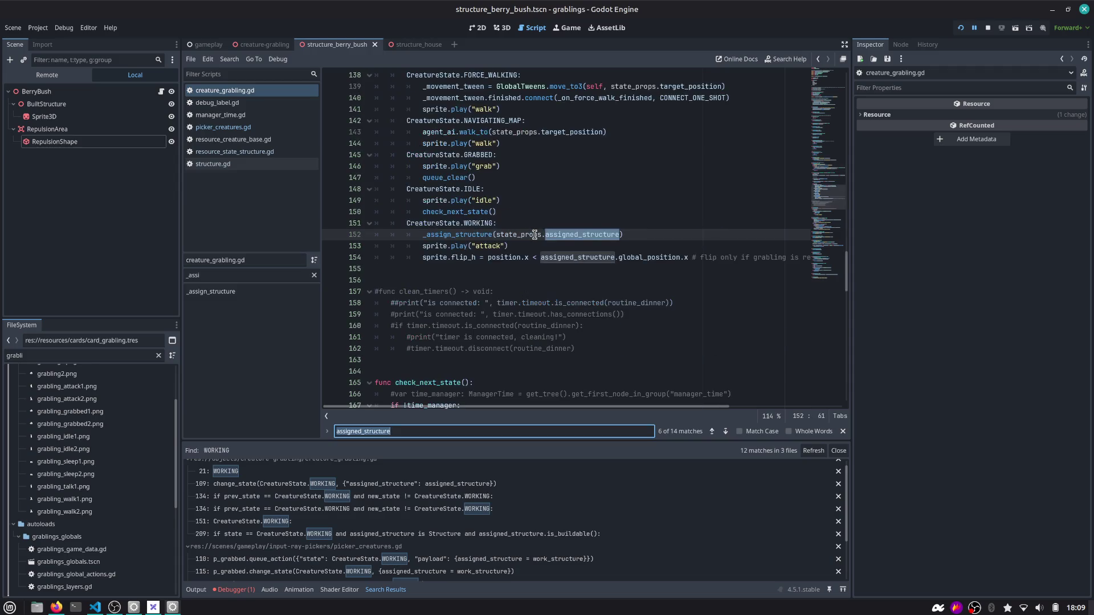
key("Escape")
left_click(473, 234, "ctrl")
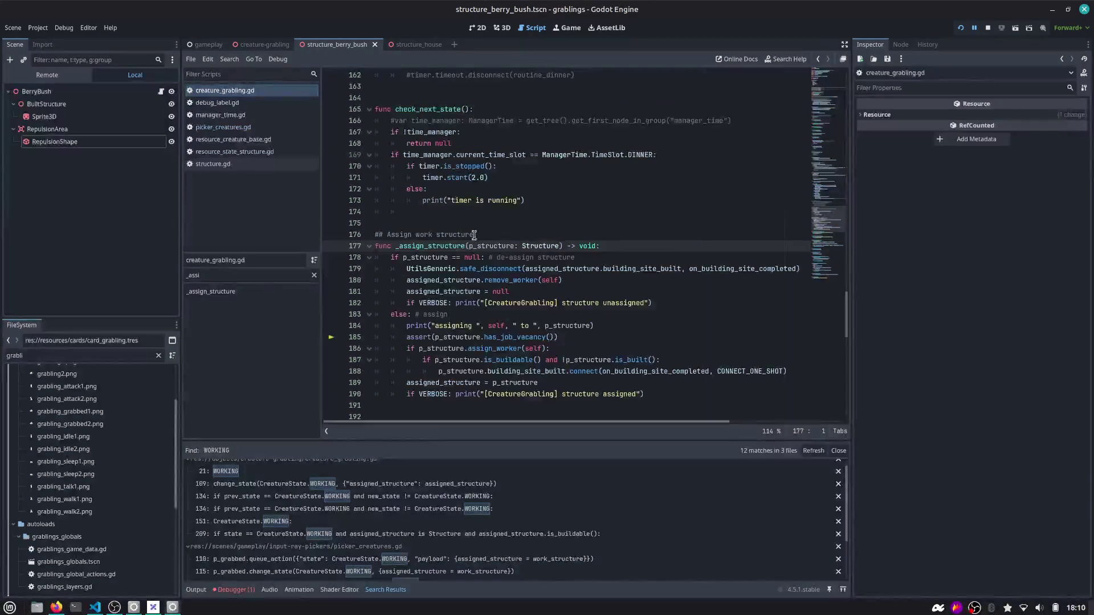
left_click(501, 235)
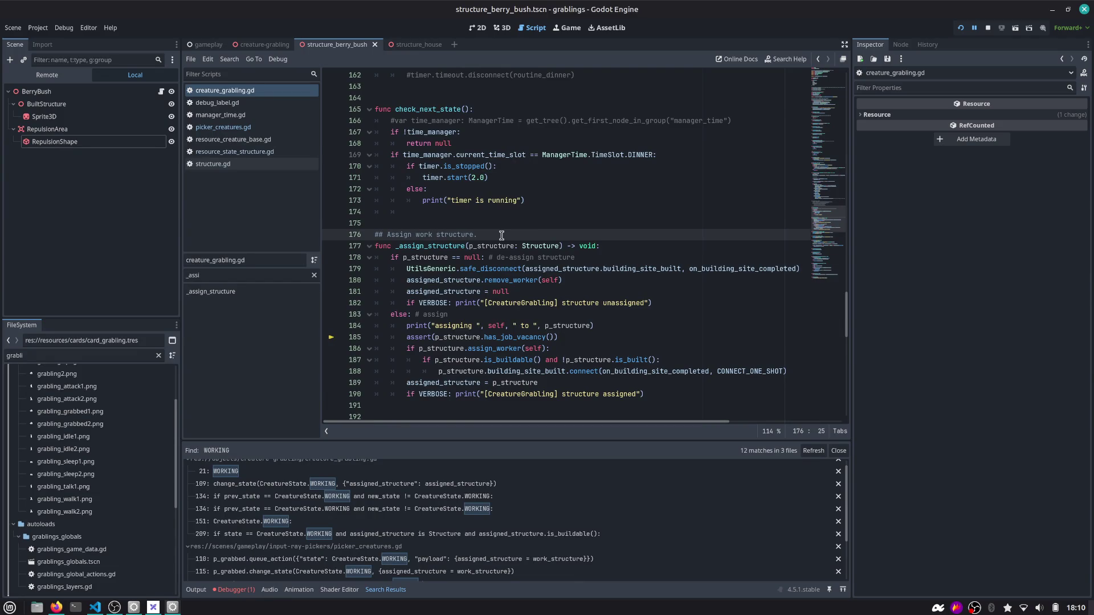
Run the game, drop a grabling on the berry bush, and check the printed work_structure output
left_click(960, 29)
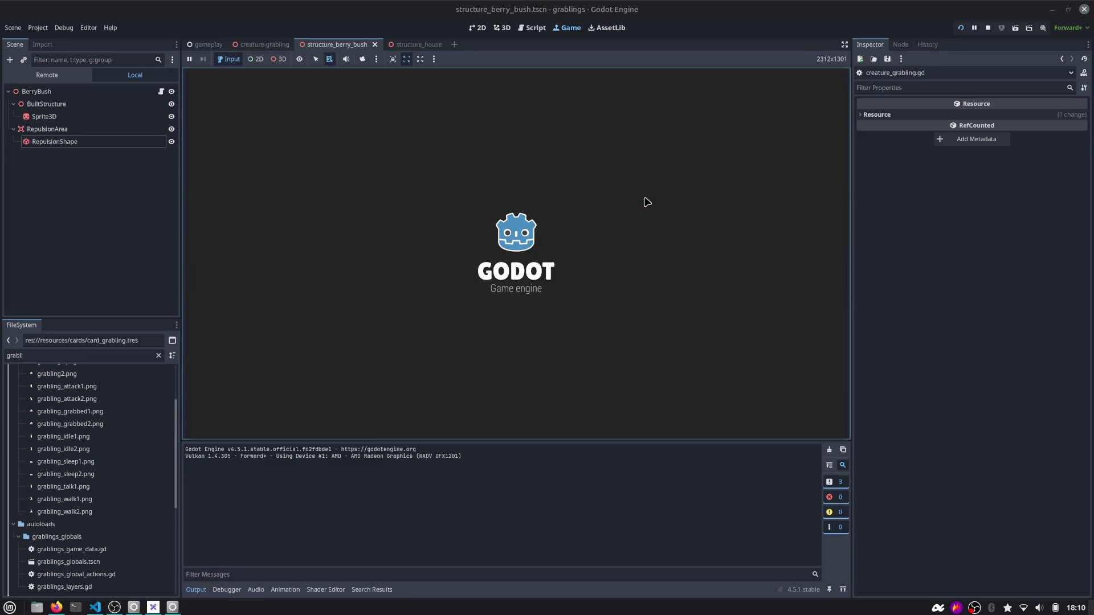
mouse_move(467, 388)
left_mouse_down()
mouse_move(500, 290)
mouse_move(523, 273)
mouse_move(451, 285)
left_mouse_up()
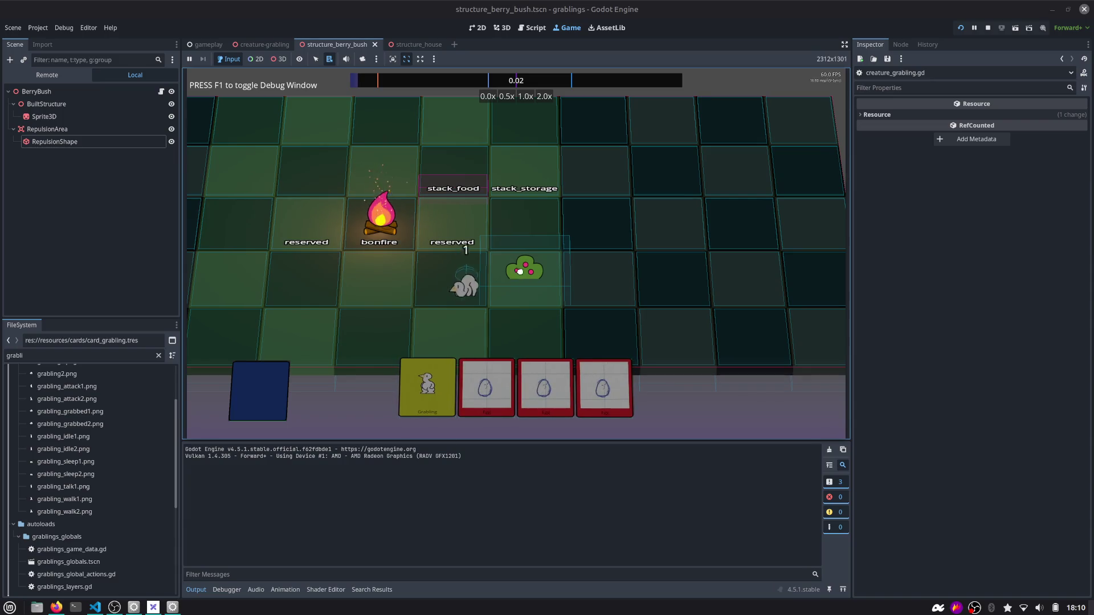
left_click_drag(201, 471, 272, 471)
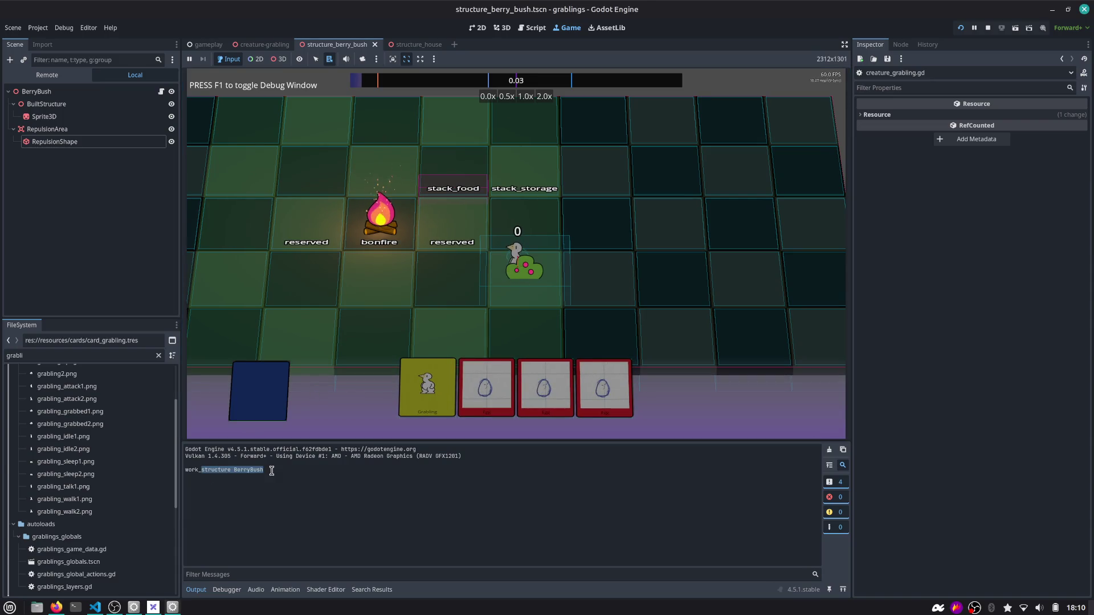
left_click(489, 278)
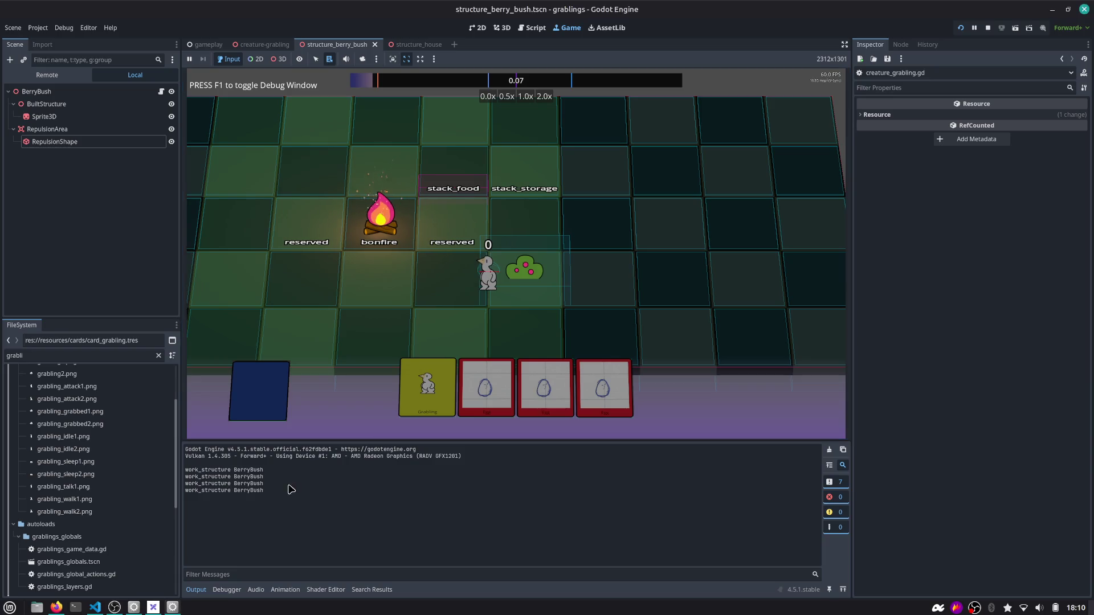
left_click_drag(288, 490, 185, 468)
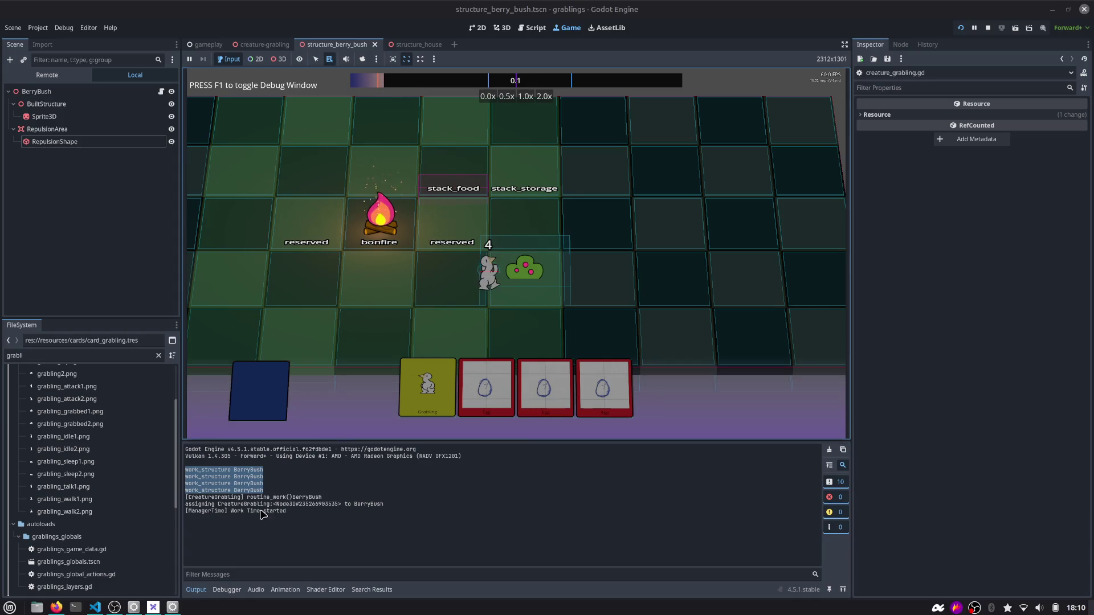
Move more grablings onto the berry bush and play the Berry Bush and grabling cards
left_click_drag(432, 408, 390, 289)
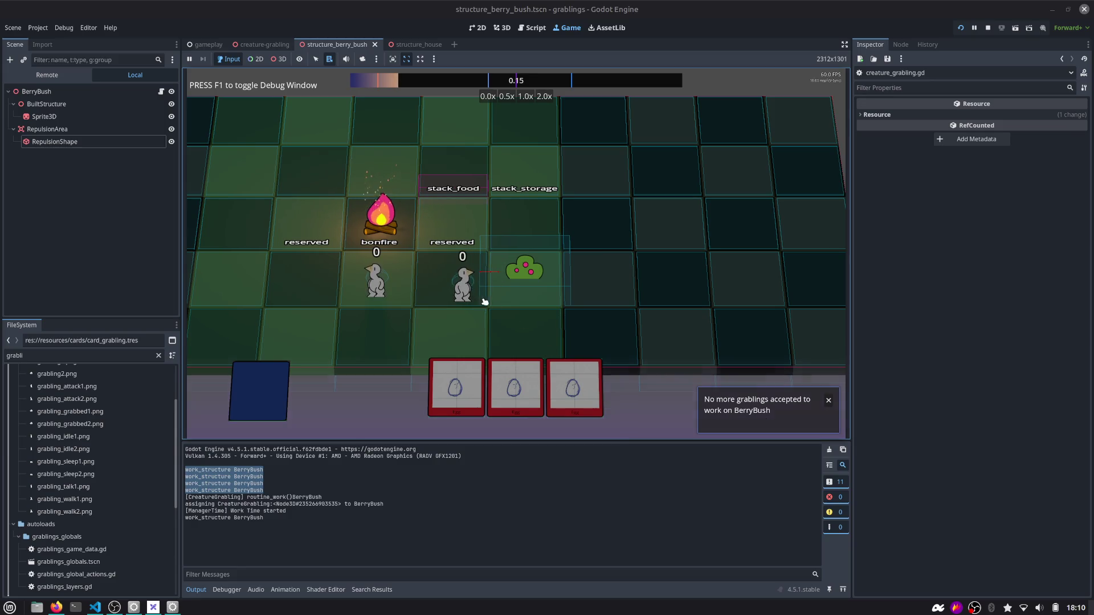
mouse_move(463, 279)
left_mouse_down()
mouse_move(450, 280)
mouse_move(504, 284)
left_mouse_up()
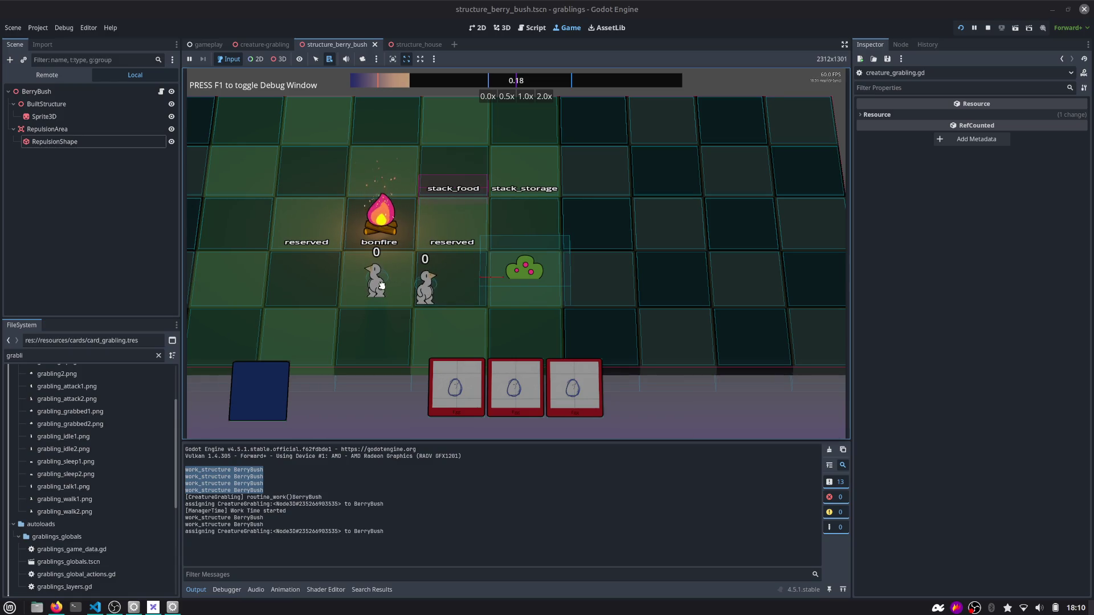
left_click_drag(426, 286, 518, 281)
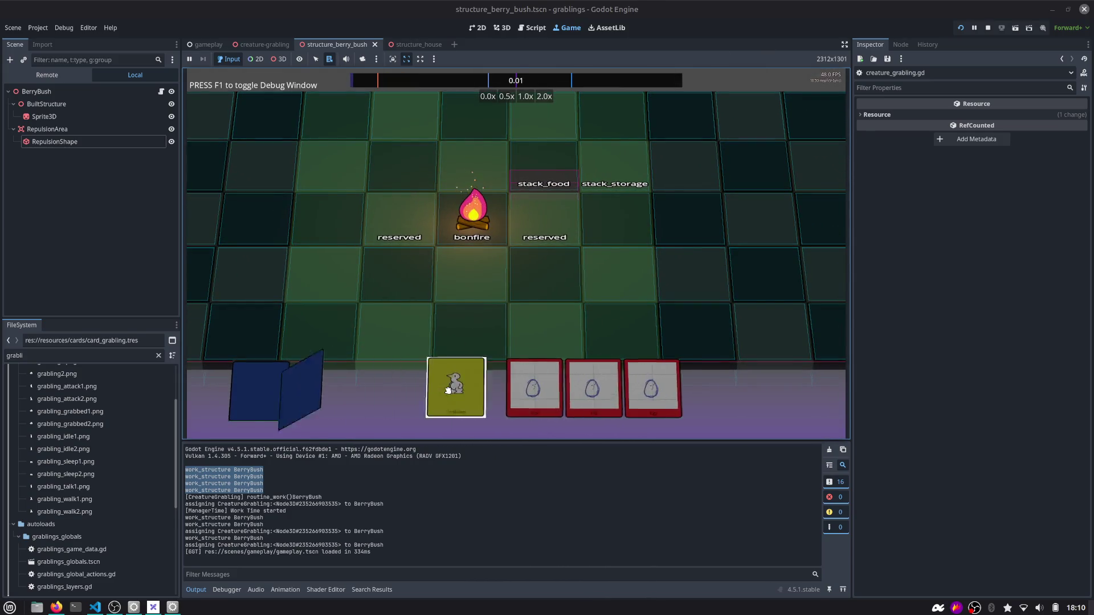
left_click_drag(437, 389, 470, 265)
left_click_drag(483, 383, 545, 327)
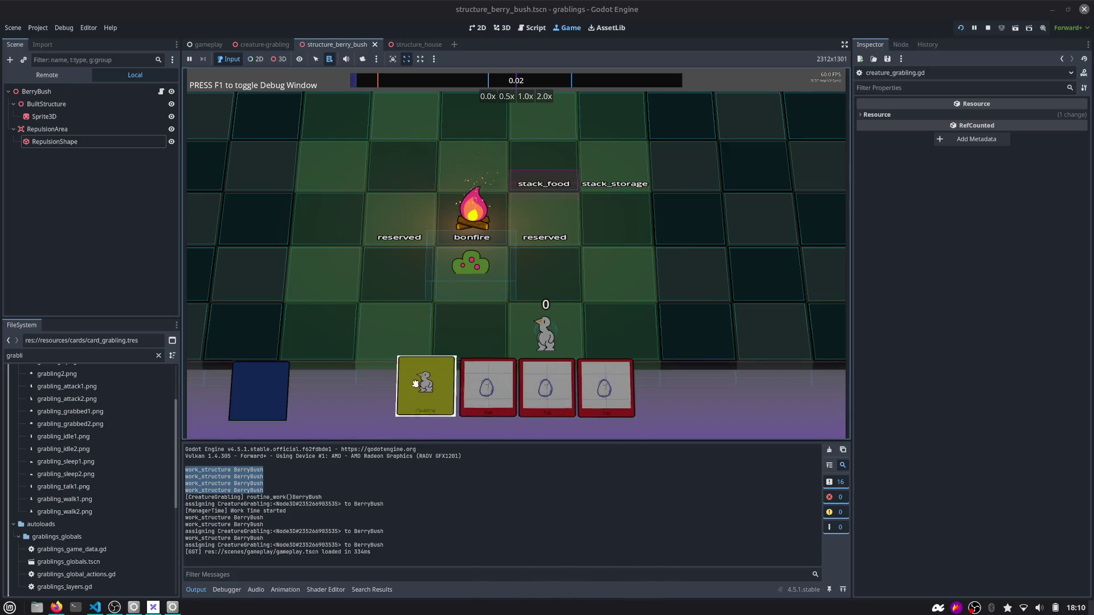
mouse_move(420, 383)
left_mouse_down()
mouse_move(396, 325)
mouse_move(479, 271)
left_mouse_up()
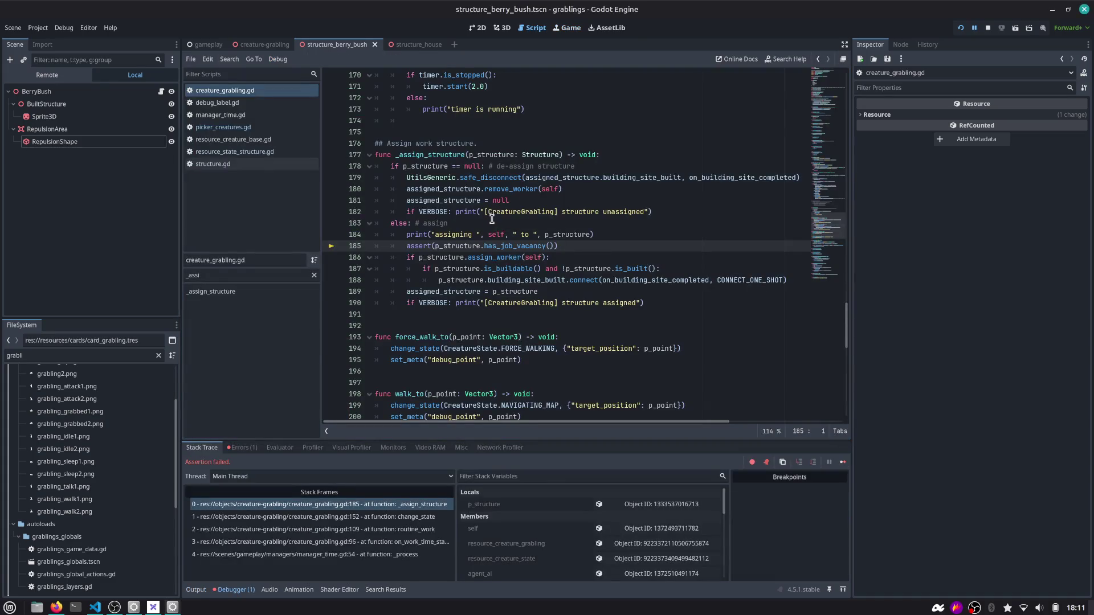
Inspect has_job_vacancy and the p_structure uses inside _assign_structure
double_click(508, 246)
left_click(567, 246)
double_click(463, 245)
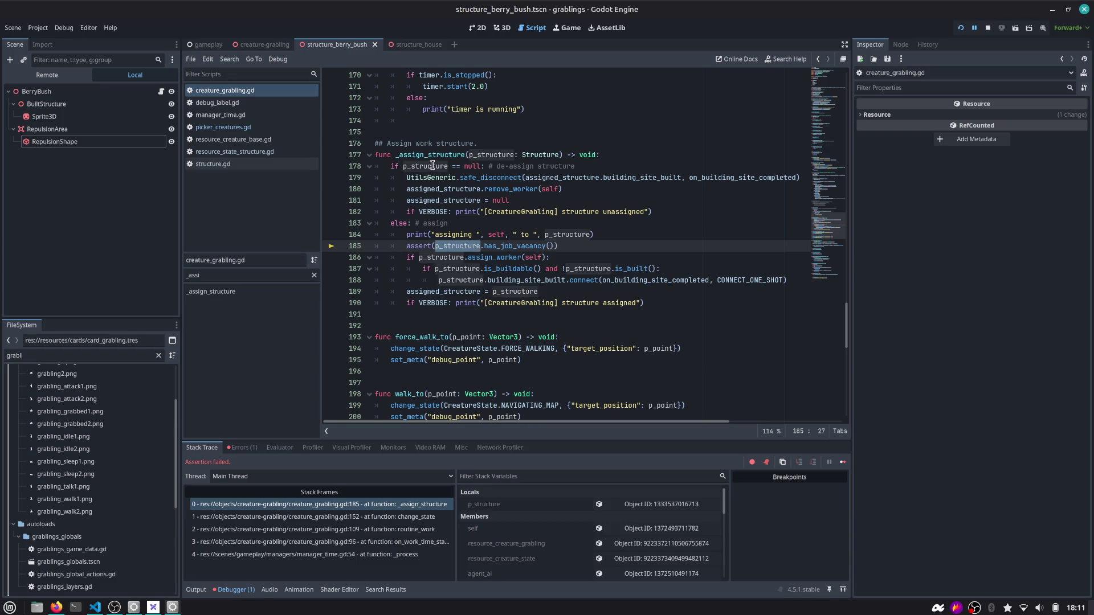
double_click(456, 155)
scroll(464, 228, "up", 2)
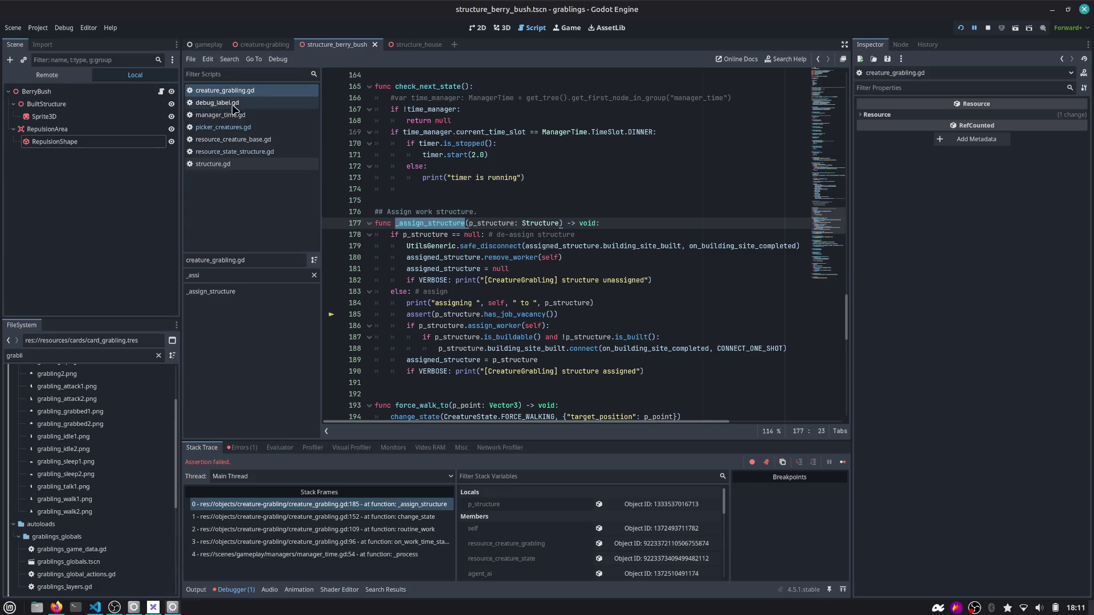
scroll(426, 242, "down", 3)
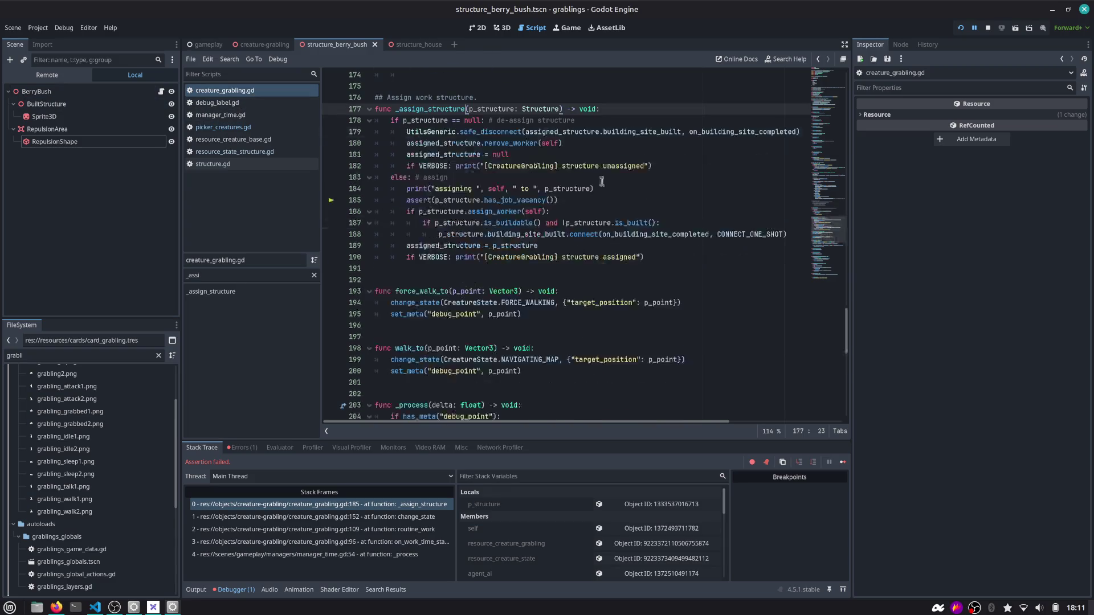
Review the worker assignment code in structure.gd, then open picker_creatures.gd
left_click(161, 92)
left_click(483, 268)
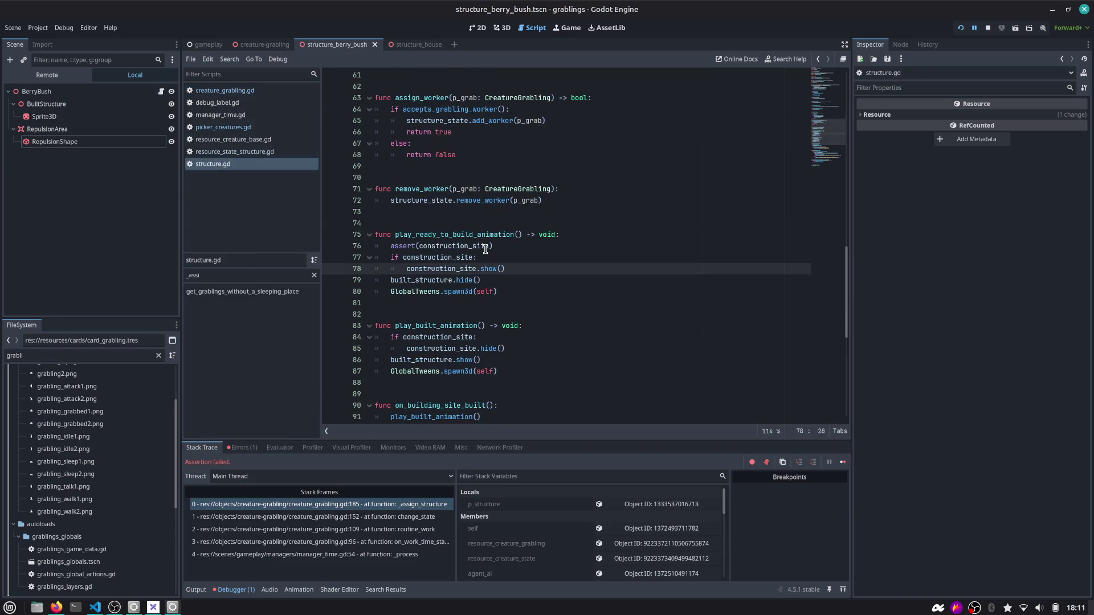
scroll(482, 250, "up", 4)
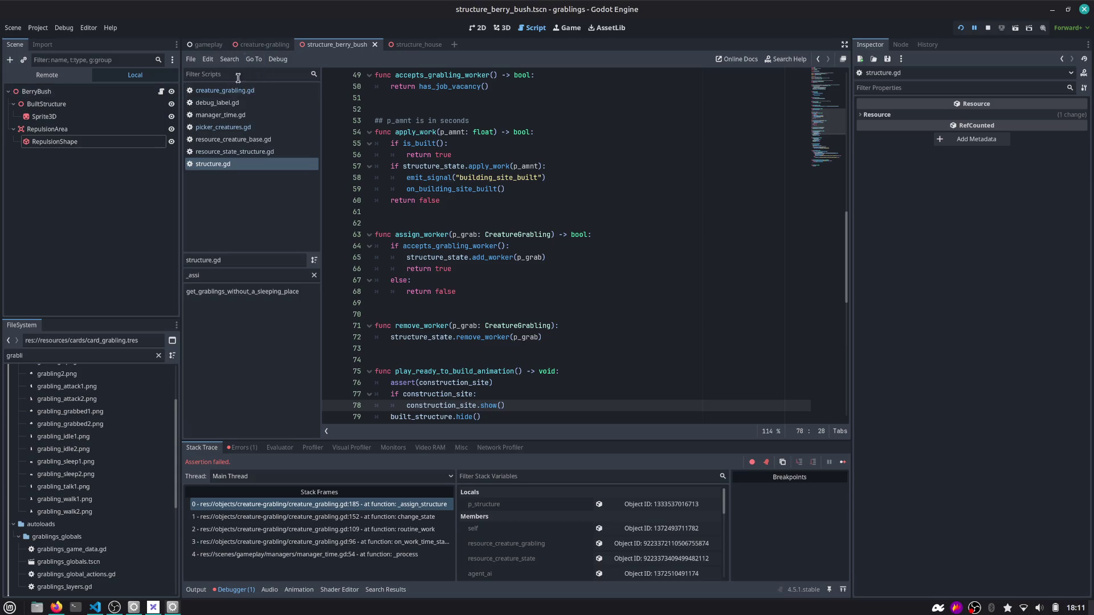
left_click(234, 127)
Add # TODO comment lines under the else on line 111 about existing structure assignments
scroll(456, 237, "down", 2)
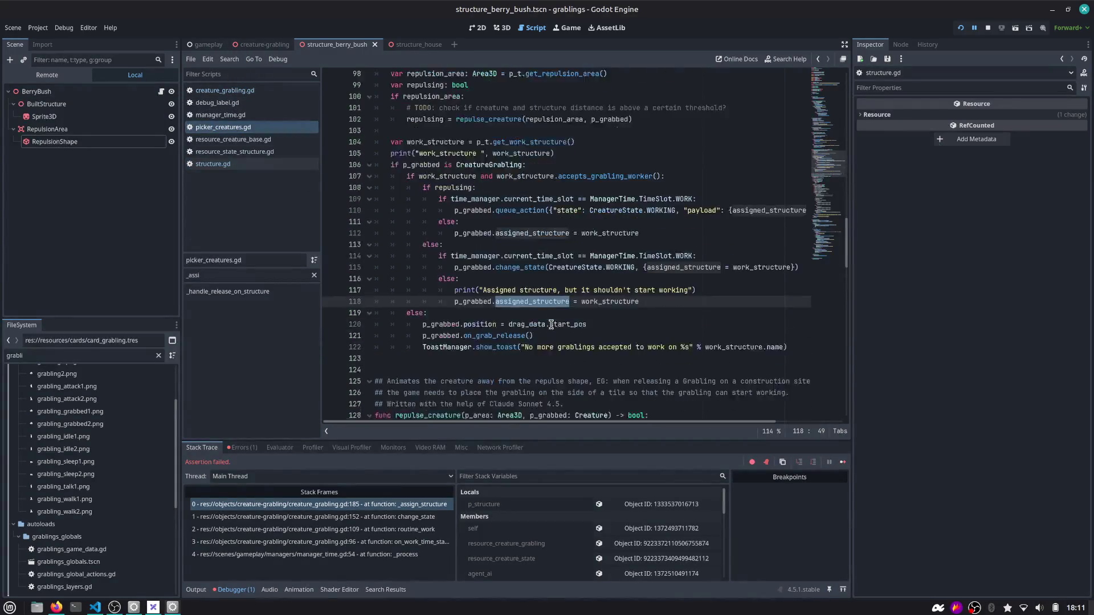
double_click(610, 279)
left_click(606, 201)
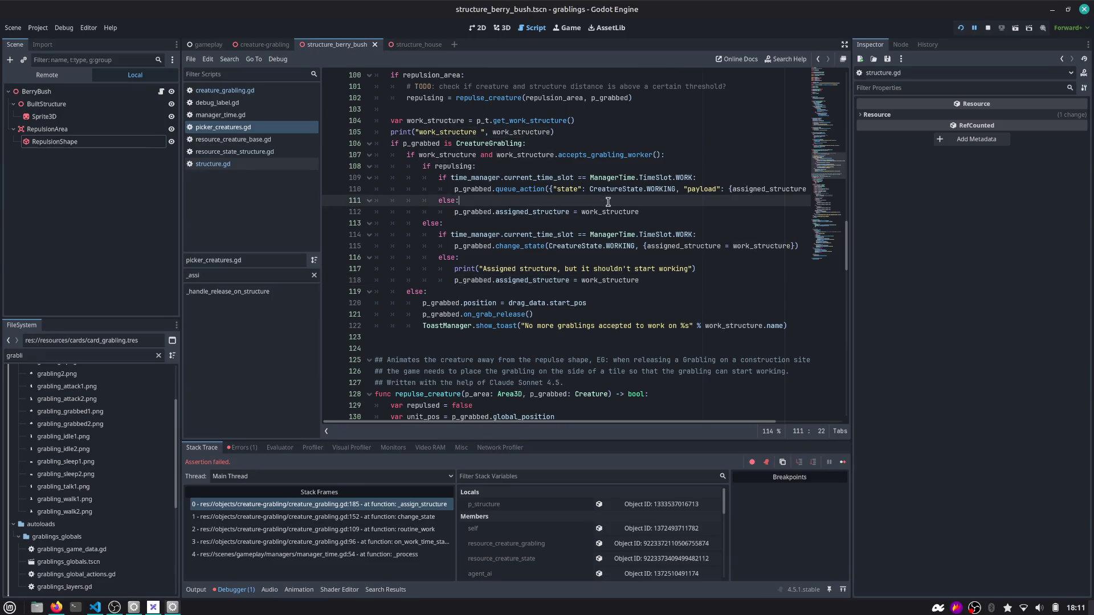
key("Return")
type("#")
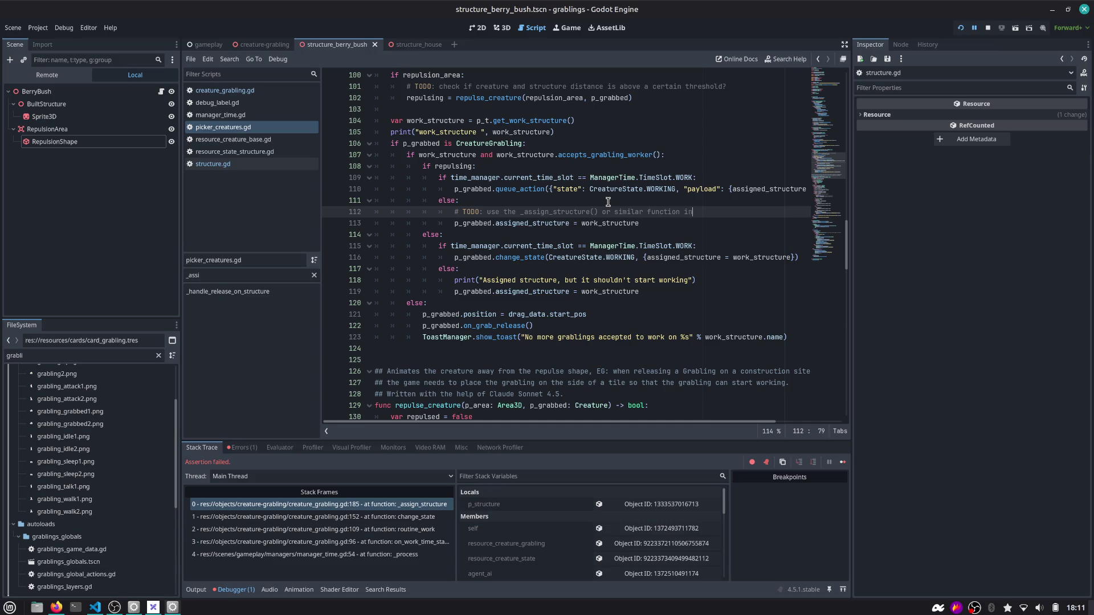
type("heck")
key("Return")
type("# if another grabbling is alr")
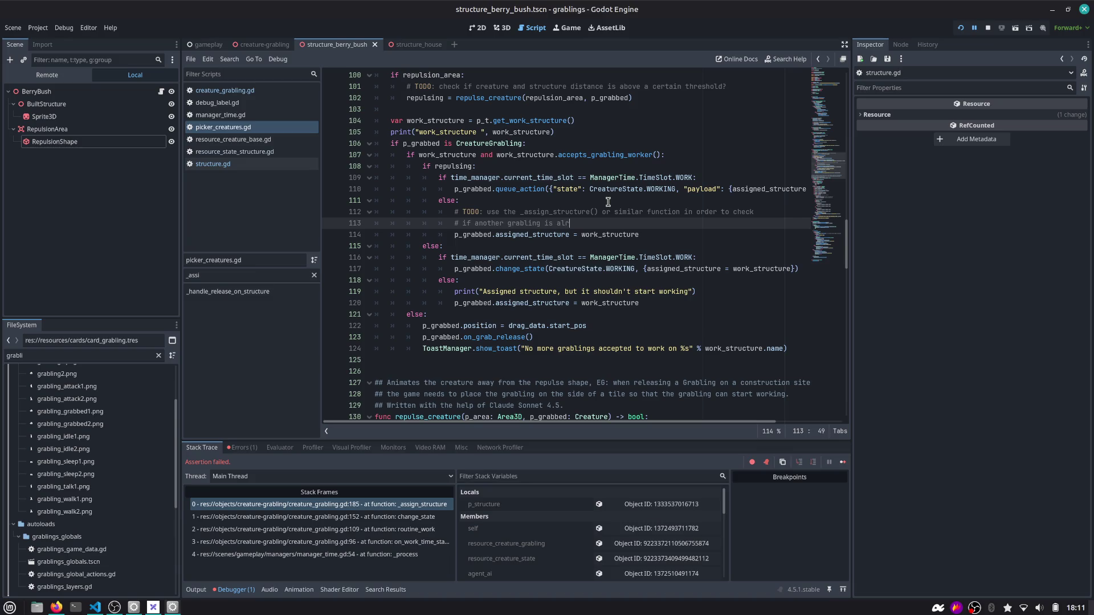
type("eady assigned ")
type("to the s")
type("tructure.")
key("Return")
type("# A")
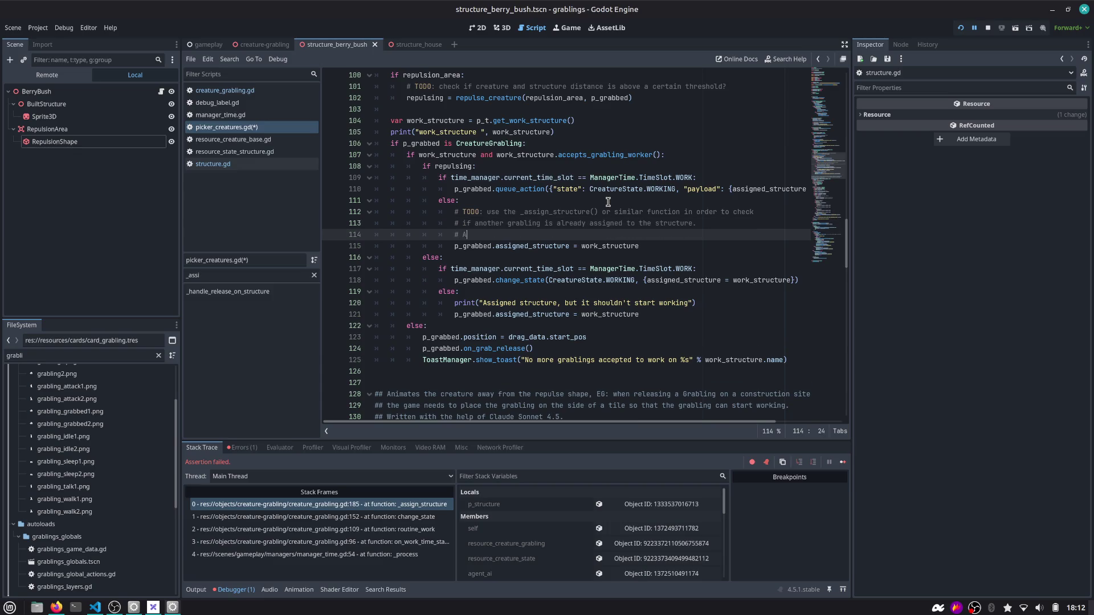
type("lso check if ")
type("the grabling is al")
type("ready assigned ")
type("to the somwork")
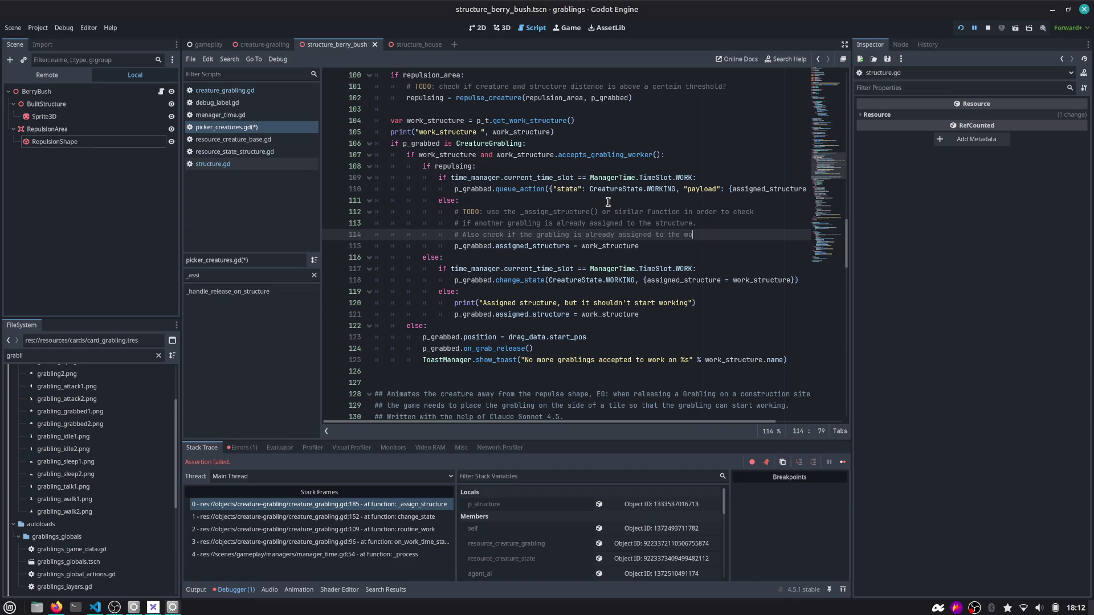
Fix the misspelled 'somwork' so the comment reads 'same work structure'
key("ctrl+shift+Left")
key("Left")
type("some")
key("ctrl+shift+Left")
type("same work ")
type("structu")
type("re")
key("Return")
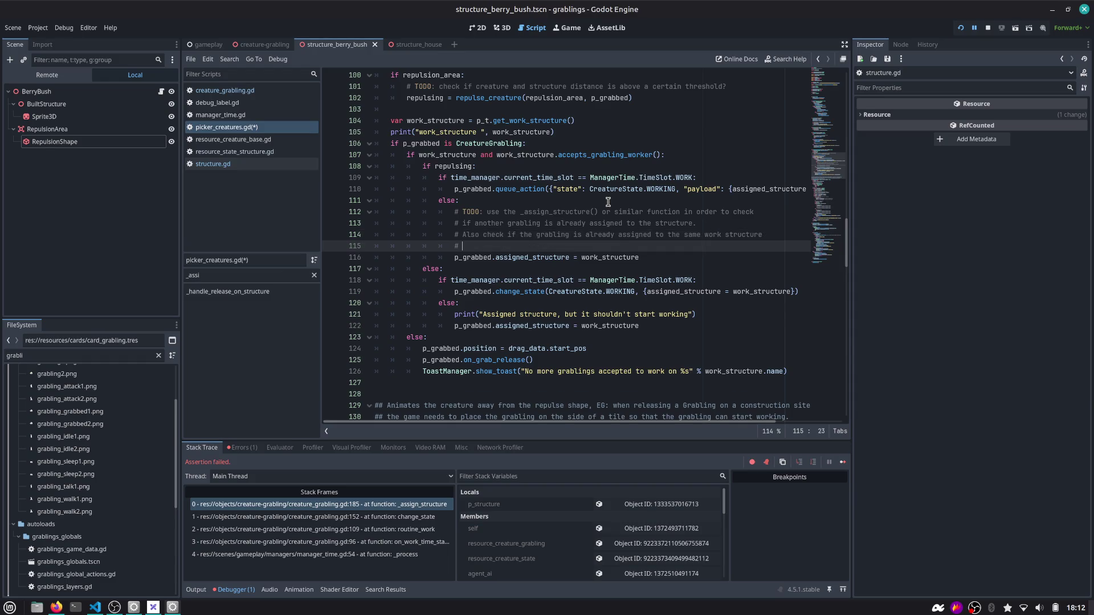
Reword line 113 to check whether the structure is already at max capacity
key("Up")
key("Up")
key("Up")
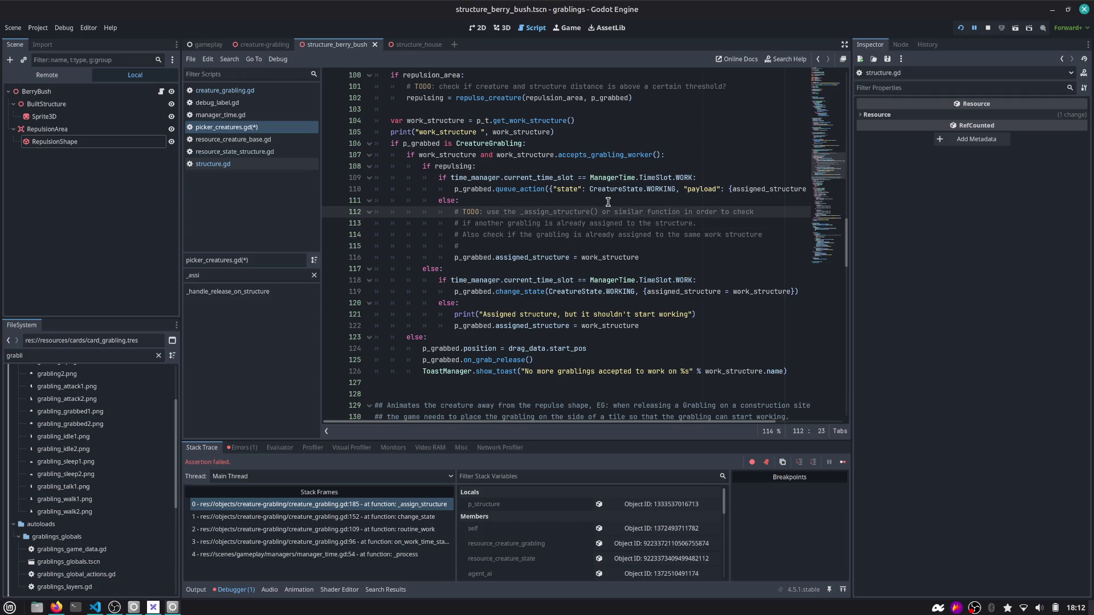
key("Down")
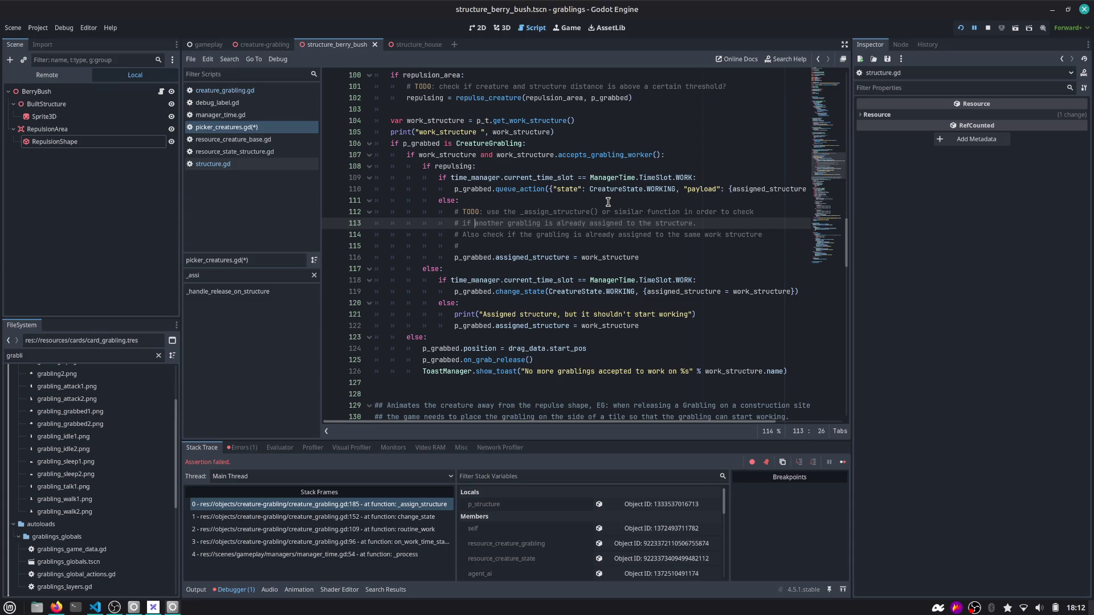
key("ctrl+shift+Right")
key("ctrl+shift+Right")
key("ctrl+shift+Right")
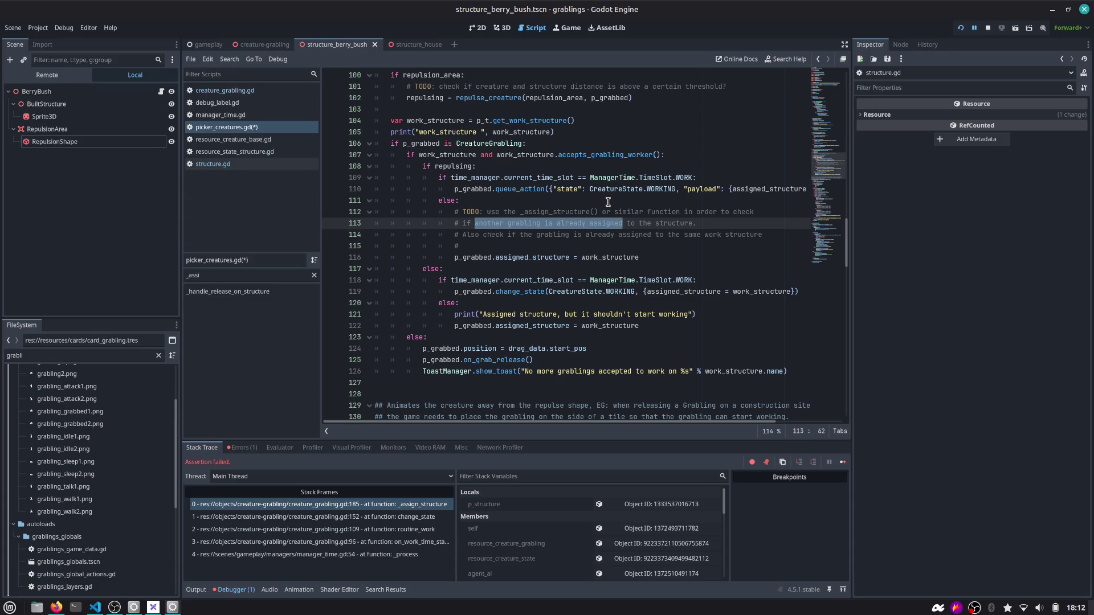
type("the structur")
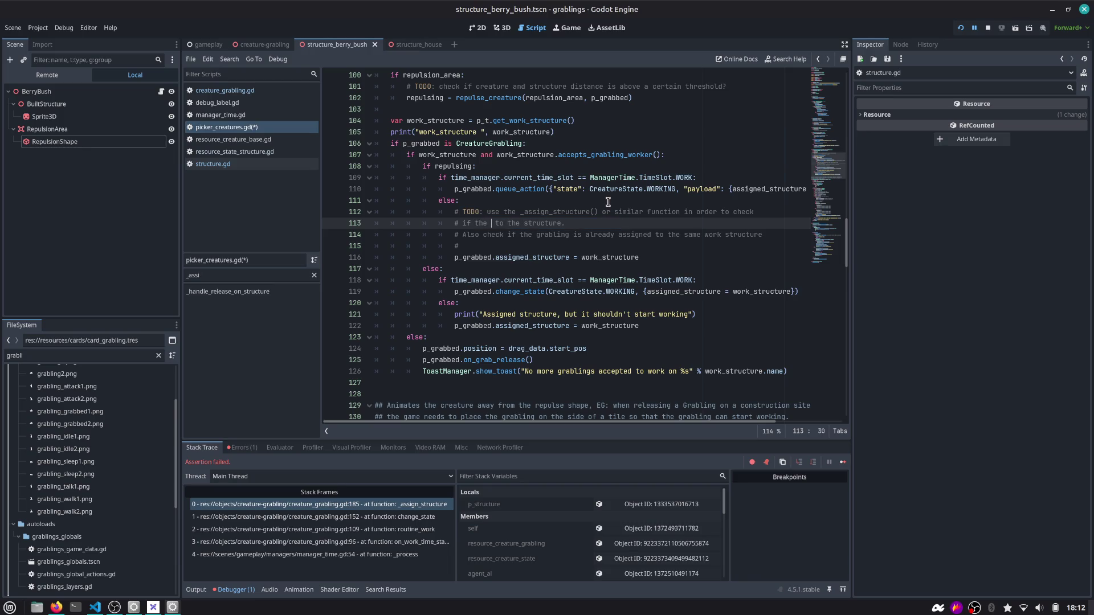
type("e is already at m")
type("ax capa")
type("city")
key("shift+End")
type("(")
key("Down")
key("Down")
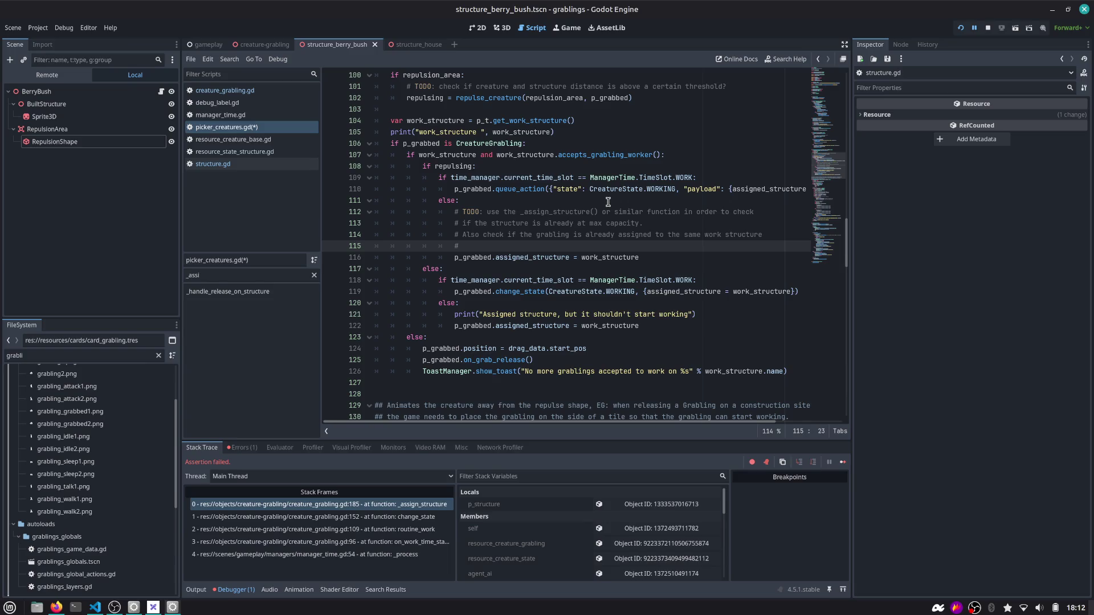
In Excalidraw, drag the grabling image from under 1/5 down to the lower left
left_click(560, 26)
key("alt+Tab")
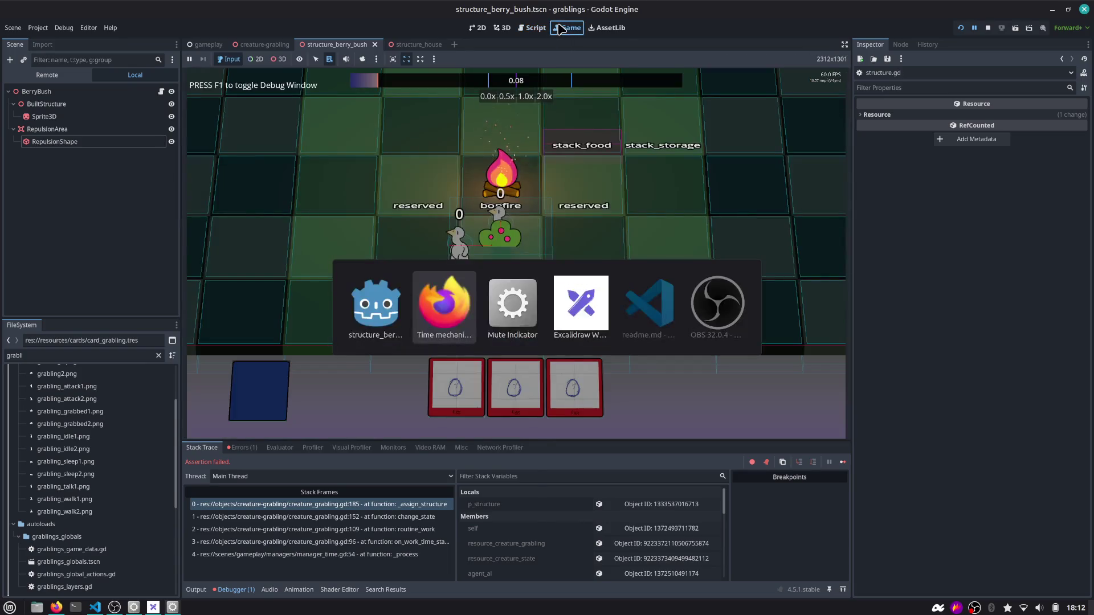
key("alt+Tab")
Restart the game, play the Berry Bush card, and take a region screenshot of the bush
key("alt+Tab")
key("alt+Tab")
key("alt+Tab")
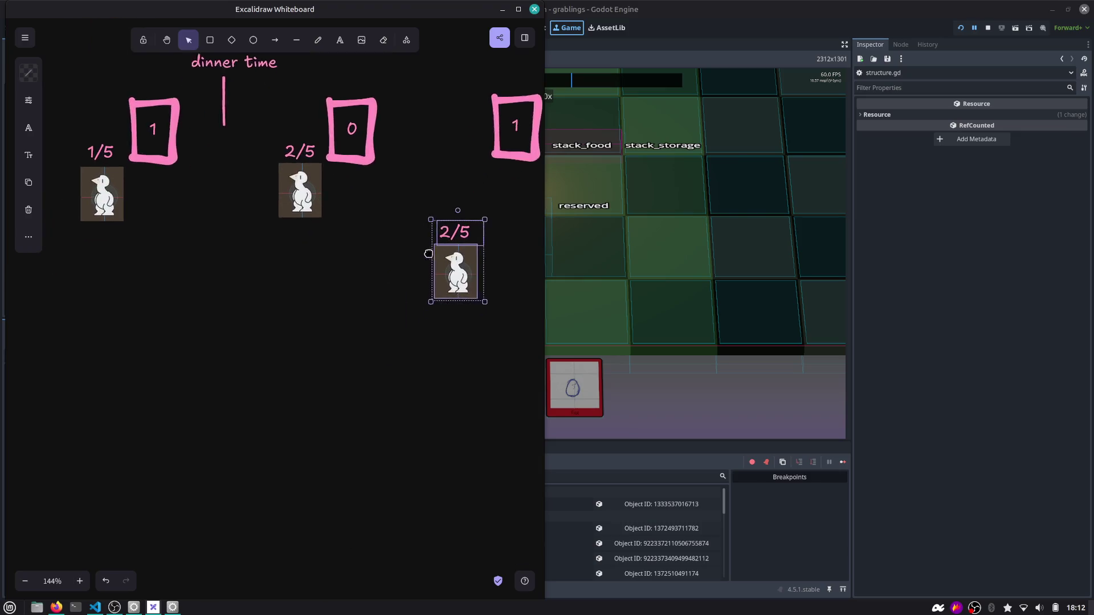
scroll(429, 253, "down", 1)
left_click(112, 165)
left_click_drag(112, 186, 139, 415)
left_click(215, 361)
key("alt+Tab")
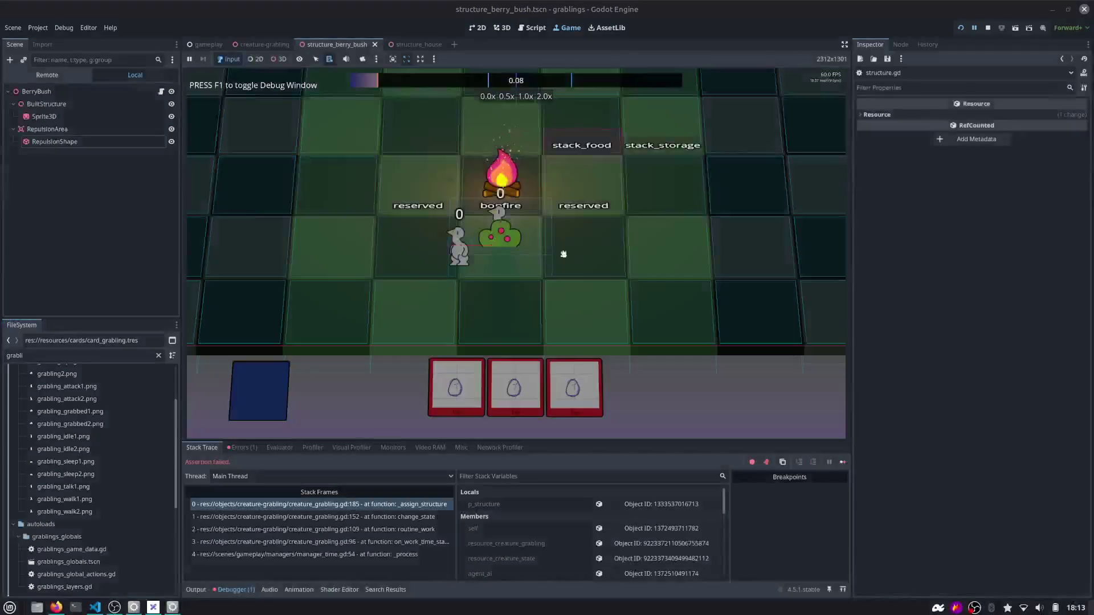
left_click(961, 28)
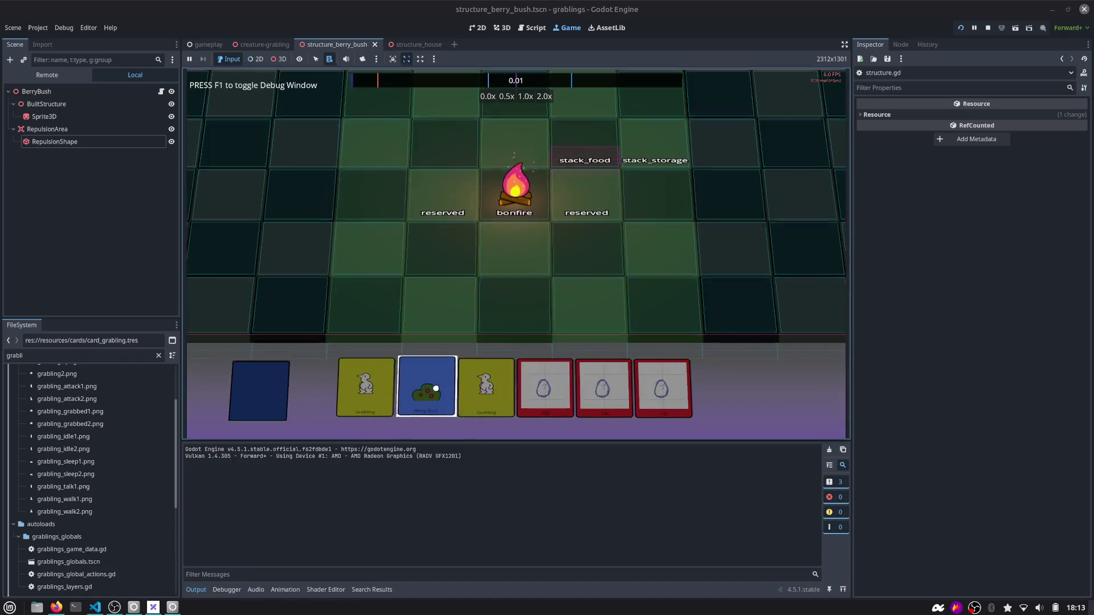
left_click_drag(436, 388, 587, 302)
key("super+shift+Print")
left_click_drag(547, 253, 632, 322)
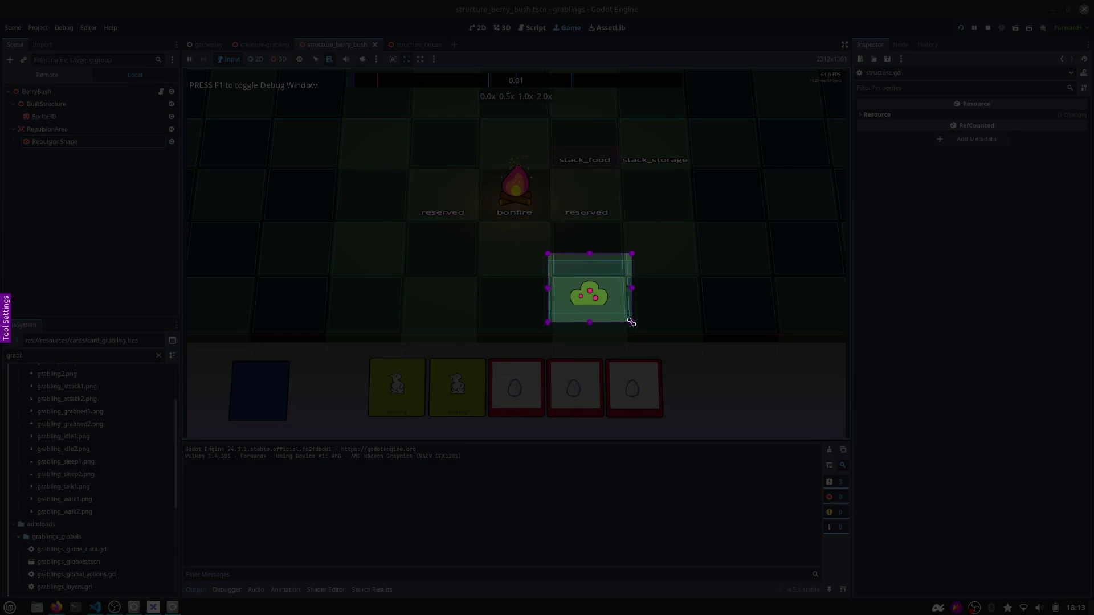
key("Return")
key("alt+Tab")
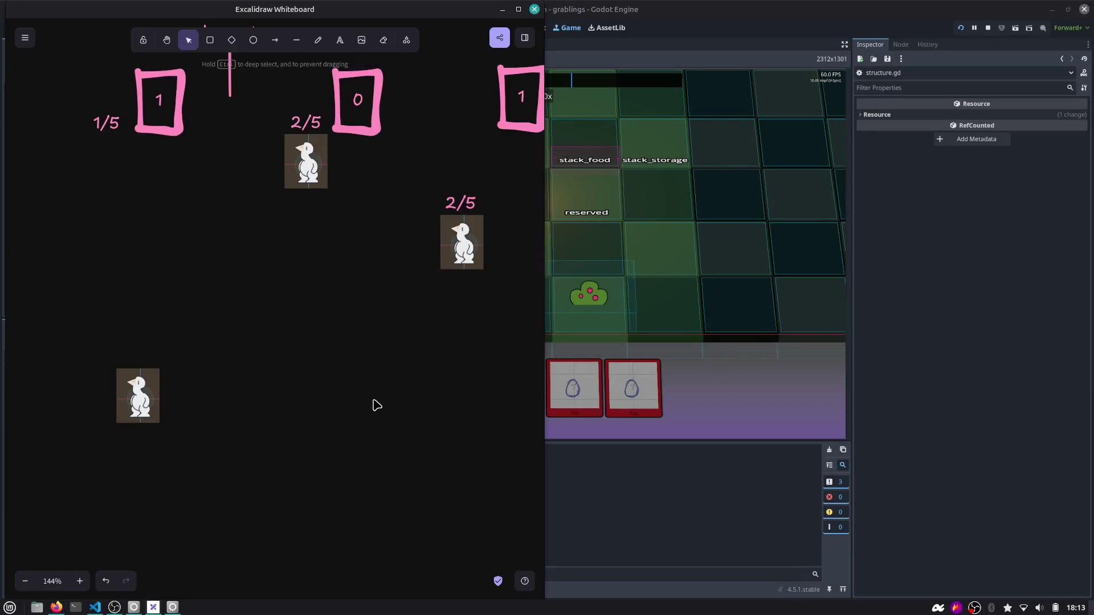
Paste the bush screenshot, shrink it, reset zoom to 100%, and move it beside the grabling
key("ctrl+v")
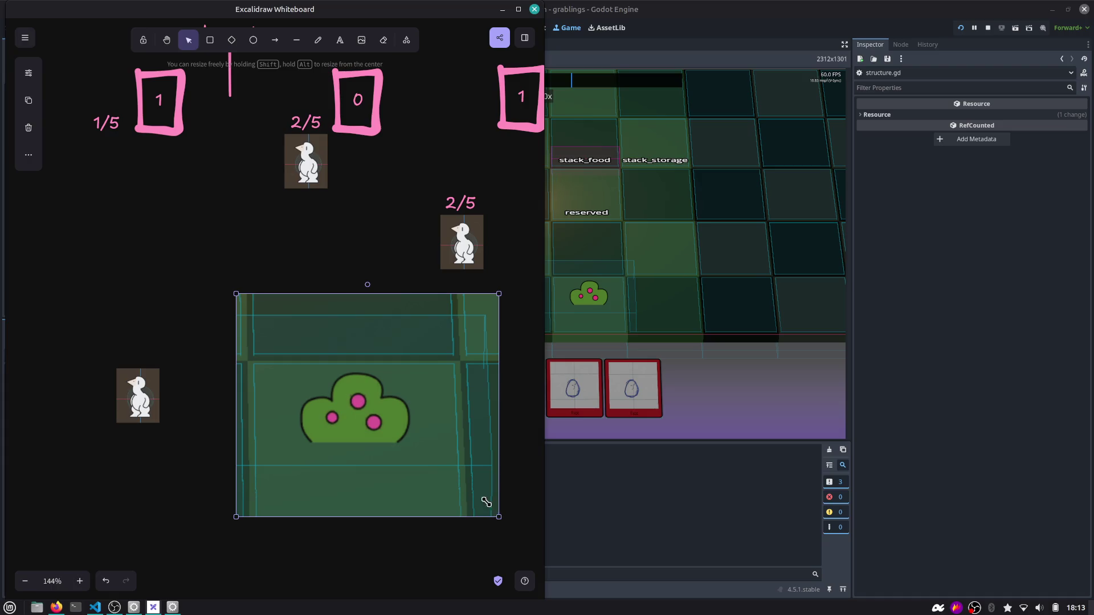
left_click_drag(485, 501, 376, 406)
left_click(52, 581)
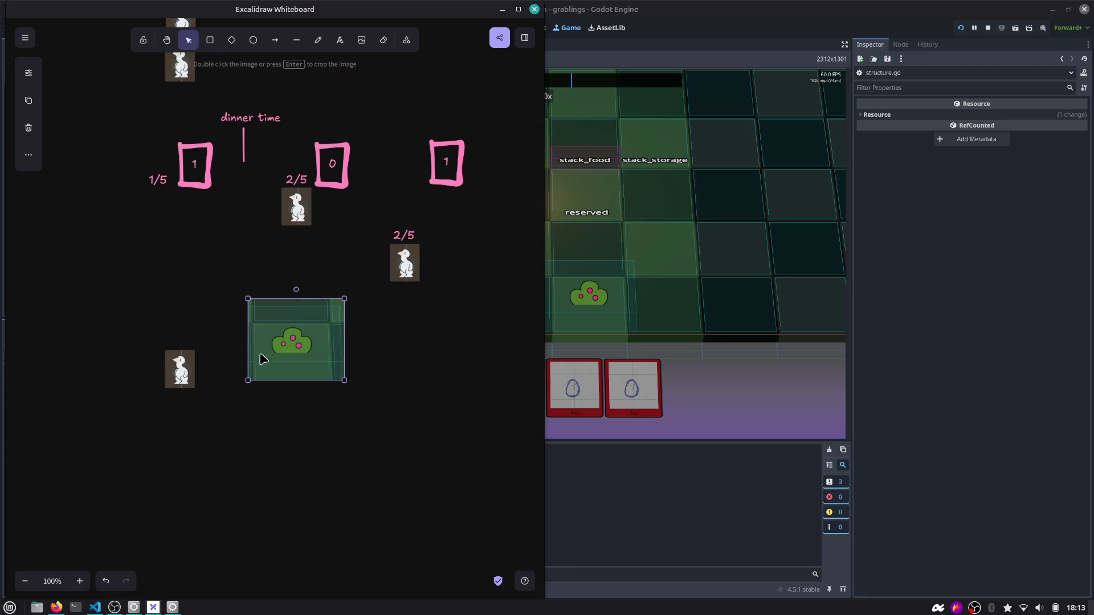
mouse_move(263, 359)
left_mouse_down()
mouse_move(244, 382)
mouse_move(187, 375)
mouse_move(232, 373)
mouse_move(221, 387)
left_mouse_up()
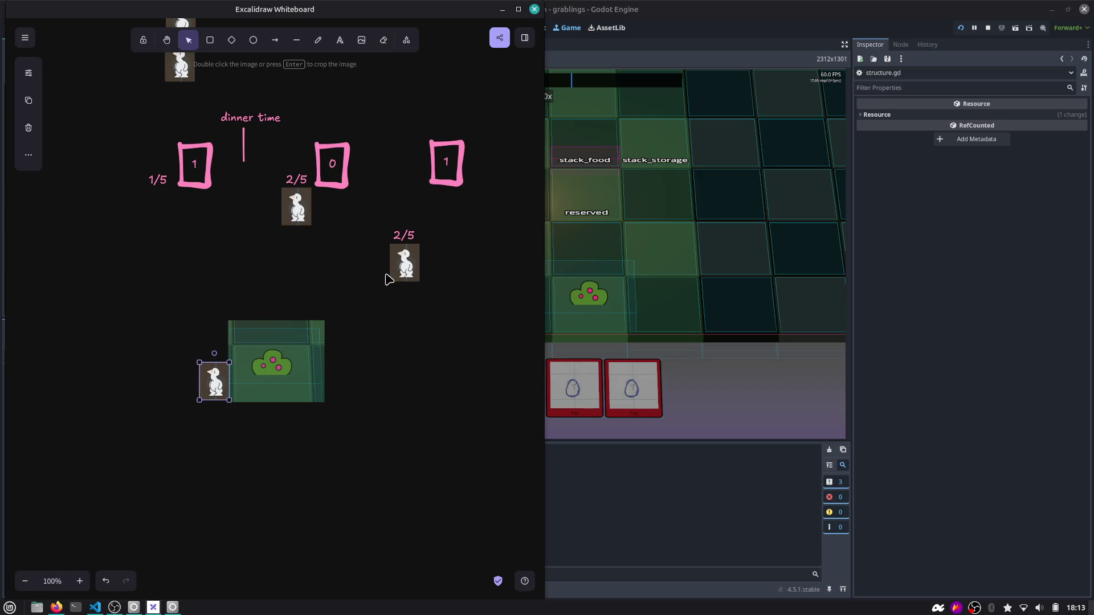